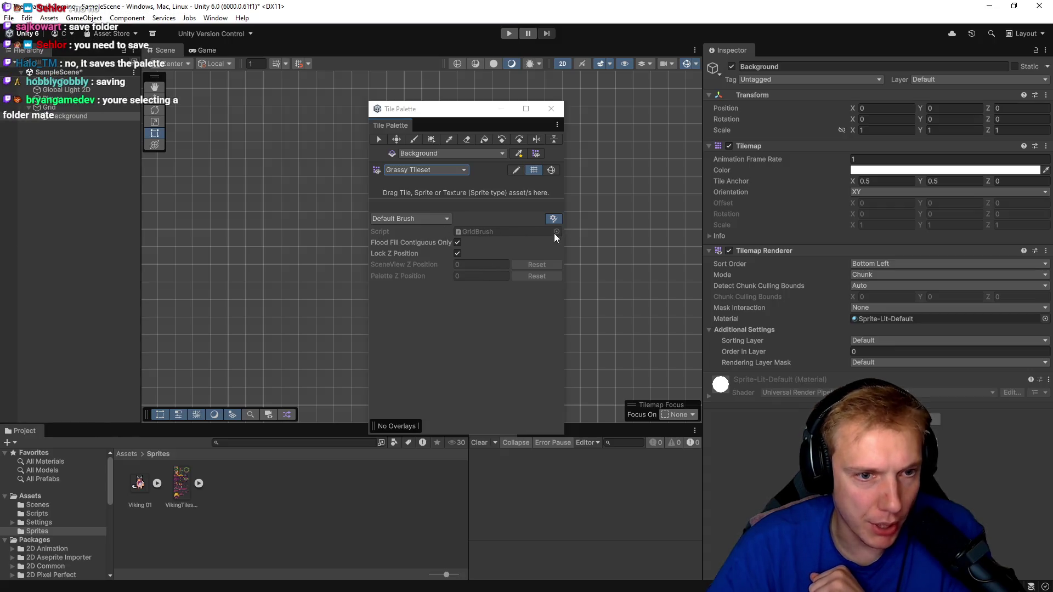
# - Lock Z position, toggle palette edit mode, move the Tile Palette right, and frame then deselect Main Camera
pyautogui.click(457, 253)
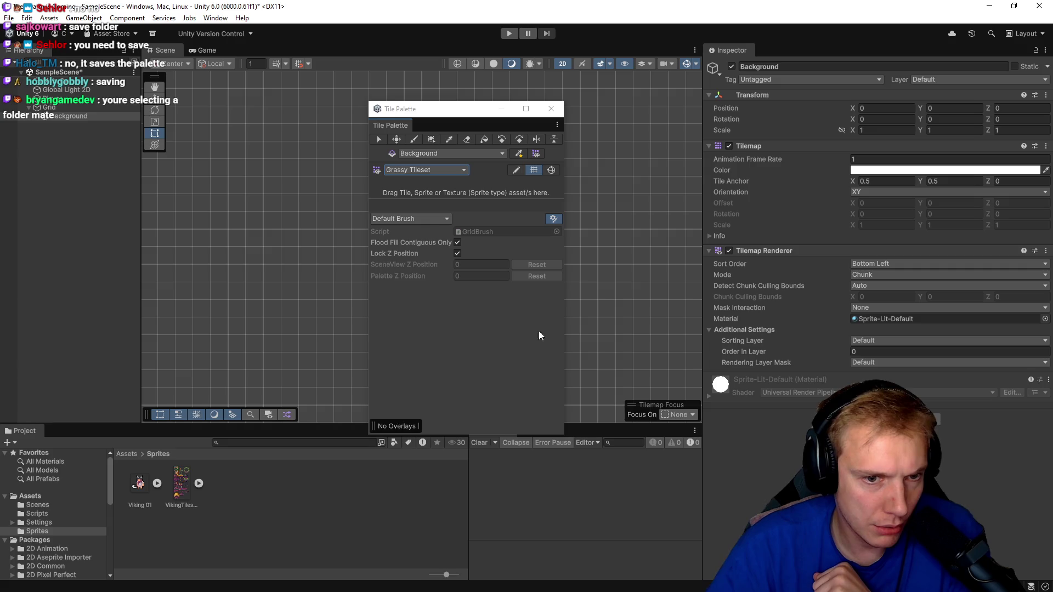
pyautogui.click(515, 171)
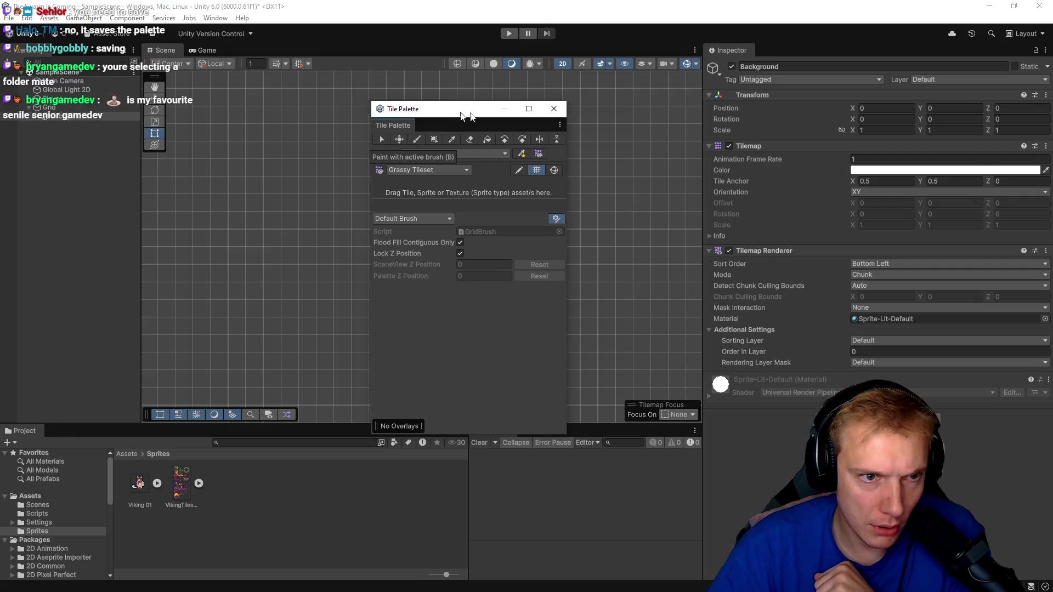
pyautogui.moveTo(454, 108); pyautogui.dragTo(898, 147)
pyautogui.doubleClick(423, 253)
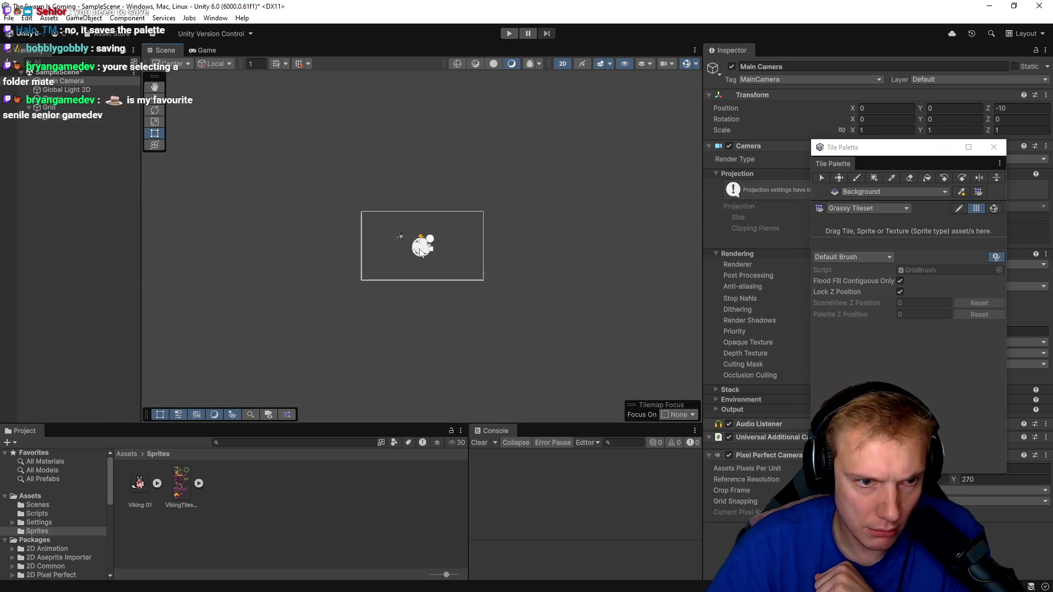
pyautogui.click(386, 251)
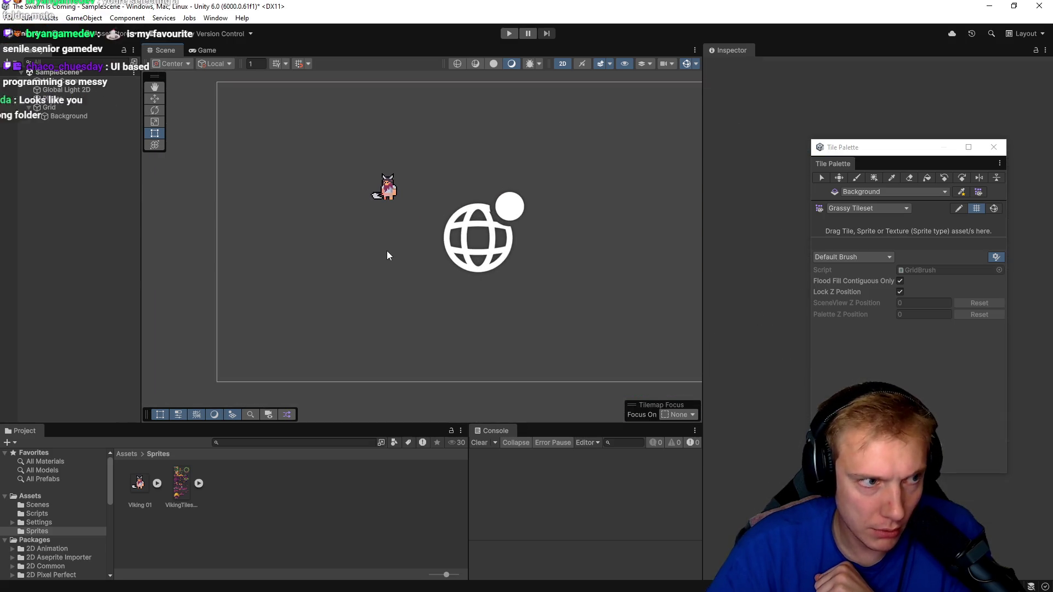
# - Toggle palette editing, reposition the palette window, and drop the VikingTiles sheet into the Scene view
pyautogui.click(959, 208)
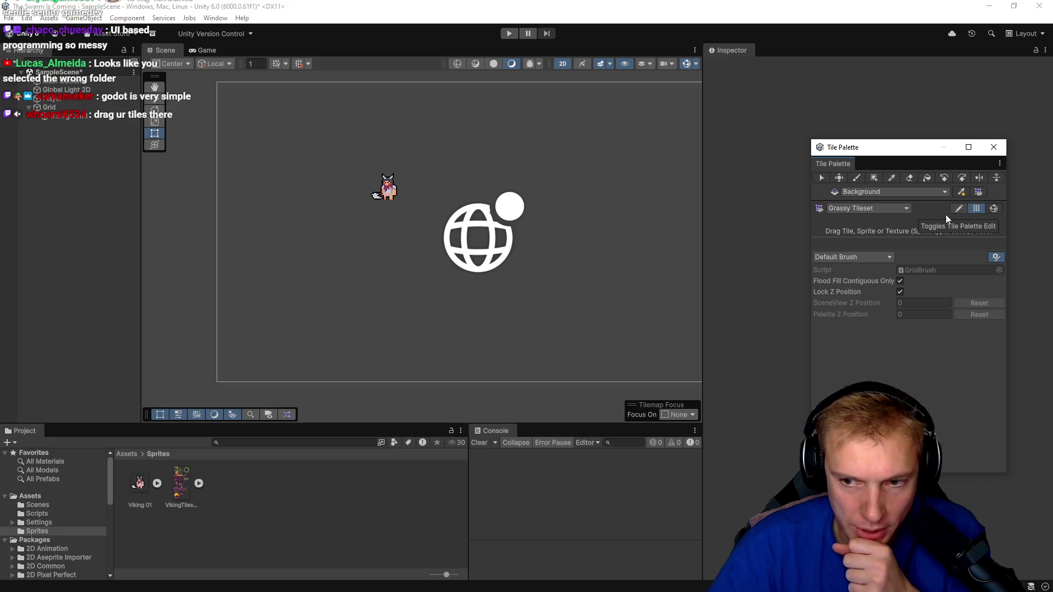
pyautogui.moveTo(914, 151)
pyautogui.mouseDown()
pyautogui.moveTo(819, 133)
pyautogui.moveTo(815, 122)
pyautogui.mouseUp()
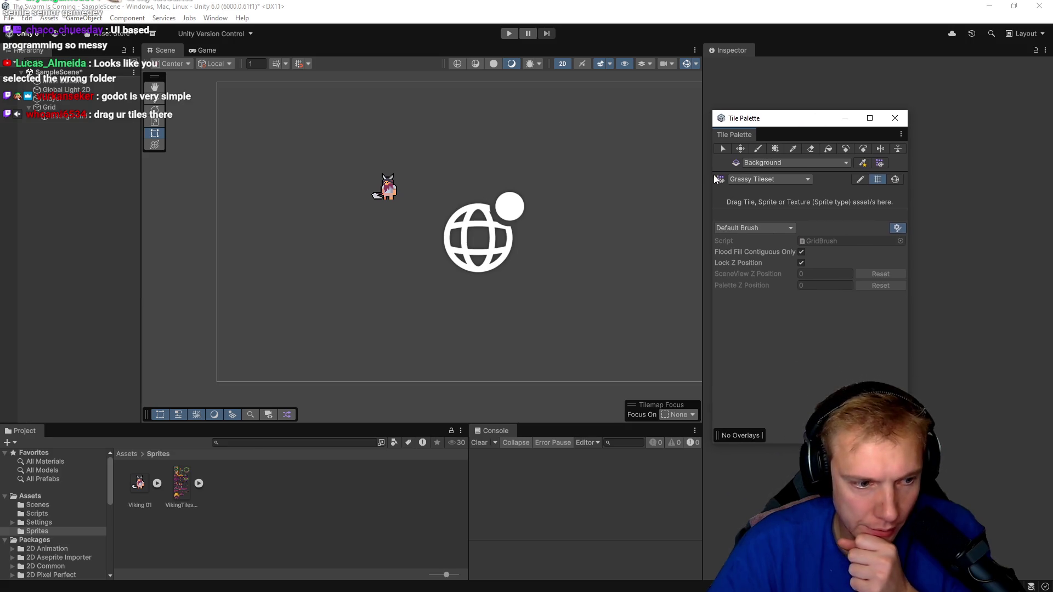
pyautogui.moveTo(809, 314)
pyautogui.mouseDown()
pyautogui.moveTo(560, 245)
pyautogui.moveTo(384, 71)
pyautogui.moveTo(576, 288)
pyautogui.moveTo(521, 223)
pyautogui.moveTo(525, 212)
pyautogui.moveTo(544, 231)
pyautogui.moveTo(288, 285)
pyautogui.moveTo(445, 221)
pyautogui.moveTo(479, 228)
pyautogui.mouseUp()
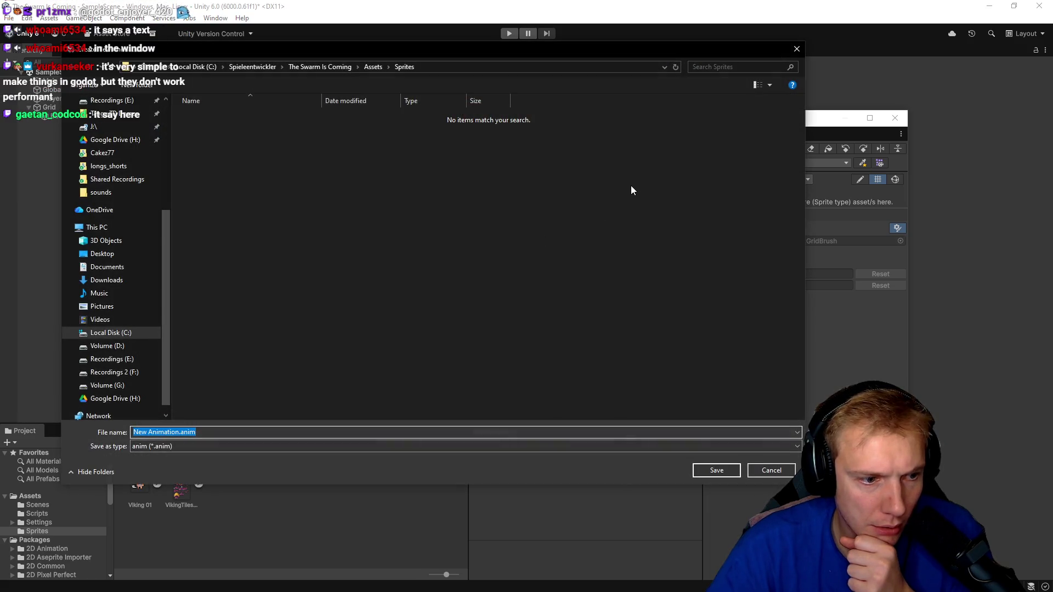
# - Cancel the animation save, drop the VikingTiles sheet onto the Grassy Tileset palette, and generate tiles into Sprites
pyautogui.click(797, 49)
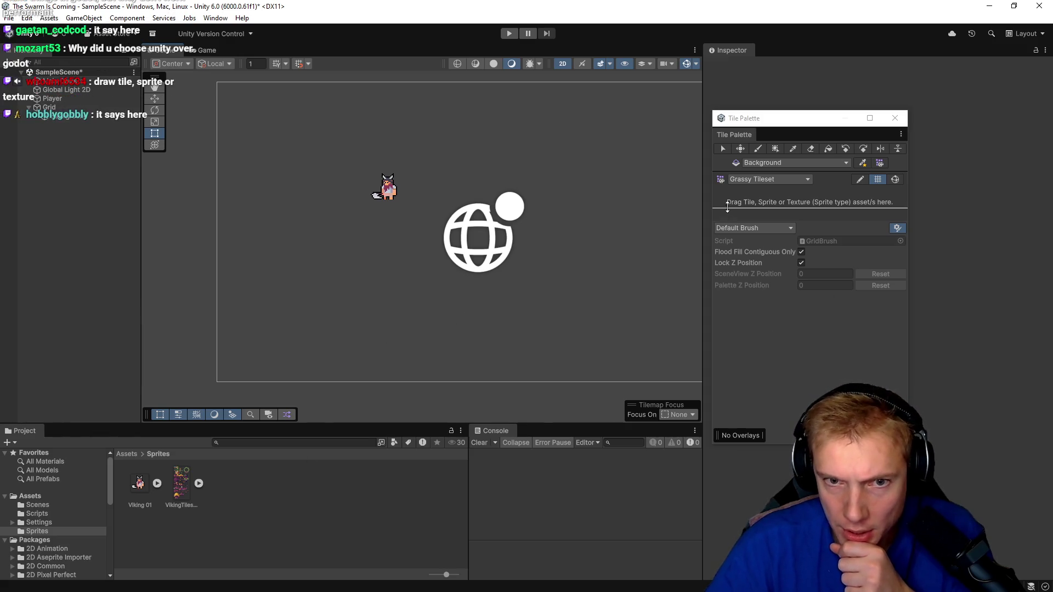
pyautogui.moveTo(185, 486)
pyautogui.mouseDown()
pyautogui.moveTo(767, 222)
pyautogui.moveTo(778, 199)
pyautogui.moveTo(768, 211)
pyautogui.mouseUp()
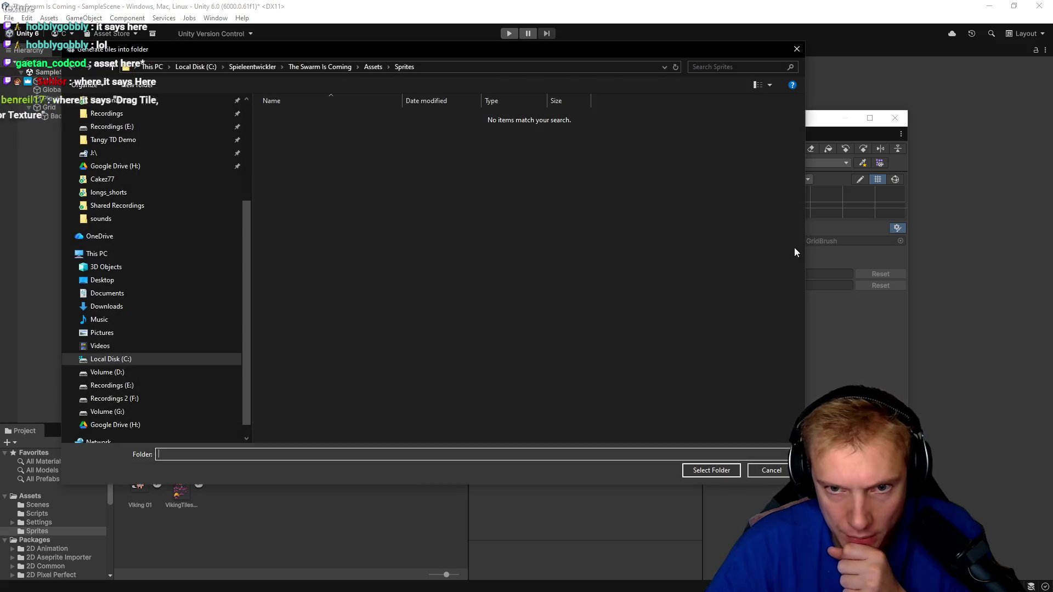
pyautogui.click(706, 473)
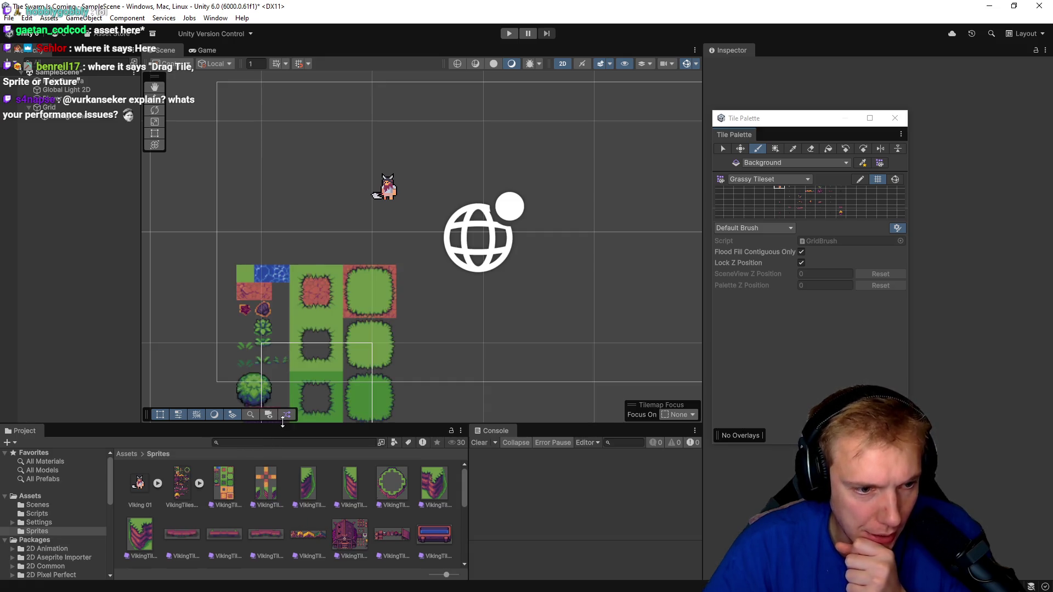
# - Use the whole Viking tileset as a brush and paint several rows and columns of grass and dirt tiles
pyautogui.moveTo(222, 481)
pyautogui.mouseDown()
pyautogui.moveTo(282, 366)
pyautogui.moveTo(330, 216)
pyautogui.moveTo(452, 216)
pyautogui.mouseUp()
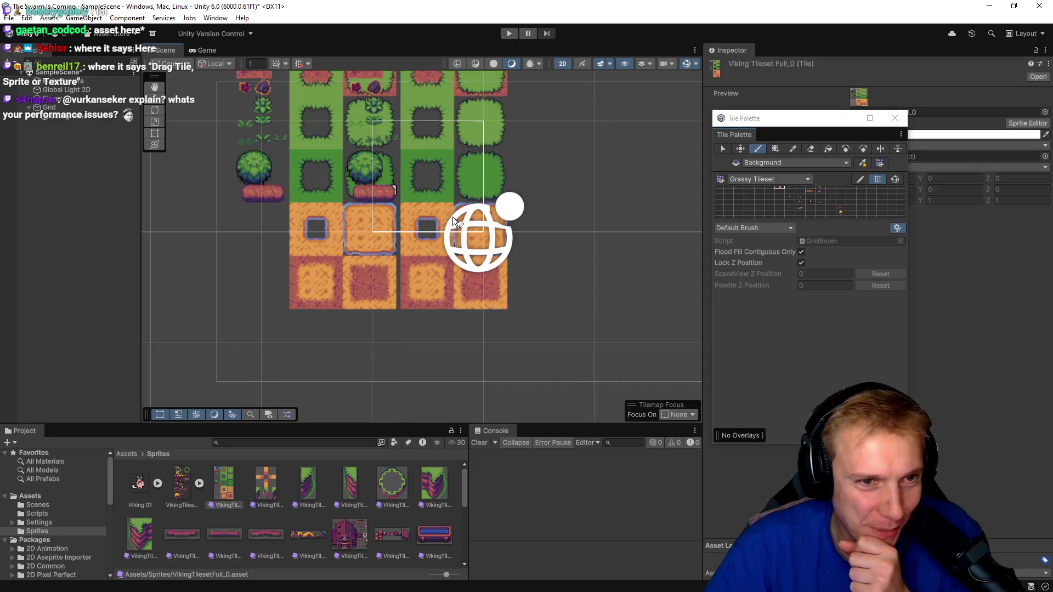
pyautogui.scroll(-3, 597, 199)
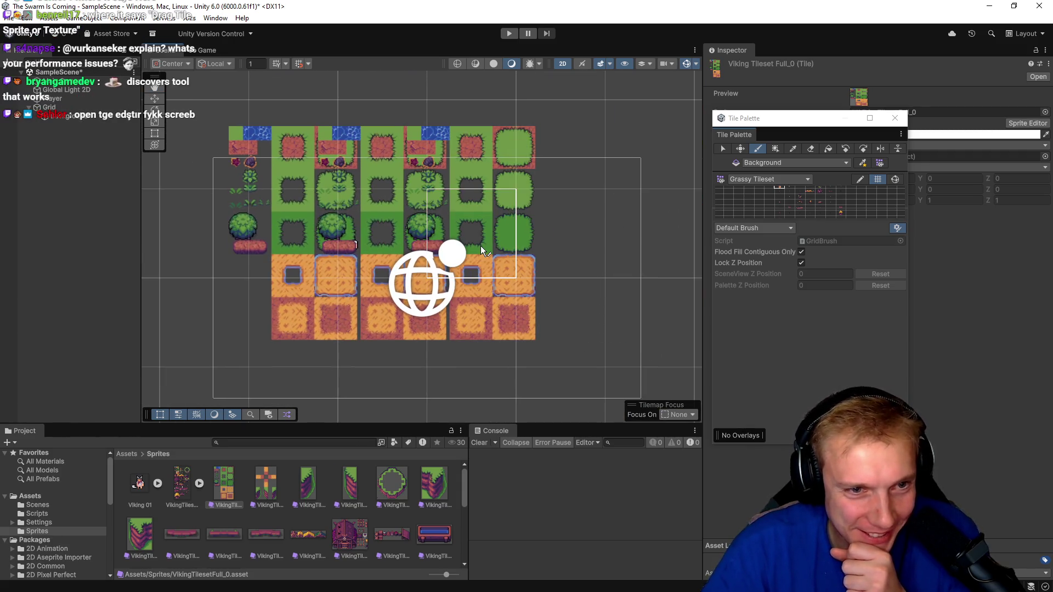
pyautogui.moveTo(480, 246); pyautogui.dragTo(552, 248)
pyautogui.click(292, 318)
pyautogui.moveTo(306, 320)
pyautogui.mouseDown()
pyautogui.moveTo(395, 305)
pyautogui.moveTo(582, 303)
pyautogui.mouseUp()
pyautogui.scroll(-2, 515, 179)
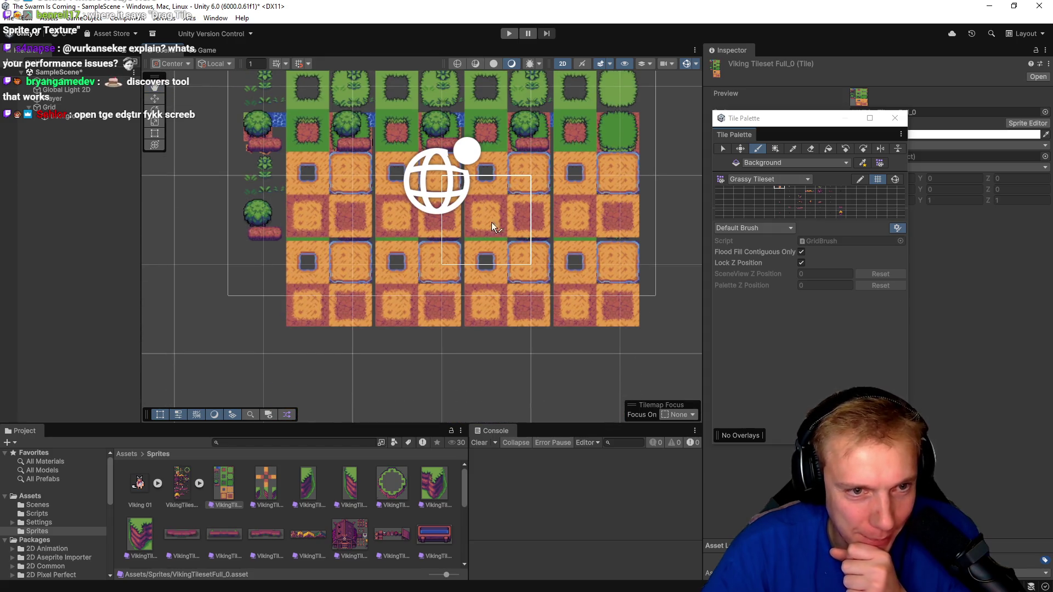
pyautogui.rightClick(472, 234)
pyautogui.click(366, 232)
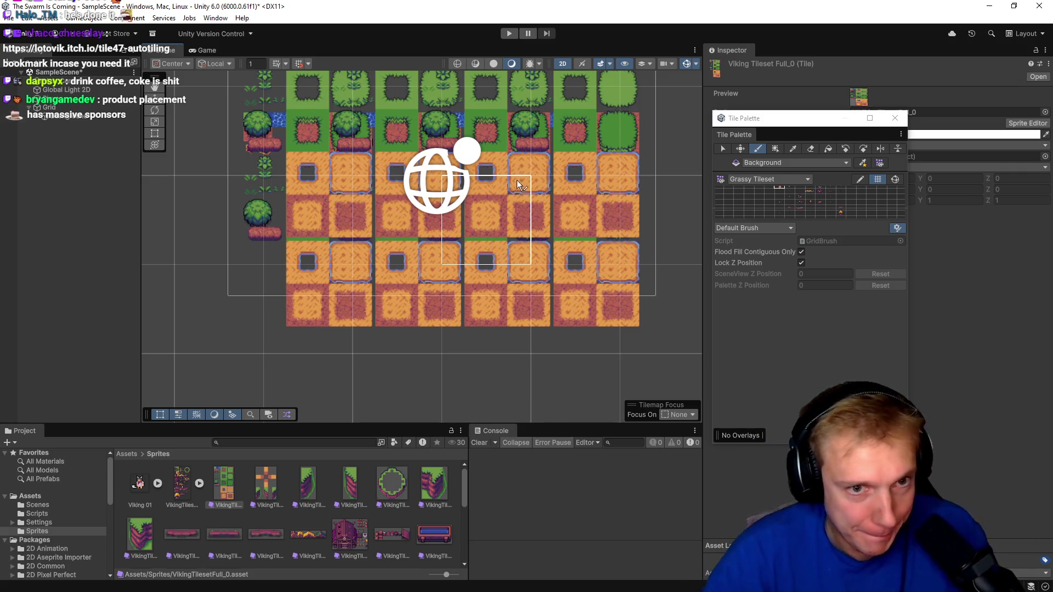
# - Pan around the scene and select the VikingTilesetFull_41 tile in the Project panel
pyautogui.press('Up')
pyautogui.press('Up')
pyautogui.press('Up')
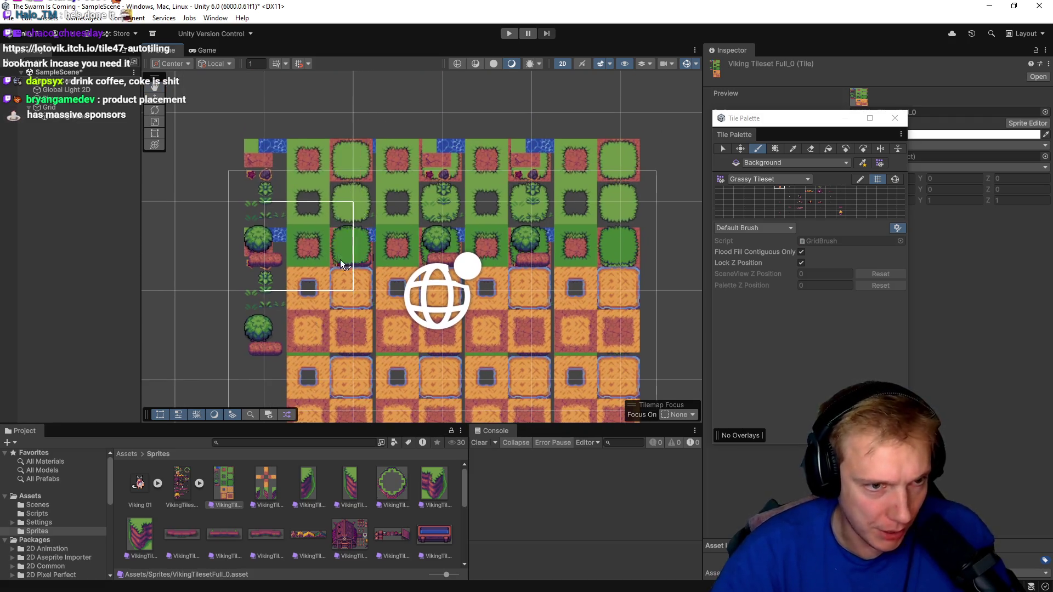
pyautogui.press('Down')
pyautogui.press('Left')
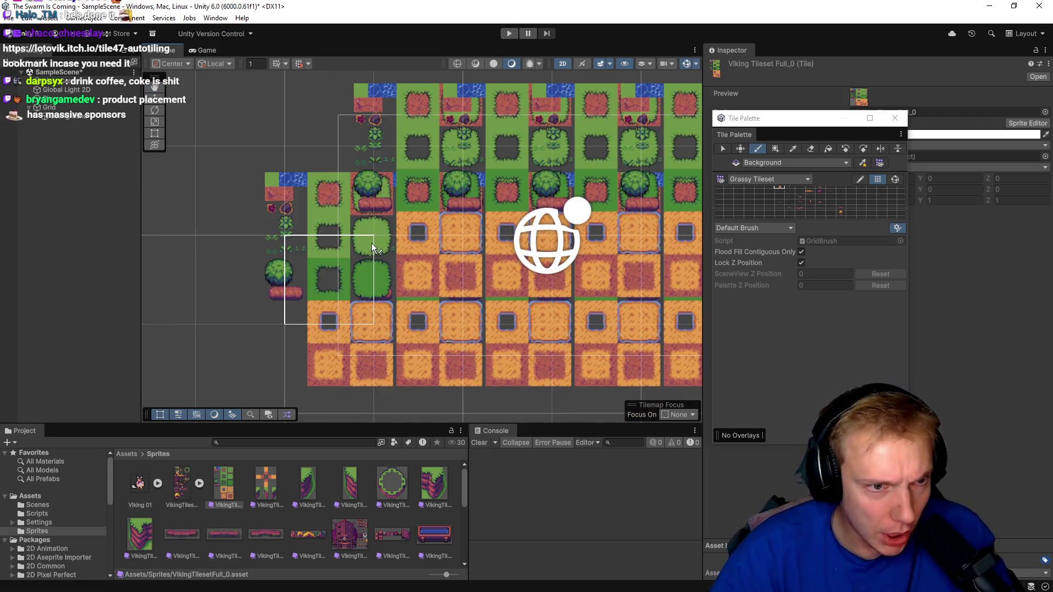
pyautogui.scroll(-5, 308, 507)
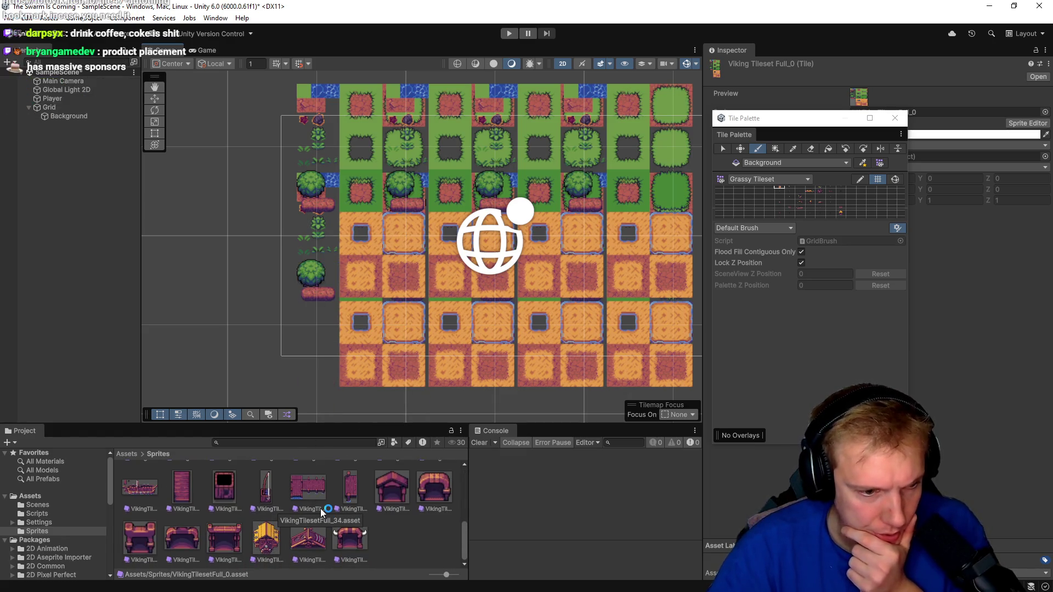
pyautogui.click(266, 540)
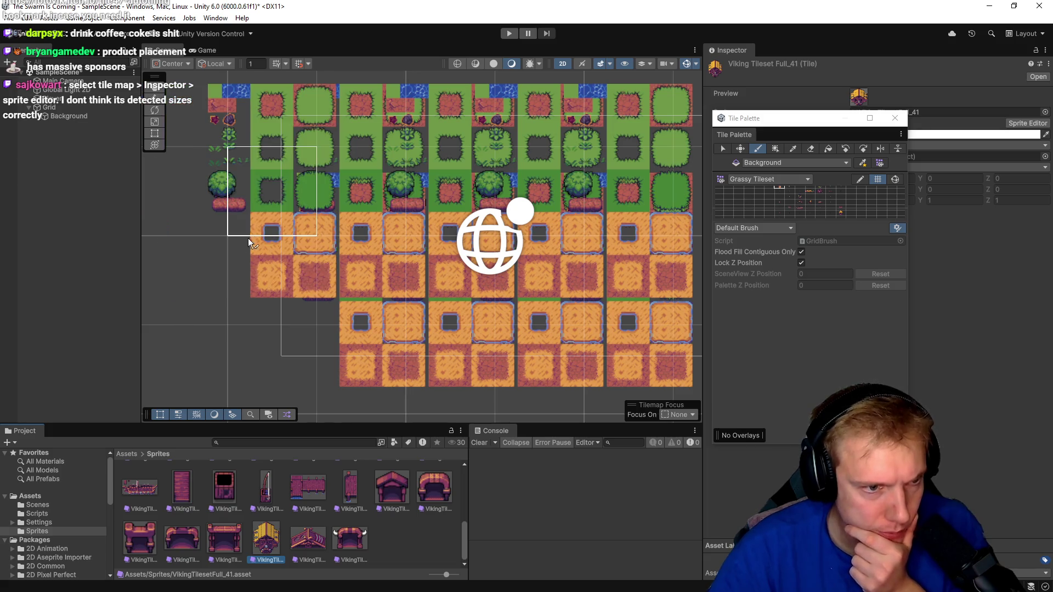
pyautogui.rightClick(255, 254)
pyautogui.press('Escape')
pyautogui.moveTo(259, 219)
pyautogui.mouseDown()
pyautogui.moveTo(331, 255)
pyautogui.moveTo(387, 268)
pyautogui.moveTo(433, 258)
pyautogui.mouseUp()
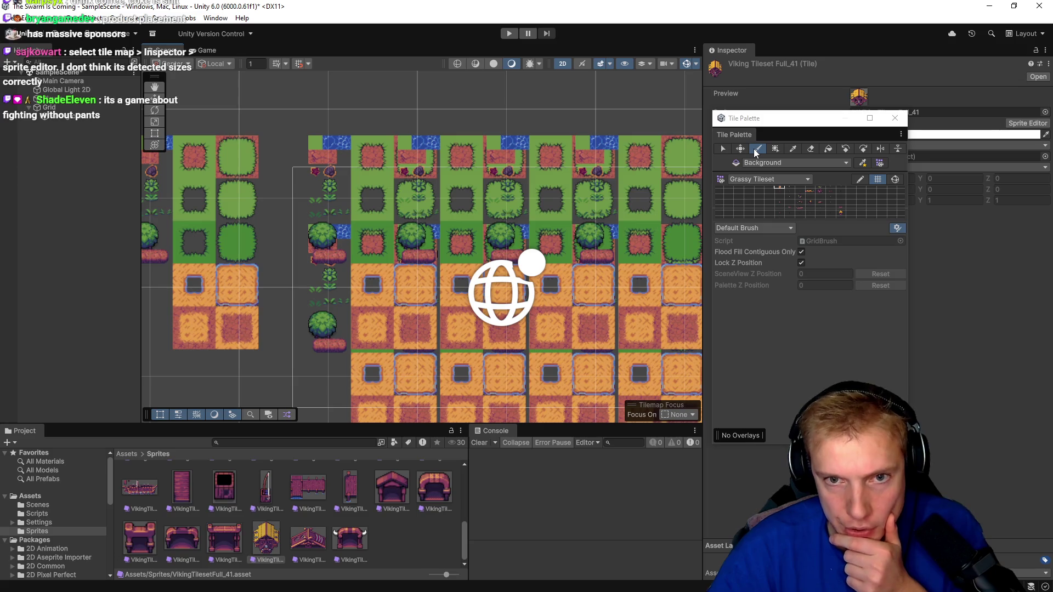
# - Erase the painted tiles with the Eraser, then reselect the tile and return to the Paint Brush
pyautogui.click(810, 149)
pyautogui.moveTo(390, 163)
pyautogui.mouseDown()
pyautogui.moveTo(389, 250)
pyautogui.moveTo(416, 305)
pyautogui.moveTo(476, 373)
pyautogui.moveTo(577, 347)
pyautogui.moveTo(587, 203)
pyautogui.moveTo(666, 235)
pyautogui.moveTo(478, 180)
pyautogui.moveTo(552, 265)
pyautogui.moveTo(504, 196)
pyautogui.moveTo(371, 221)
pyautogui.mouseUp()
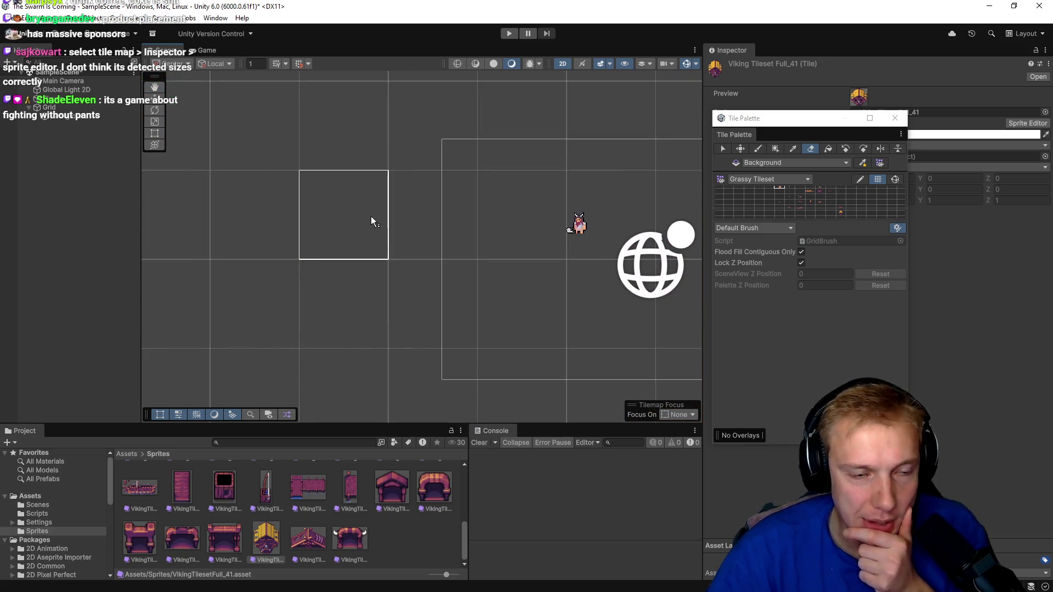
pyautogui.click(264, 552)
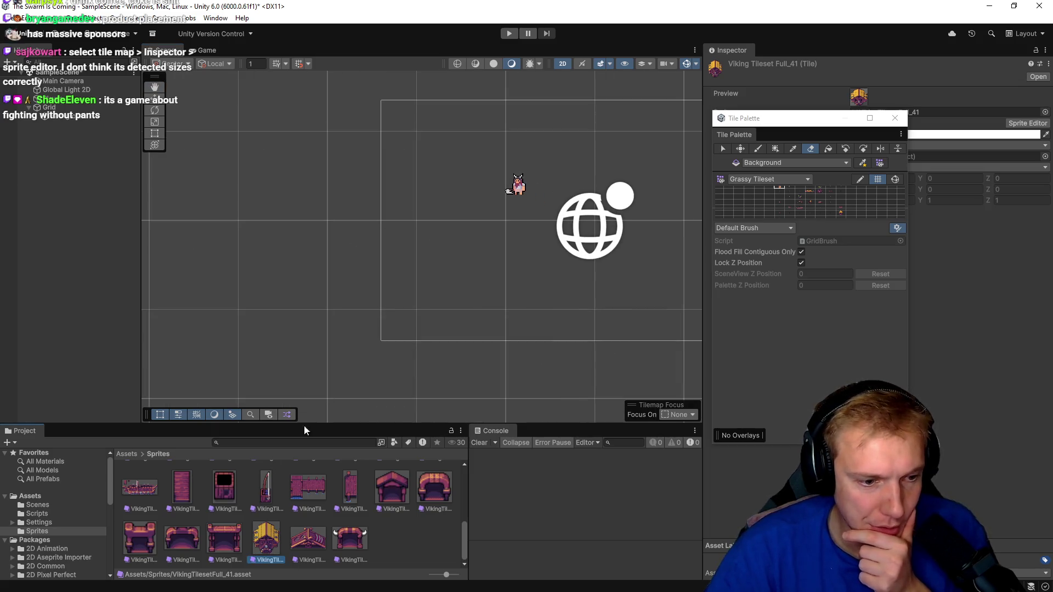
pyautogui.click(757, 147)
pyautogui.click(264, 550)
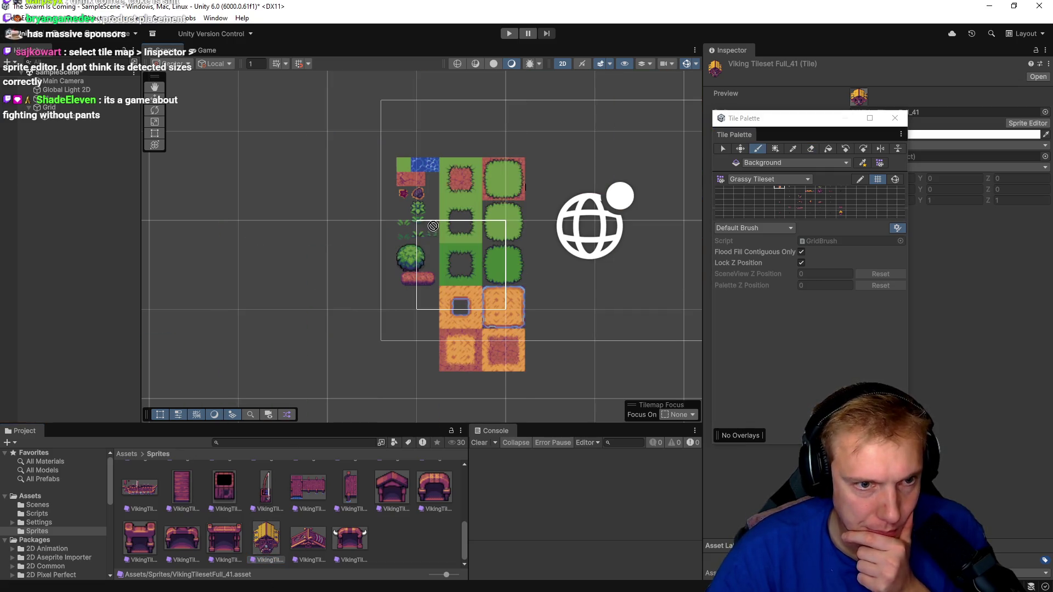
pyautogui.click(263, 540)
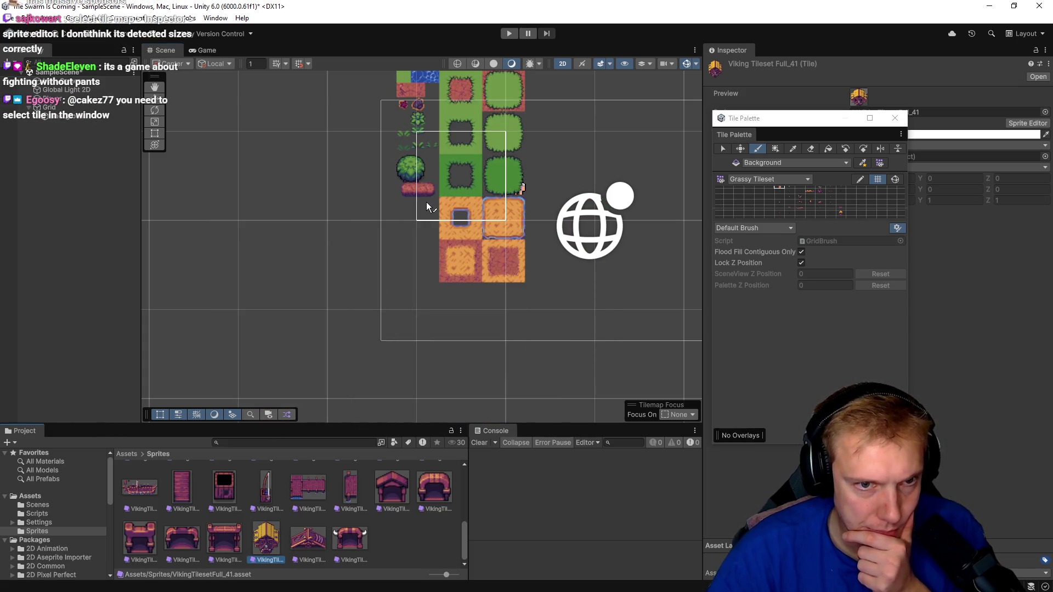
pyautogui.scroll(1, 815, 203)
pyautogui.scroll(5, 814, 203)
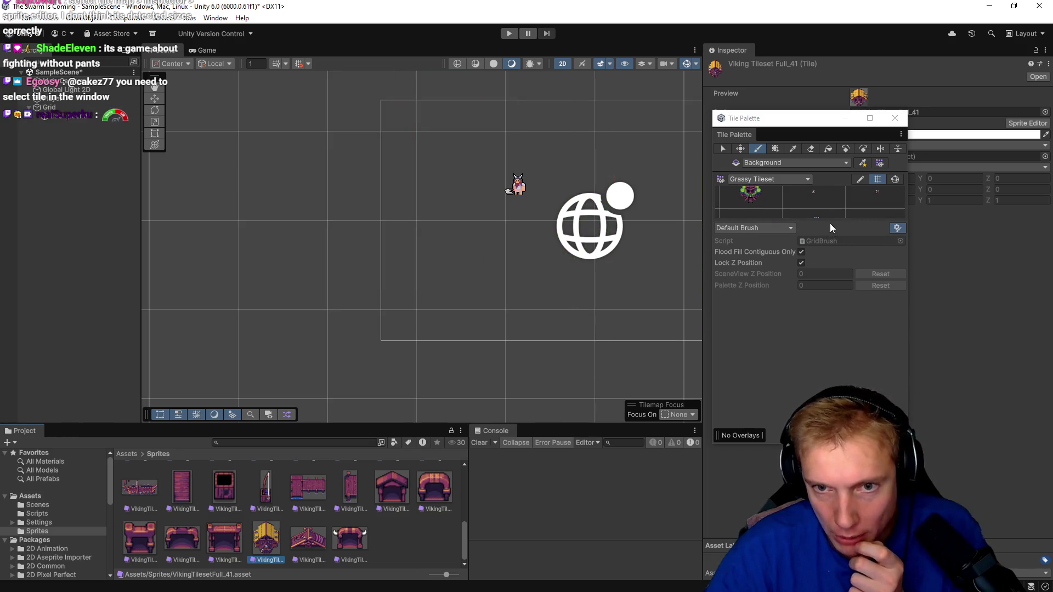
# - Enlarge the Tile Palette and its grid, then paint a green tile from it into the scene
pyautogui.moveTo(925, 461)
pyautogui.mouseDown()
pyautogui.moveTo(980, 528)
pyautogui.moveTo(994, 509)
pyautogui.mouseUp()
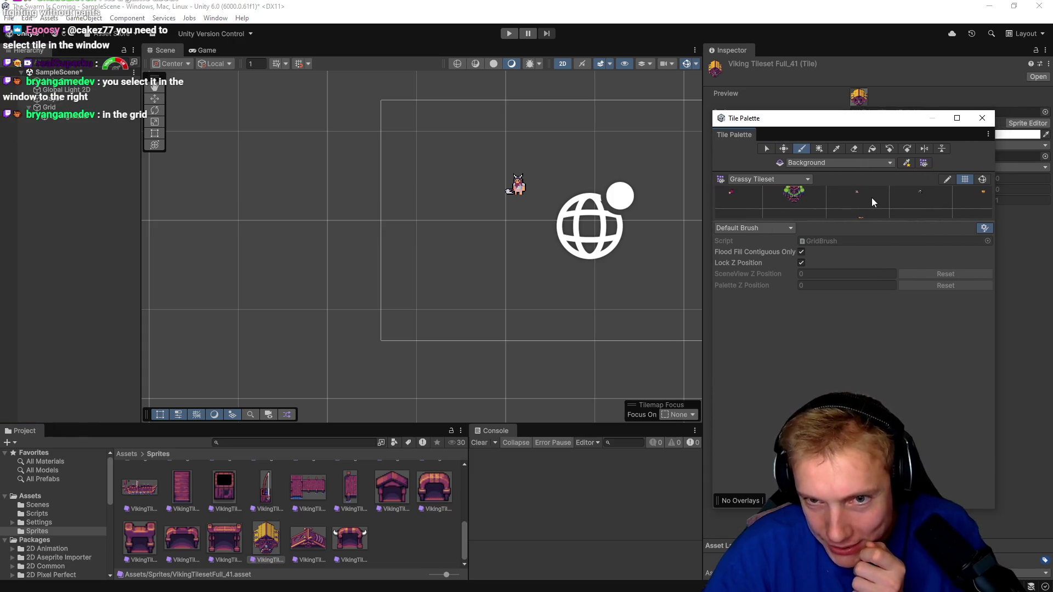
pyautogui.click(791, 202)
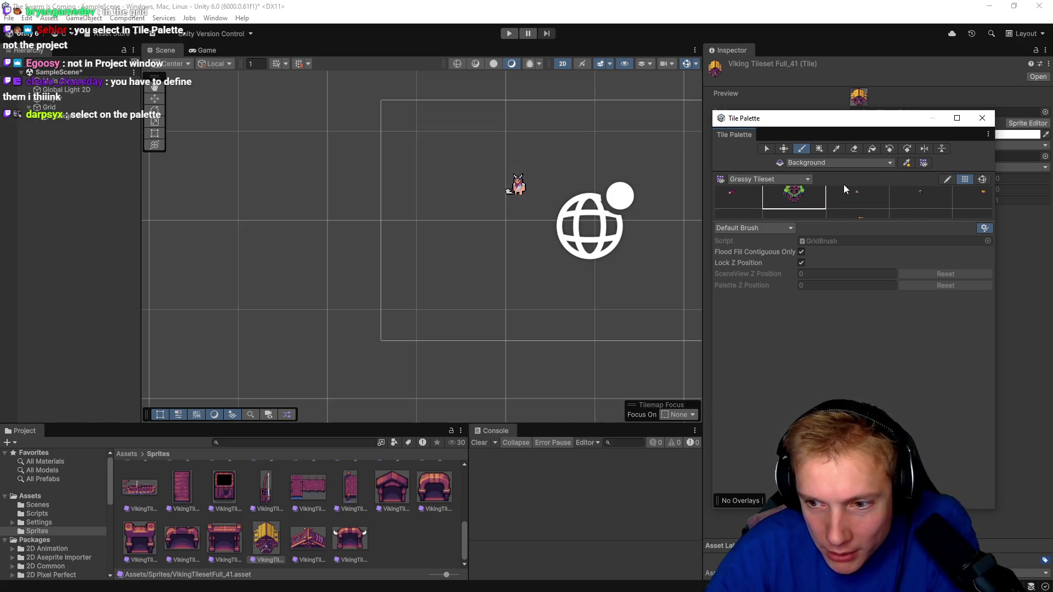
pyautogui.moveTo(869, 222); pyautogui.dragTo(871, 393)
pyautogui.scroll(-5, 789, 285)
pyautogui.moveTo(791, 246)
pyautogui.mouseDown()
pyautogui.moveTo(927, 274)
pyautogui.moveTo(840, 269)
pyautogui.moveTo(936, 281)
pyautogui.moveTo(763, 257)
pyautogui.moveTo(836, 268)
pyautogui.mouseUp()
pyautogui.click(863, 255)
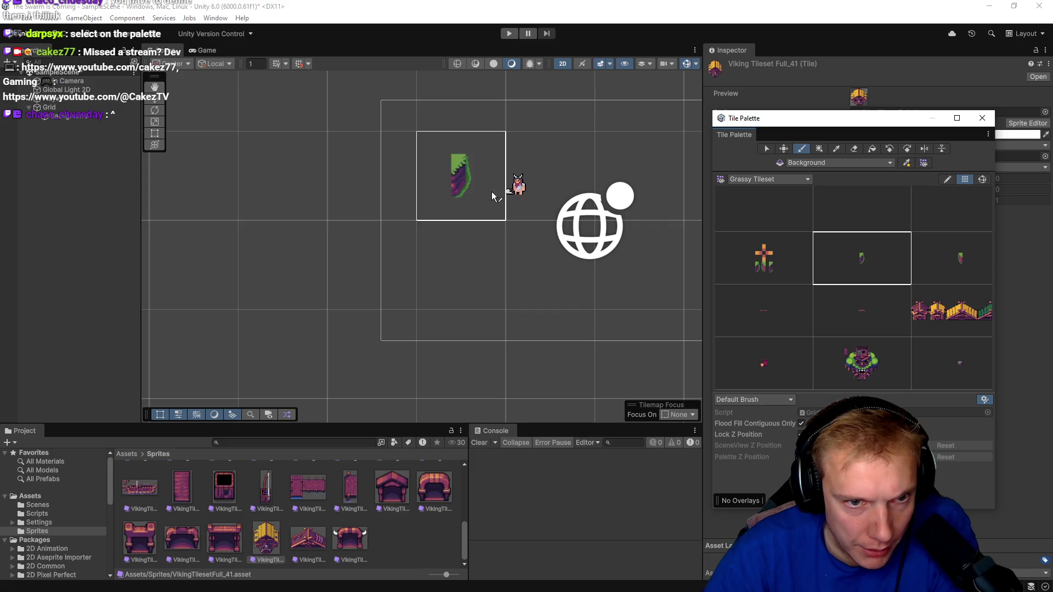
pyautogui.rightClick(513, 192)
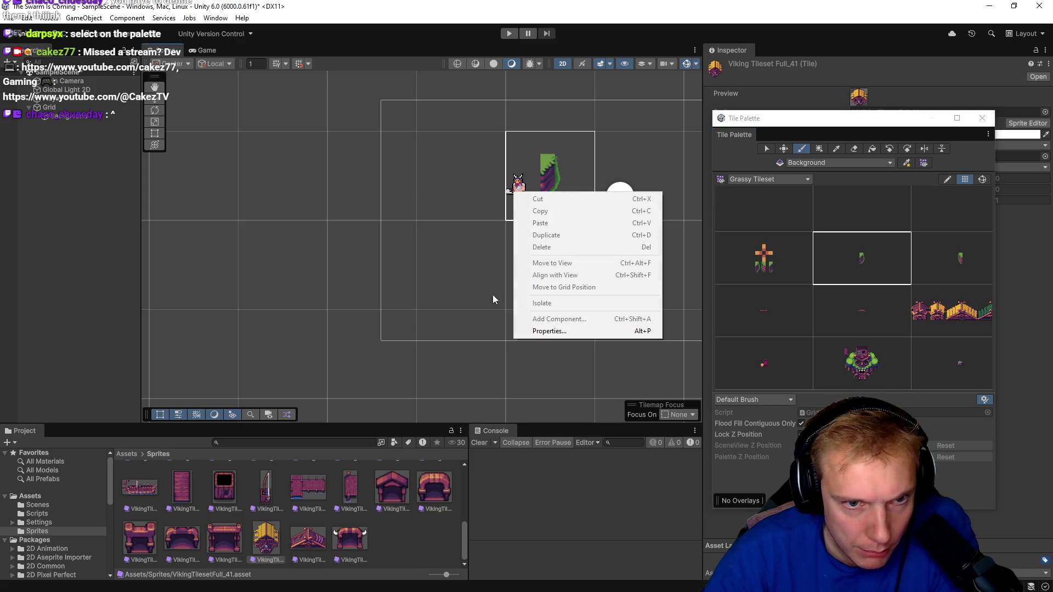
pyautogui.click(492, 187)
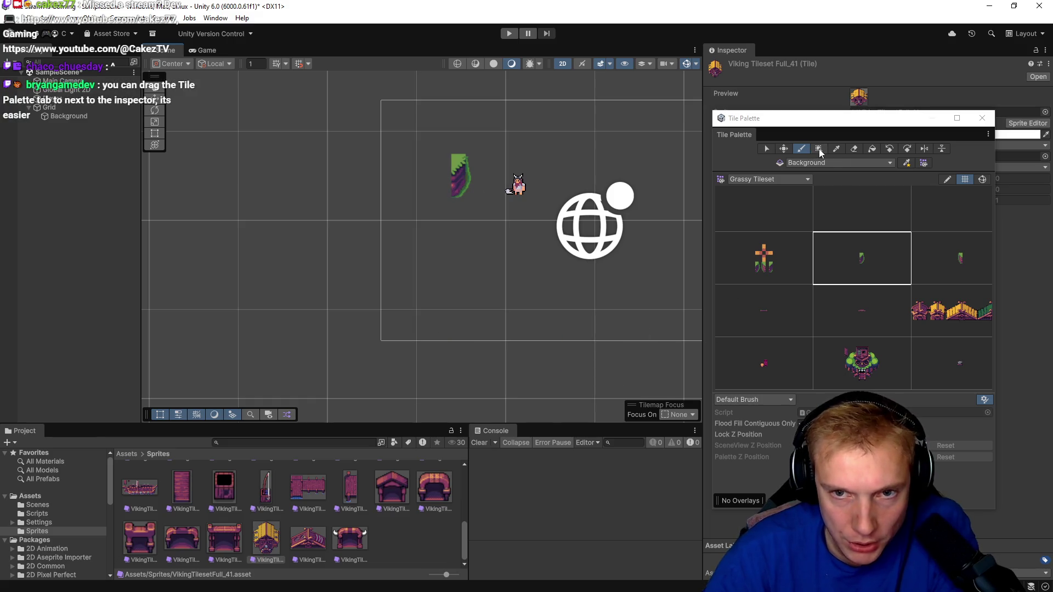
# - Erase that green tile and paint the grass-topped platform tile beside the Viking instead
pyautogui.click(853, 148)
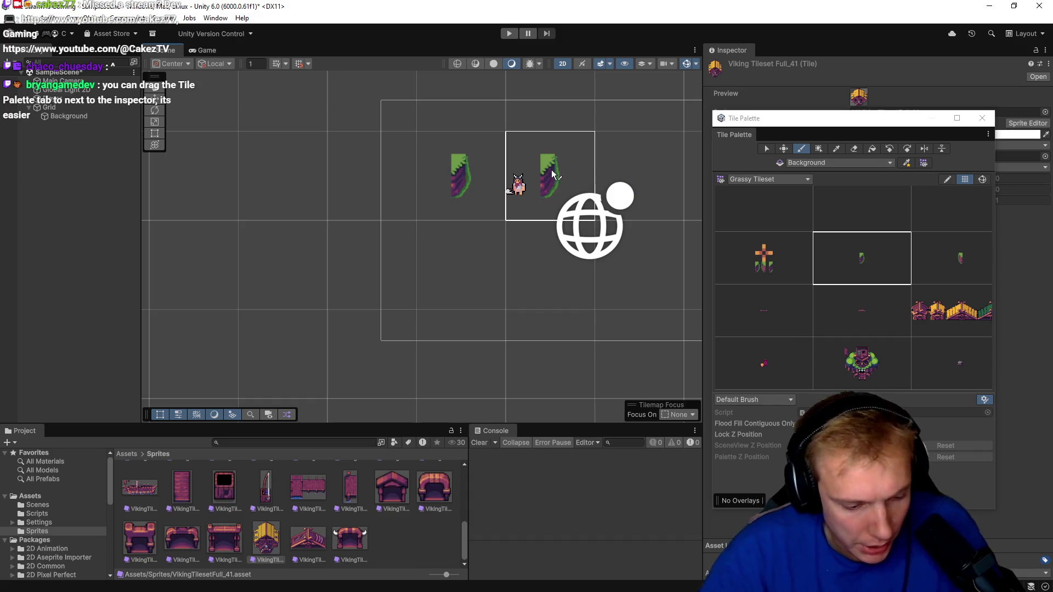
pyautogui.click(460, 176)
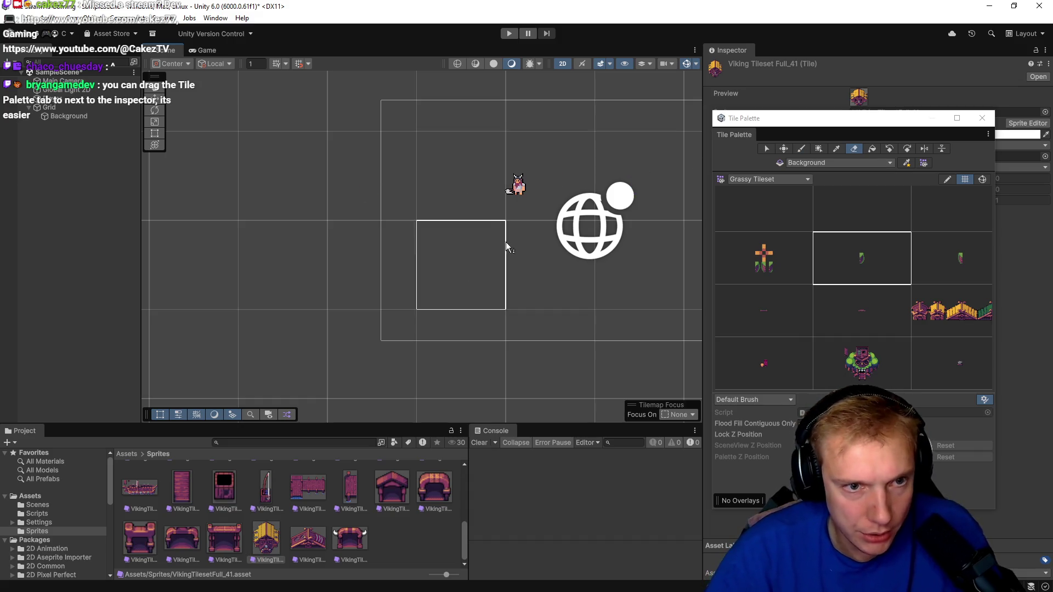
pyautogui.click(802, 148)
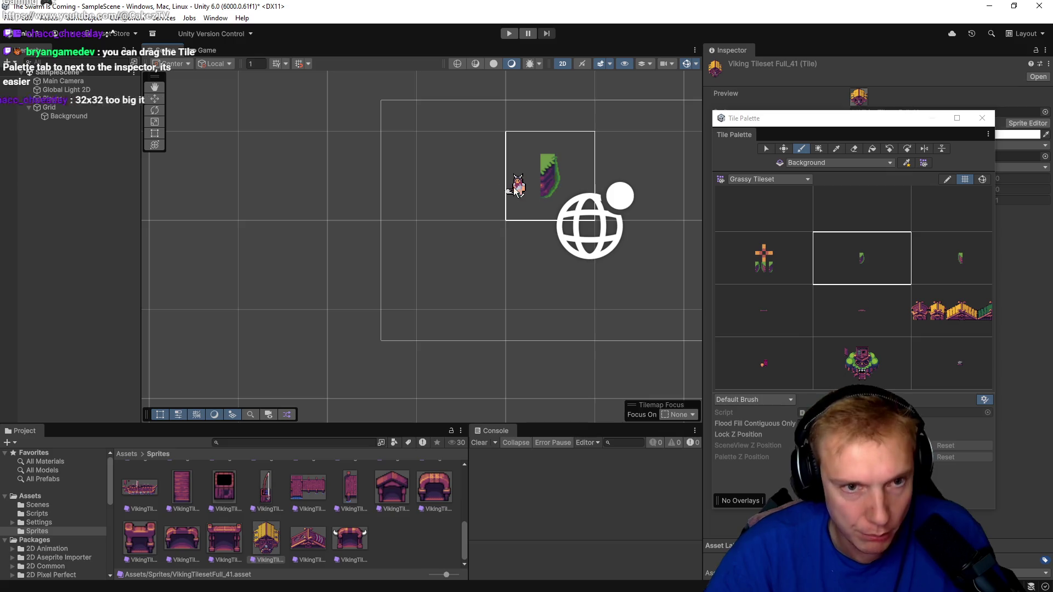
pyautogui.click(797, 301)
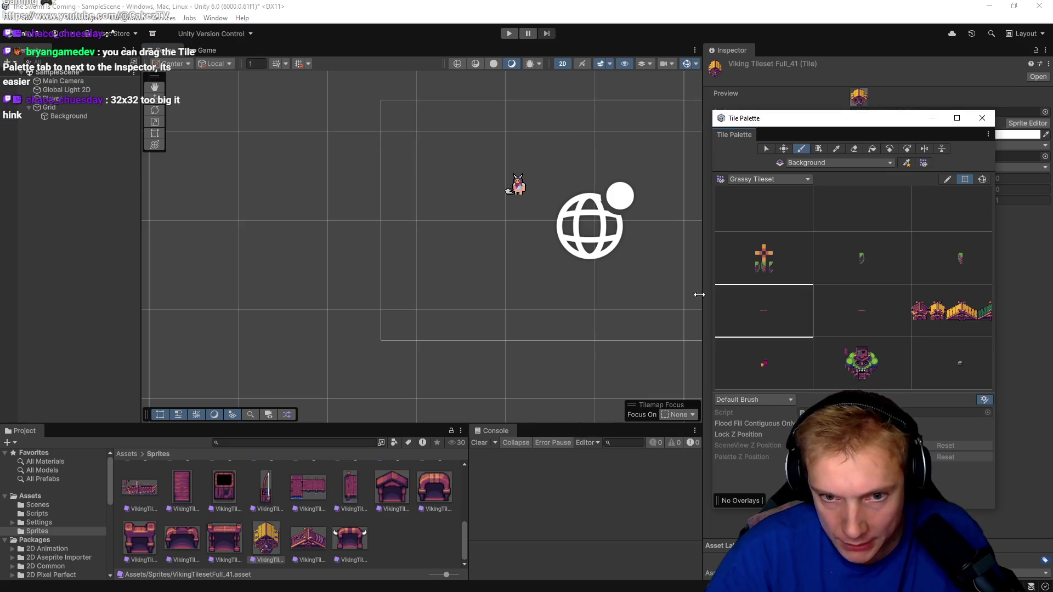
pyautogui.click(492, 175)
pyautogui.scroll(5, 490, 176)
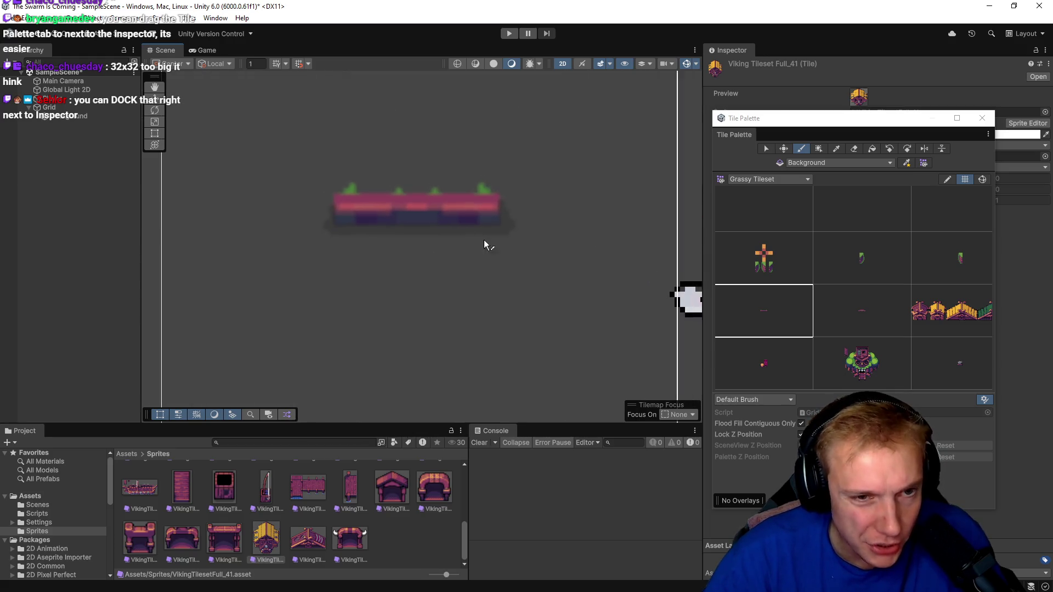
pyautogui.scroll(-5, 472, 227)
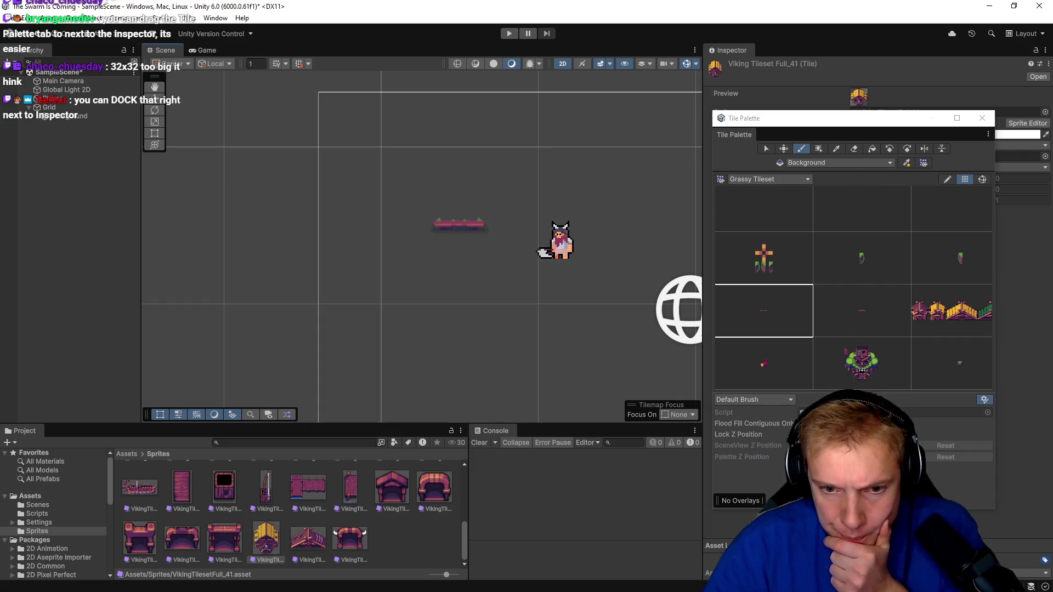
# - Dock the Tile Palette as a tab beside the Inspector and resize the scene and palette panels
pyautogui.click(945, 180)
pyautogui.click(946, 179)
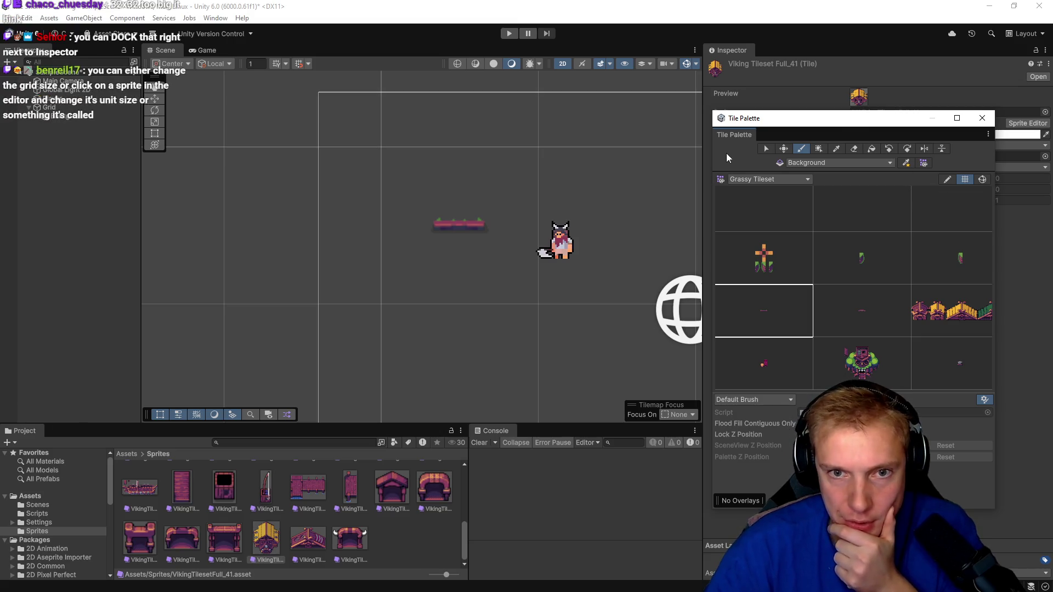
pyautogui.moveTo(735, 134)
pyautogui.mouseDown()
pyautogui.moveTo(150, 179)
pyautogui.moveTo(182, 158)
pyautogui.moveTo(94, 141)
pyautogui.moveTo(75, 219)
pyautogui.moveTo(68, 60)
pyautogui.mouseUp()
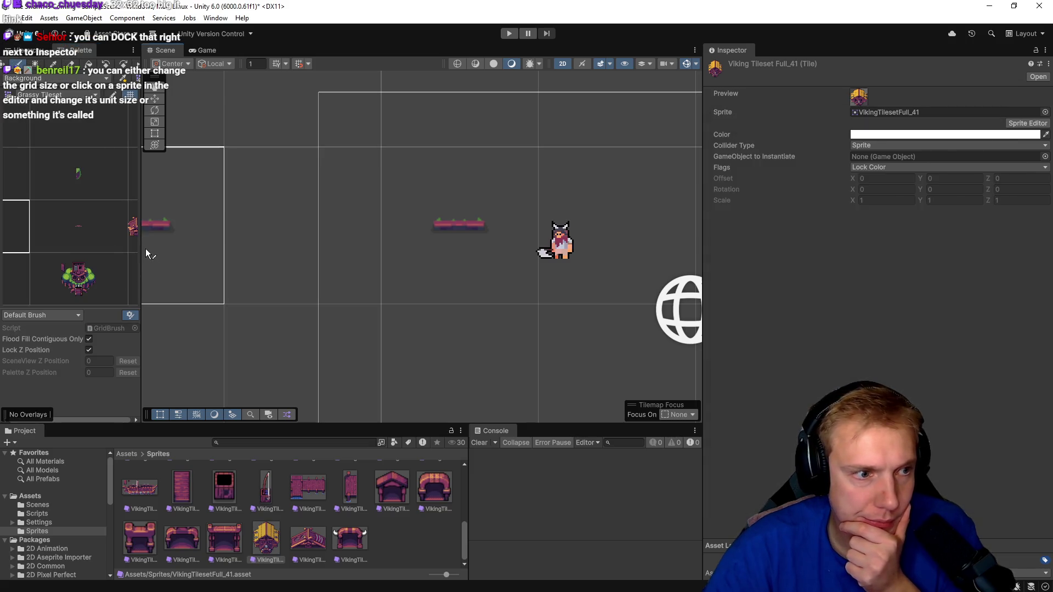
pyautogui.moveTo(141, 225); pyautogui.dragTo(193, 225)
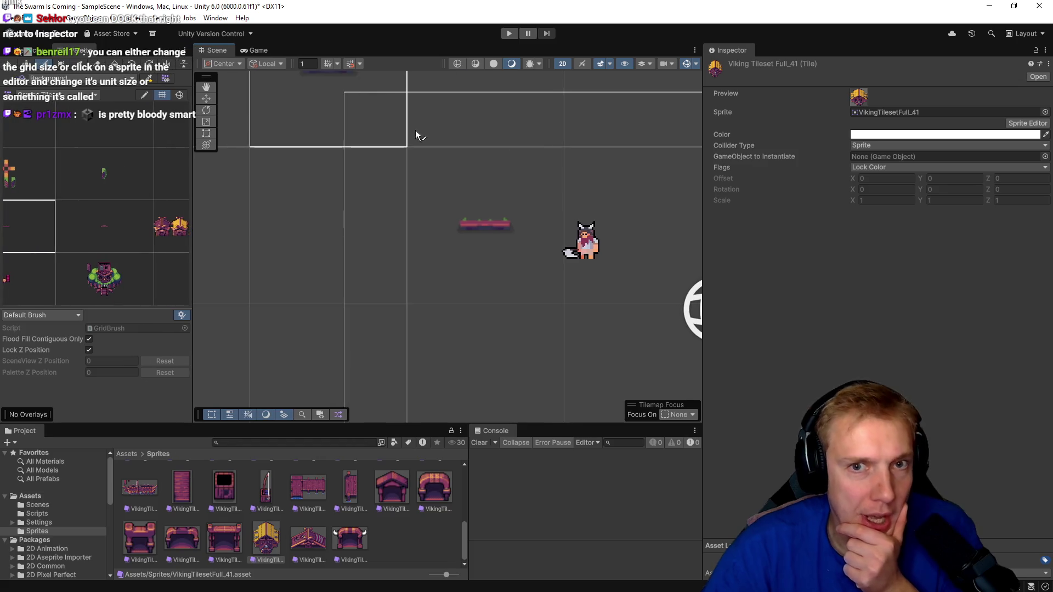
pyautogui.moveTo(81, 52)
pyautogui.mouseDown()
pyautogui.moveTo(794, 80)
pyautogui.moveTo(772, 51)
pyautogui.mouseUp()
pyautogui.moveTo(703, 188)
pyautogui.mouseDown()
pyautogui.moveTo(777, 223)
pyautogui.moveTo(829, 221)
pyautogui.mouseUp()
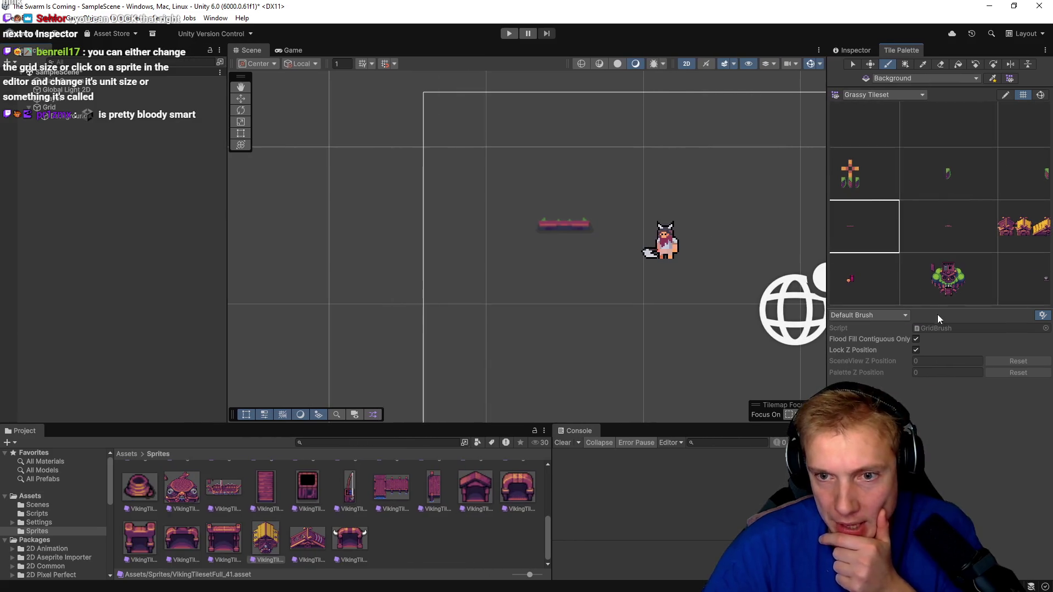
pyautogui.moveTo(932, 308); pyautogui.dragTo(932, 380)
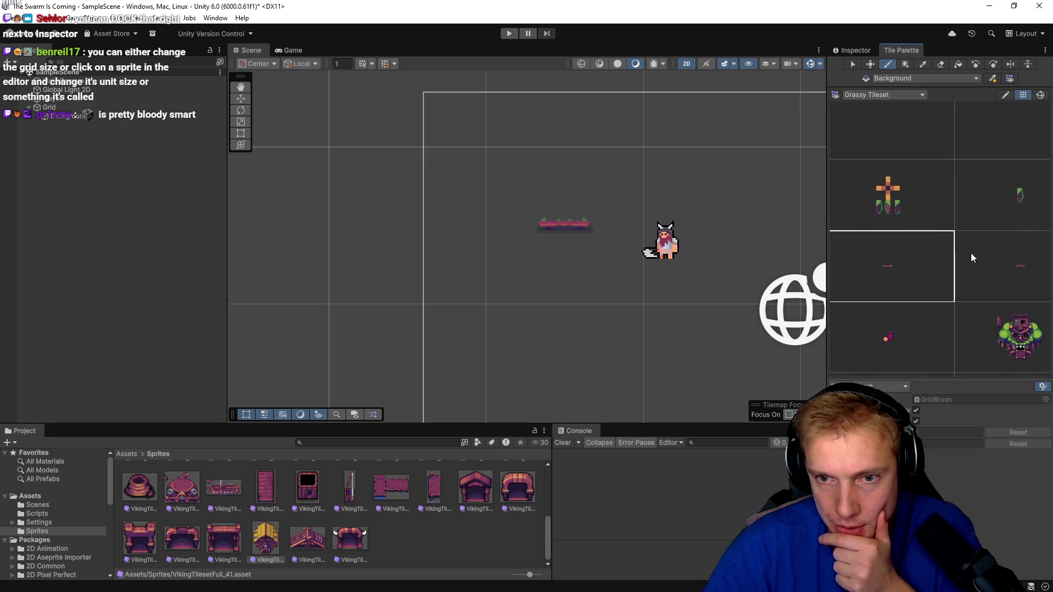
pyautogui.scroll(-5, 965, 253)
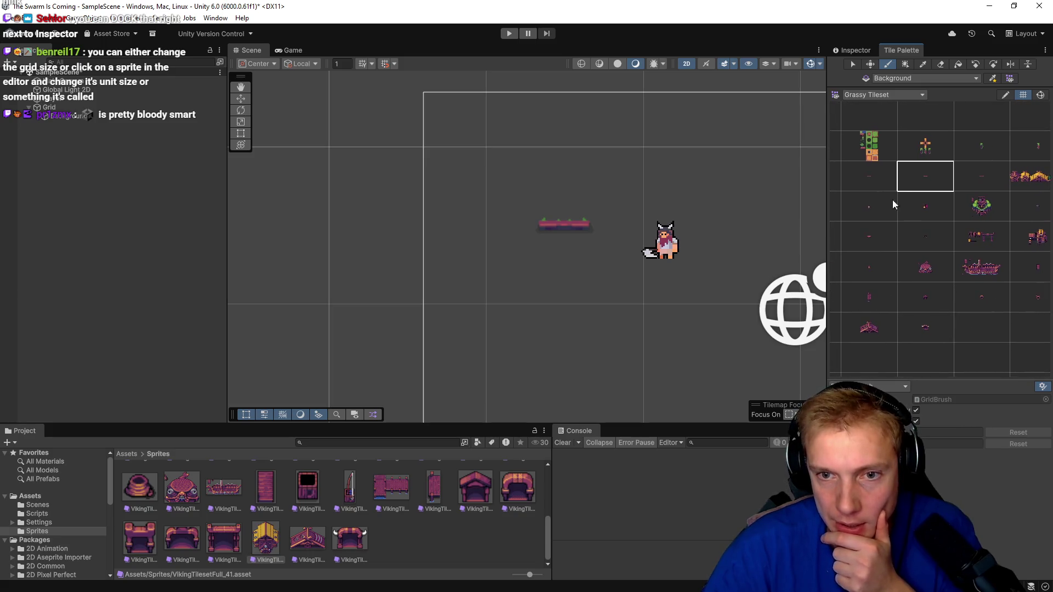
pyautogui.moveTo(825, 192); pyautogui.dragTo(772, 191)
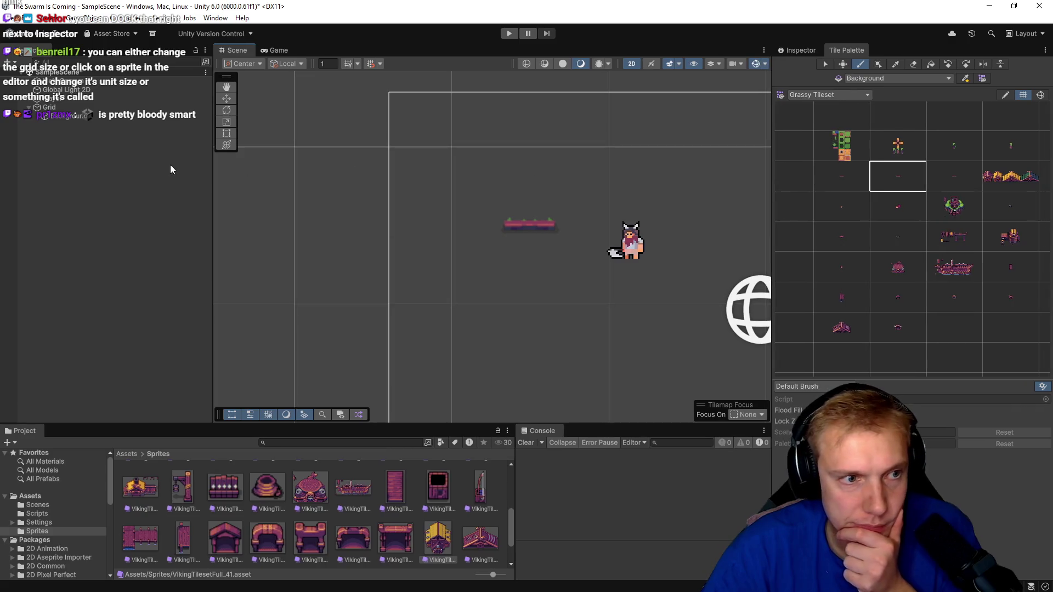
pyautogui.moveTo(212, 168); pyautogui.dragTo(127, 167)
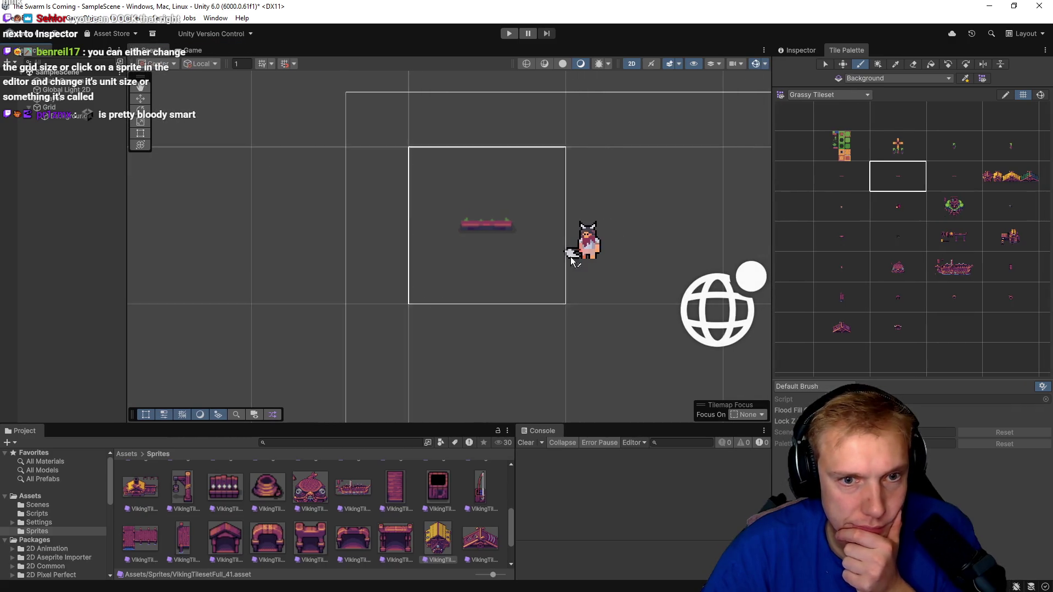
# - Paint another platform tile, toggle the palette grid lines, and select Grid to view its 1 × 1 × 0 Cell Size
pyautogui.click(441, 240)
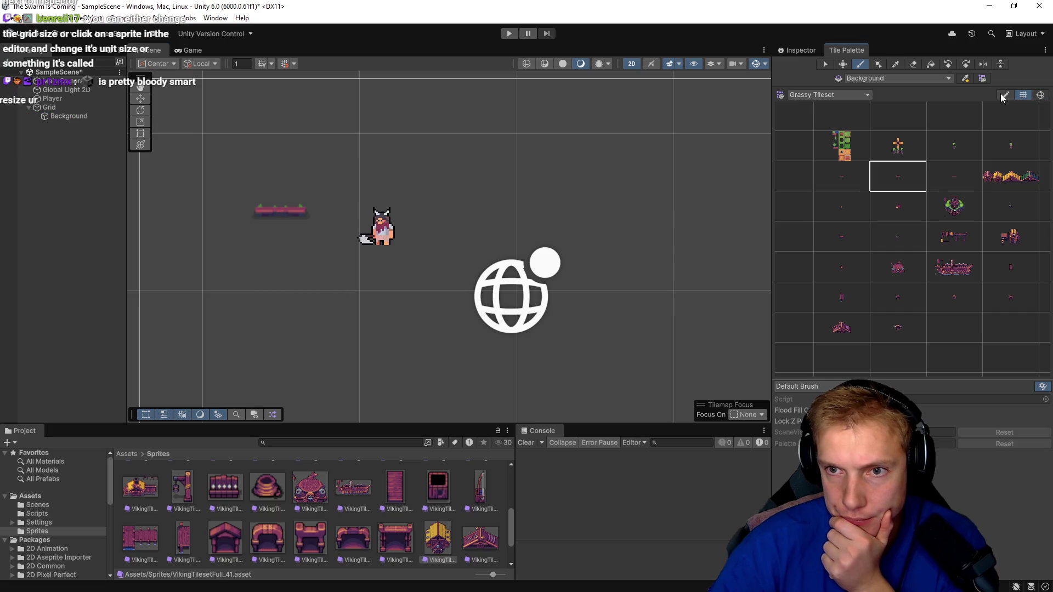
pyautogui.click(1023, 96)
pyautogui.click(1023, 96)
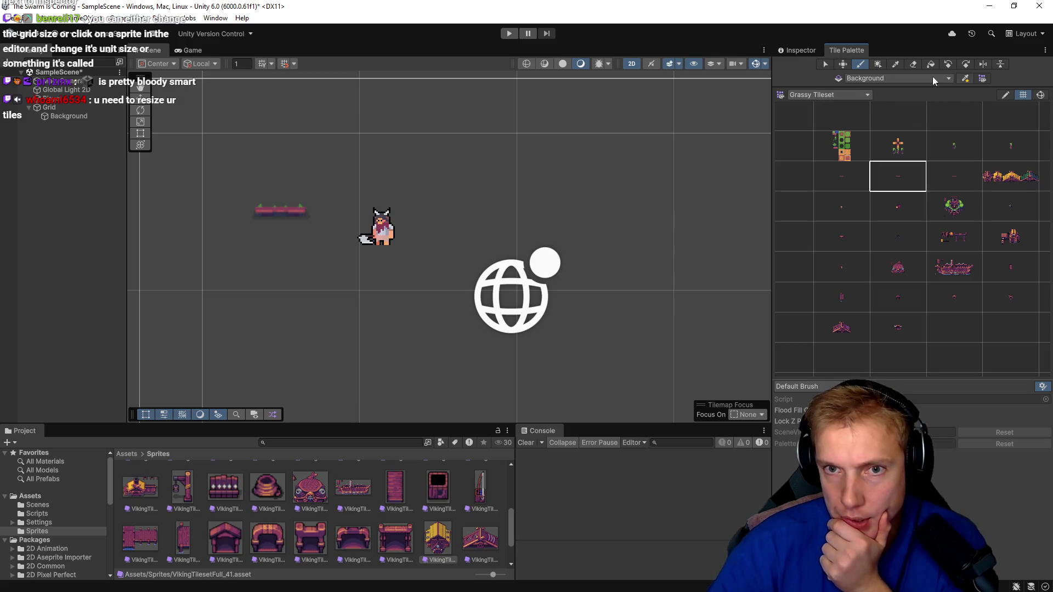
pyautogui.click(806, 51)
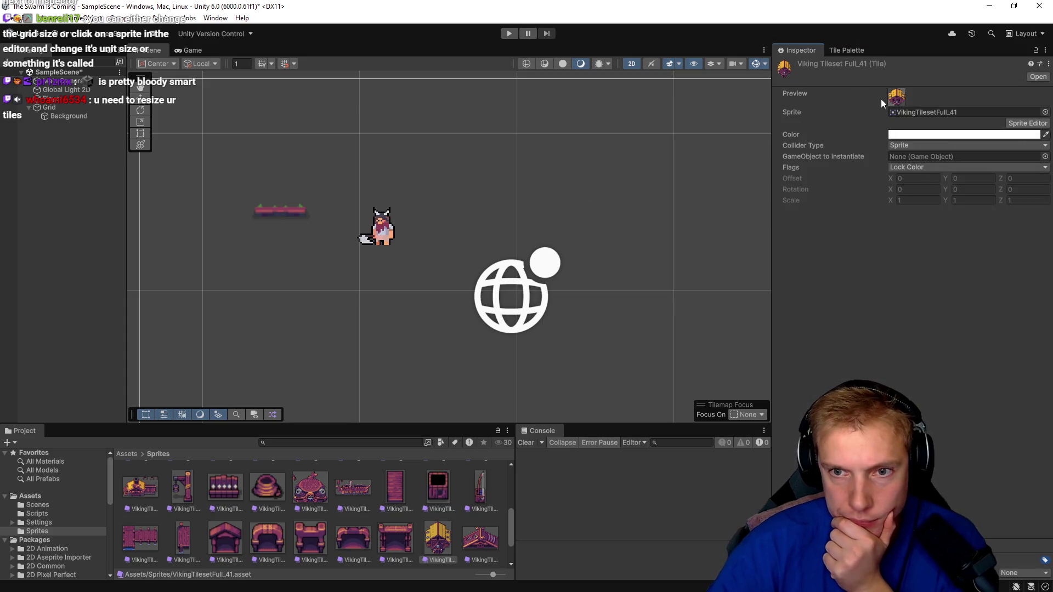
pyautogui.click(58, 107)
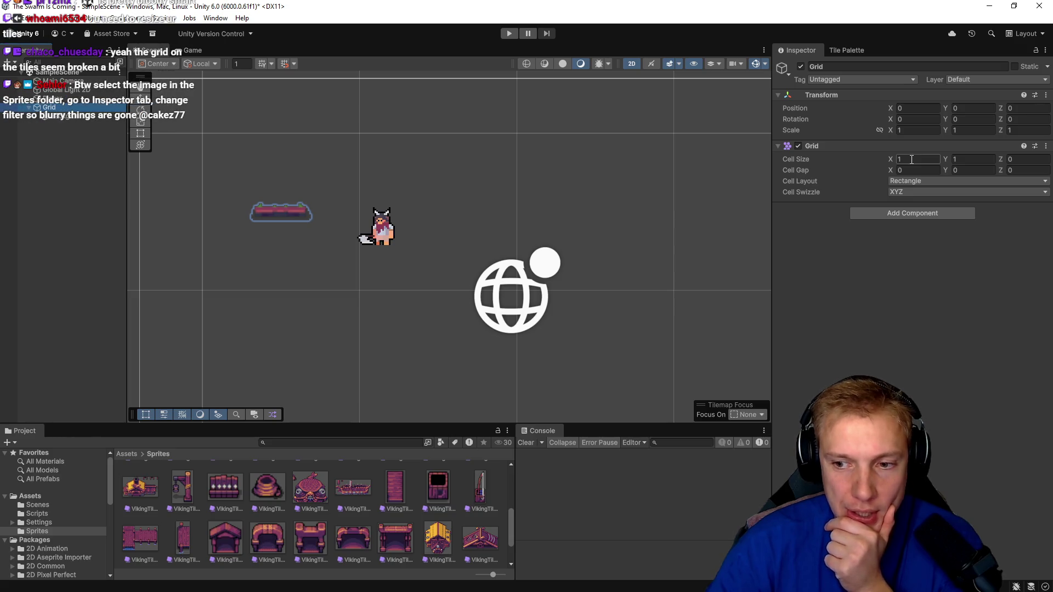
# - Select the VikingTilesetFull texture in Sprites and view its import settings (100 Pixels Per Unit, Bilinear)
pyautogui.click(846, 50)
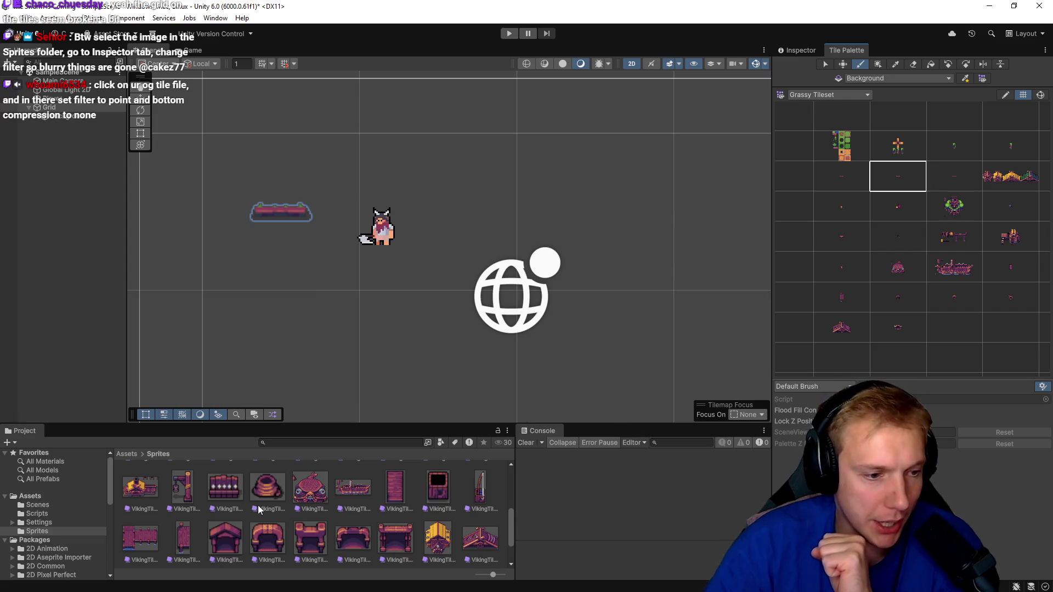
pyautogui.scroll(5, 231, 507)
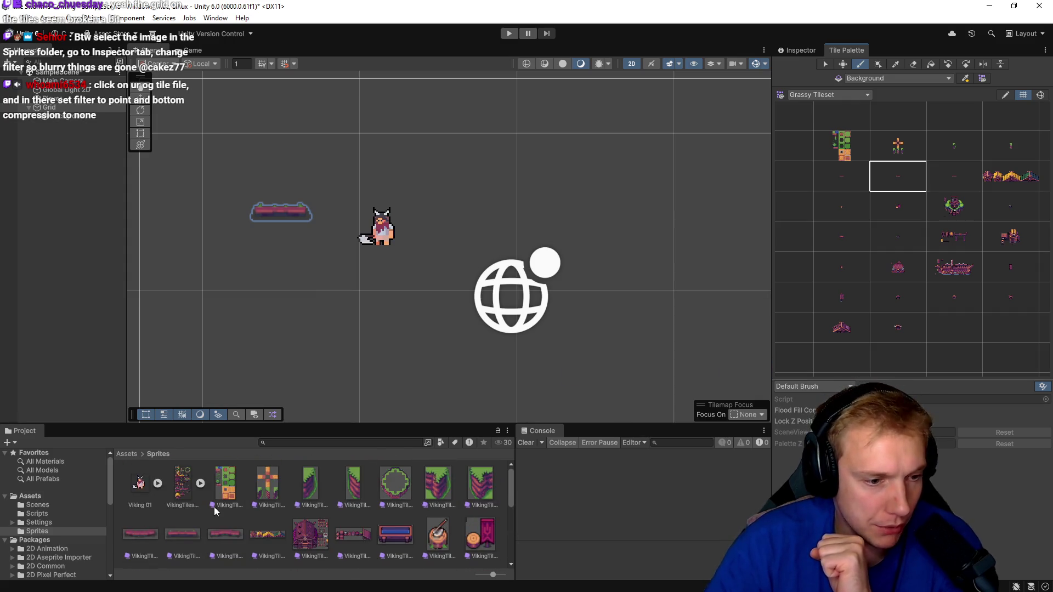
pyautogui.click(181, 482)
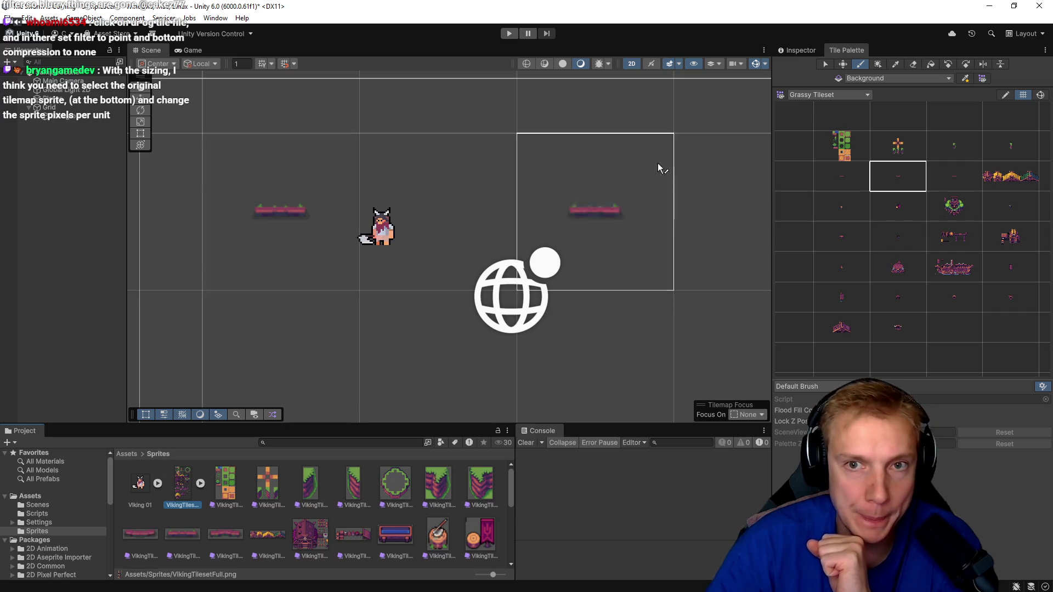
pyautogui.click(797, 49)
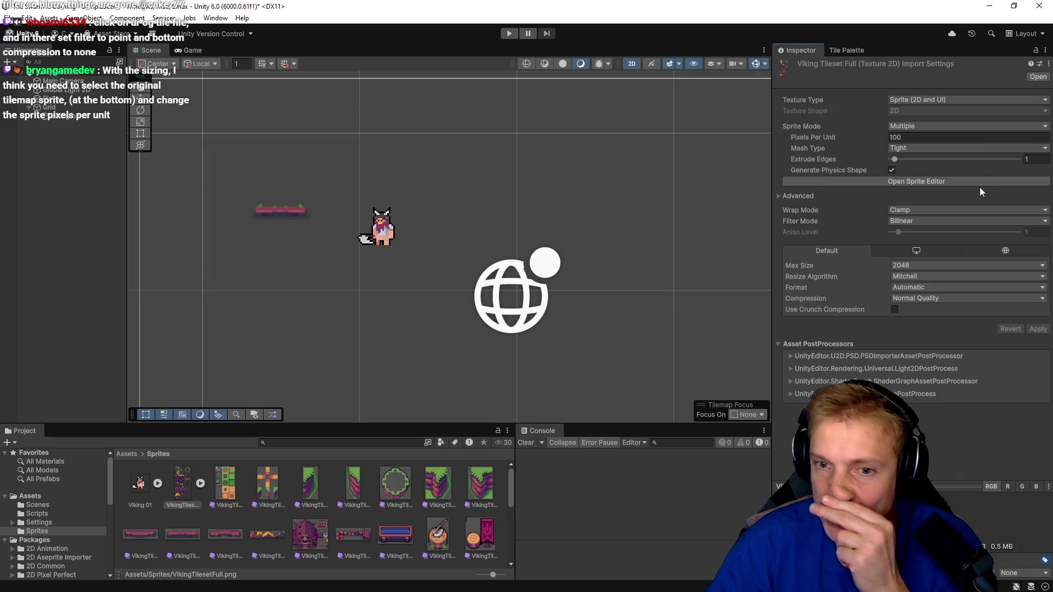
# - Change VikingTilesetFull's Filter Mode from Bilinear to Point (no filter) and save the import change
pyautogui.click(971, 221)
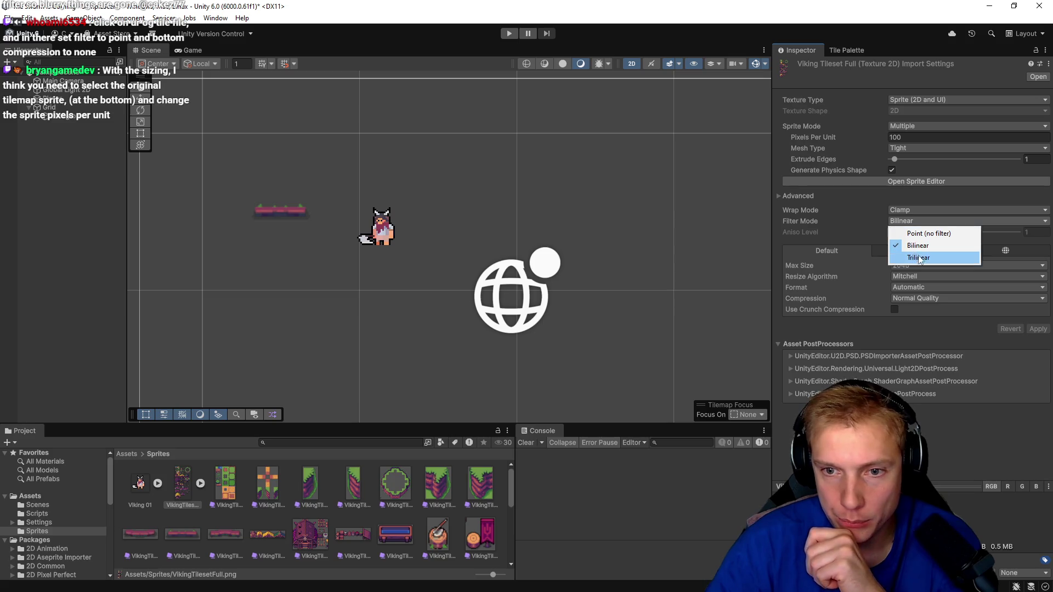
pyautogui.click(919, 235)
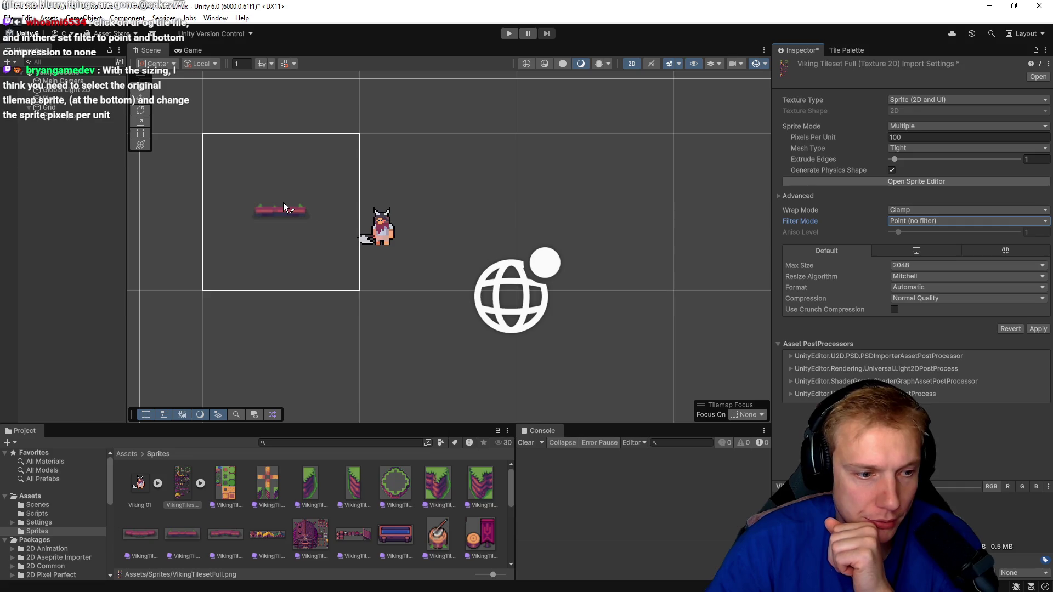
pyautogui.click(223, 486)
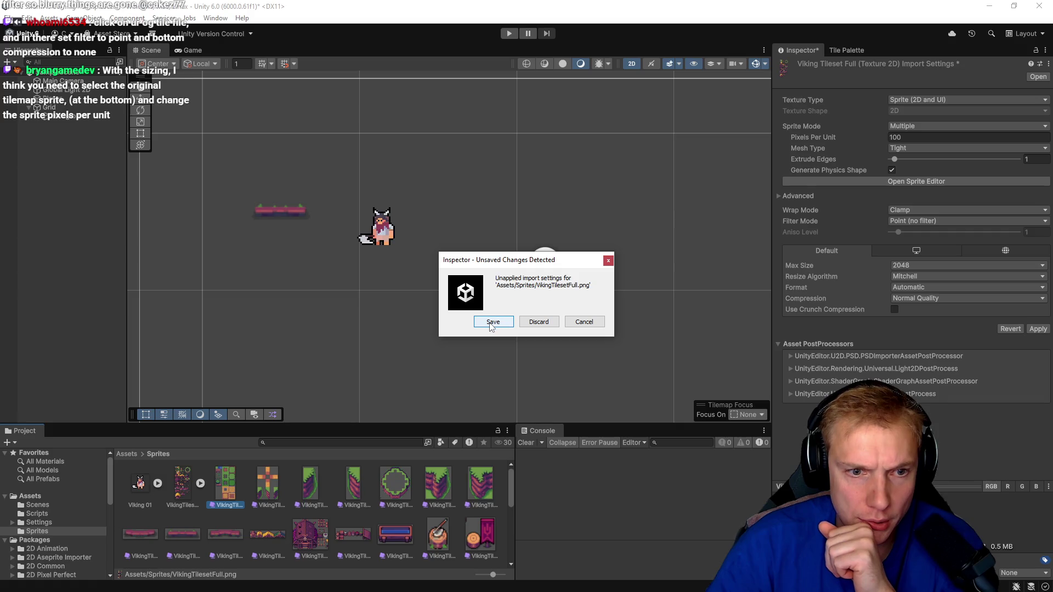
pyautogui.click(493, 322)
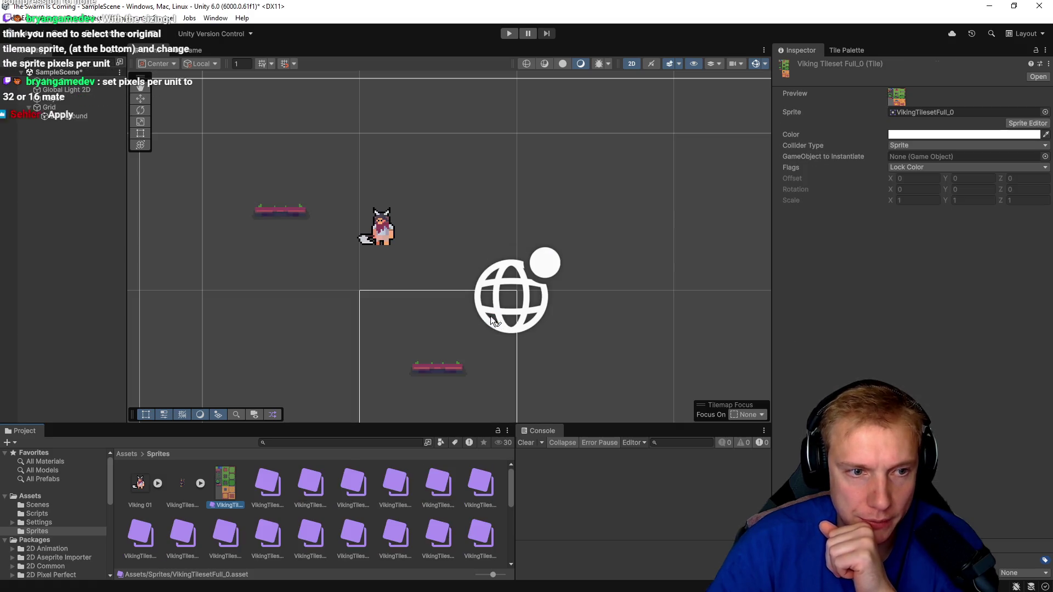
# - Bring the Tile Palette tab with the Grassy Tileset back into view
pyautogui.scroll(10, 270, 212)
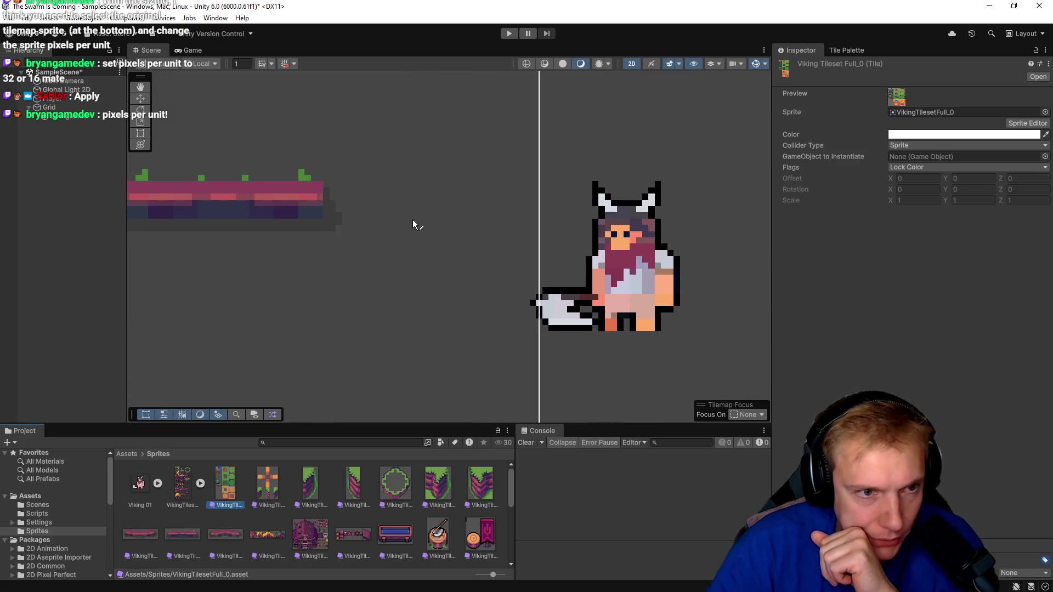
pyautogui.click(845, 49)
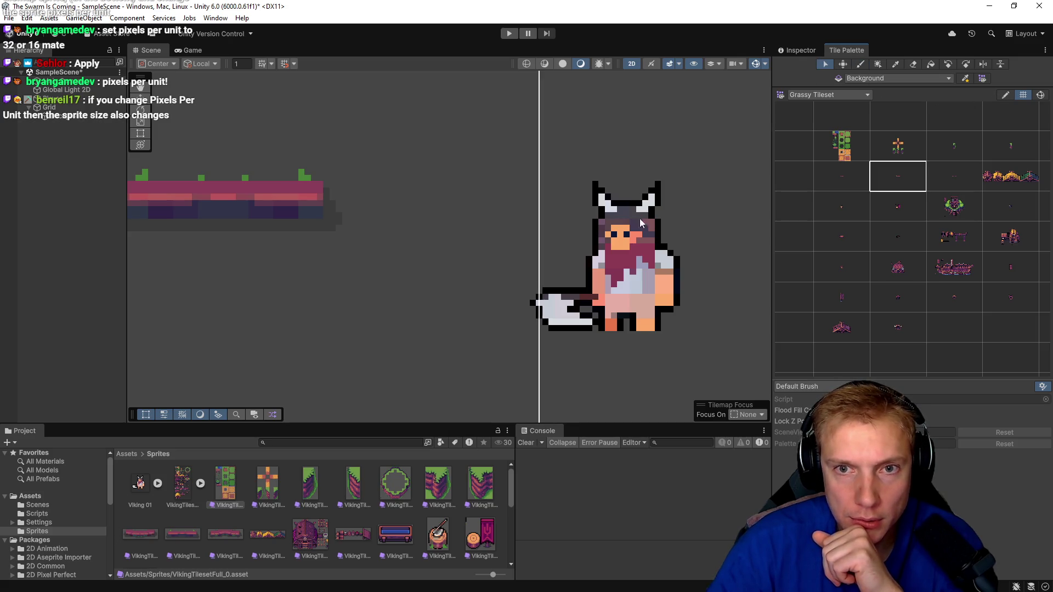
pyautogui.scroll(-5, 493, 220)
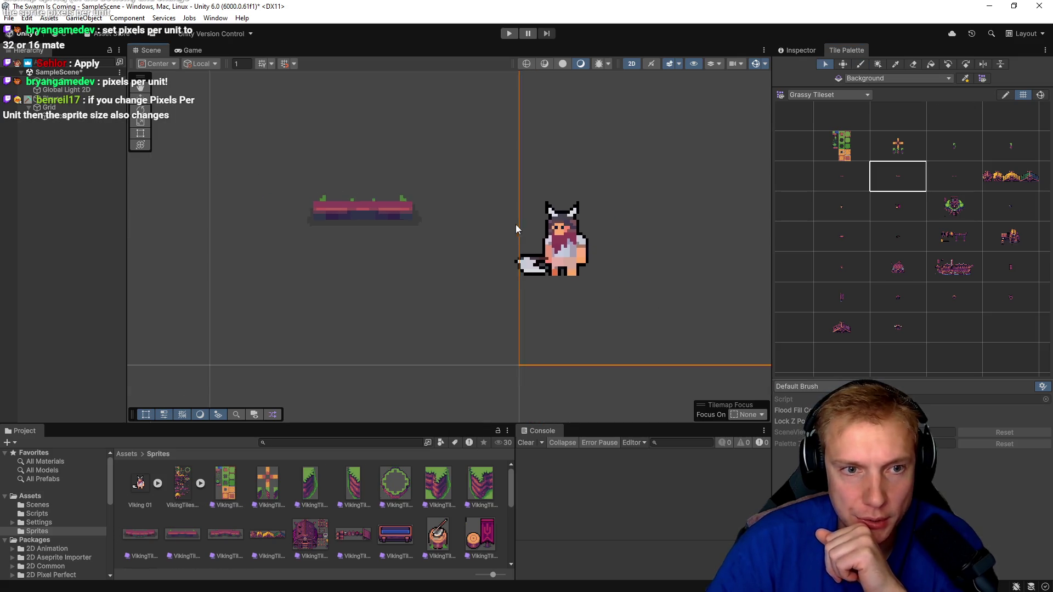
pyautogui.scroll(-3, 515, 230)
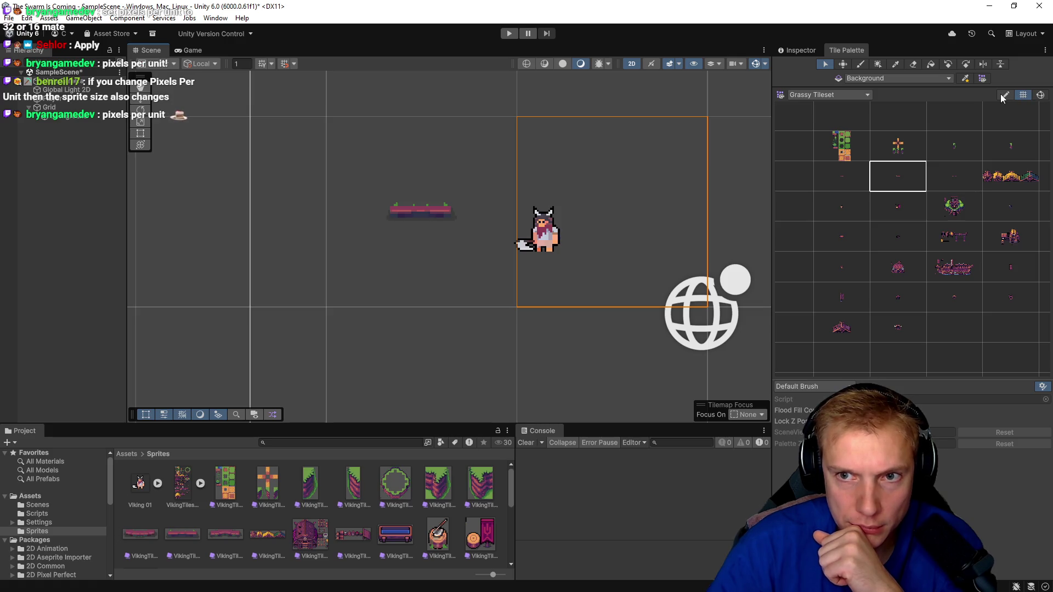
# - With the Move tool, drag the Viking character right off the pink platform, then select a Viking tile asset
pyautogui.click(826, 64)
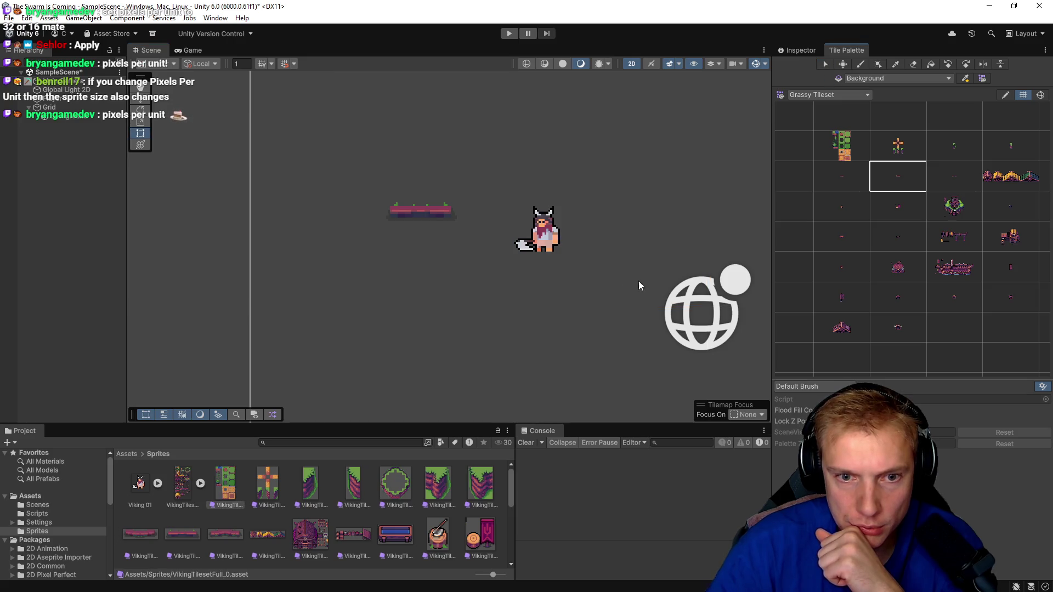
pyautogui.click(544, 234)
pyautogui.moveTo(549, 234); pyautogui.dragTo(478, 215)
pyautogui.scroll(3, 434, 220)
pyautogui.scroll(3, 435, 222)
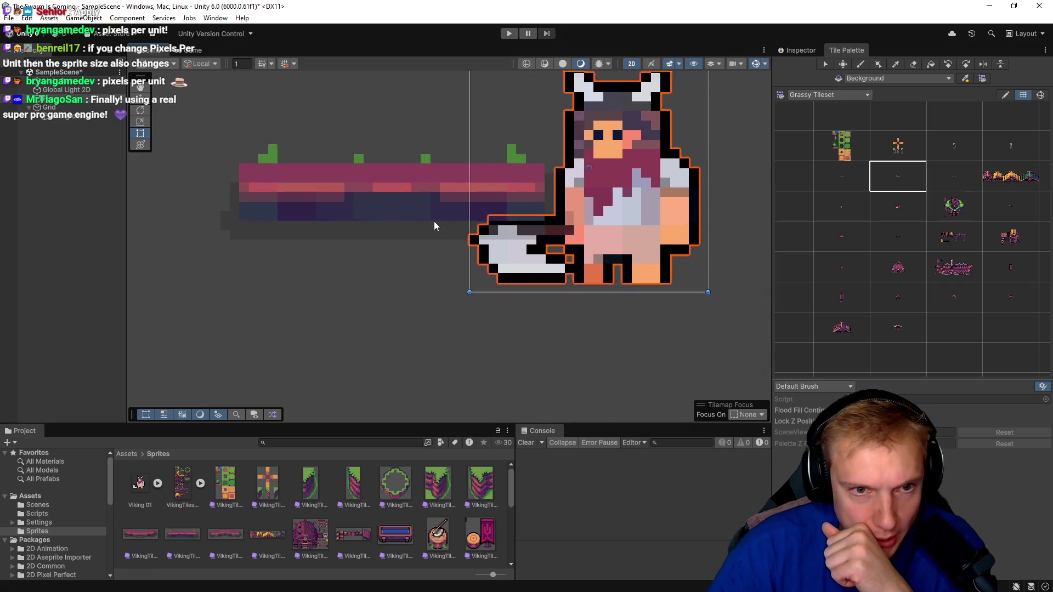
pyautogui.moveTo(670, 195)
pyautogui.mouseDown()
pyautogui.moveTo(624, 183)
pyautogui.moveTo(728, 205)
pyautogui.mouseUp()
pyautogui.scroll(-3, 427, 245)
pyautogui.scroll(-3, 429, 248)
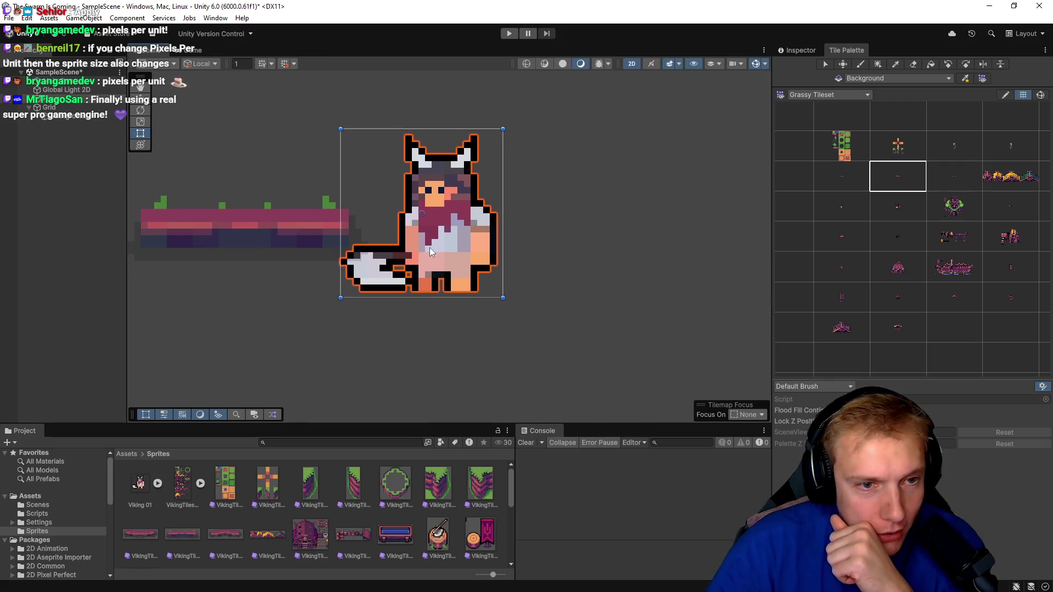
pyautogui.moveTo(455, 248); pyautogui.dragTo(529, 248)
pyautogui.scroll(-2, 505, 296)
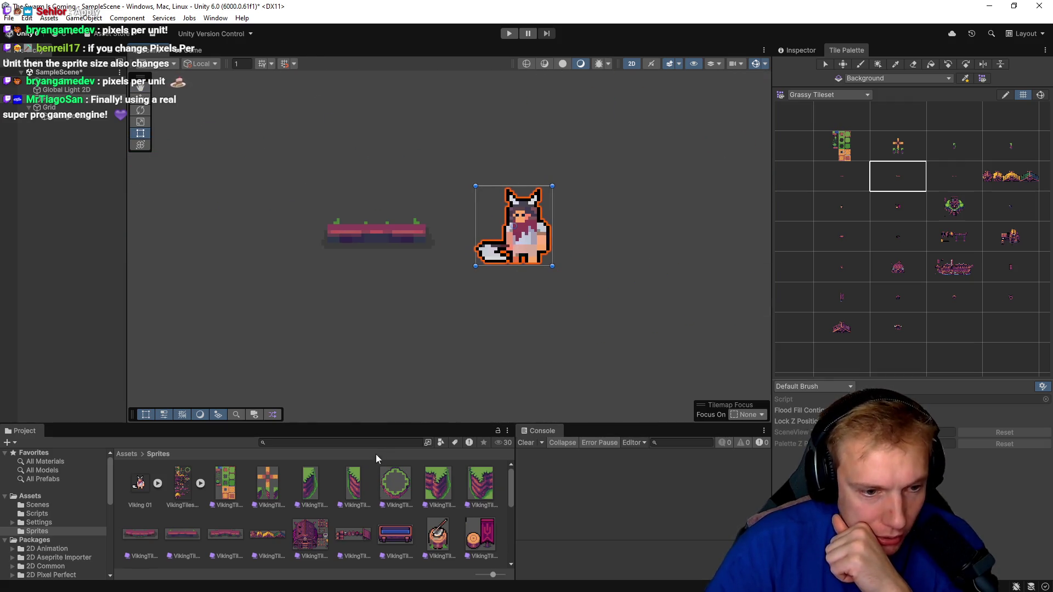
pyautogui.click(354, 484)
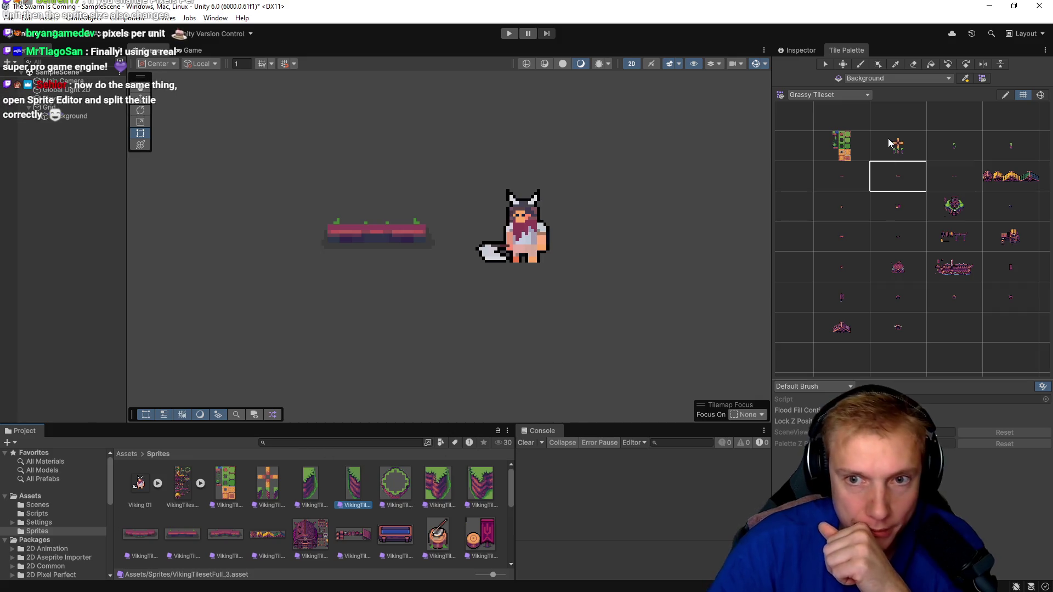
# - Preview the first, cross-shaped and third palette tiles against the scene
pyautogui.click(841, 146)
pyautogui.scroll(-3, 644, 209)
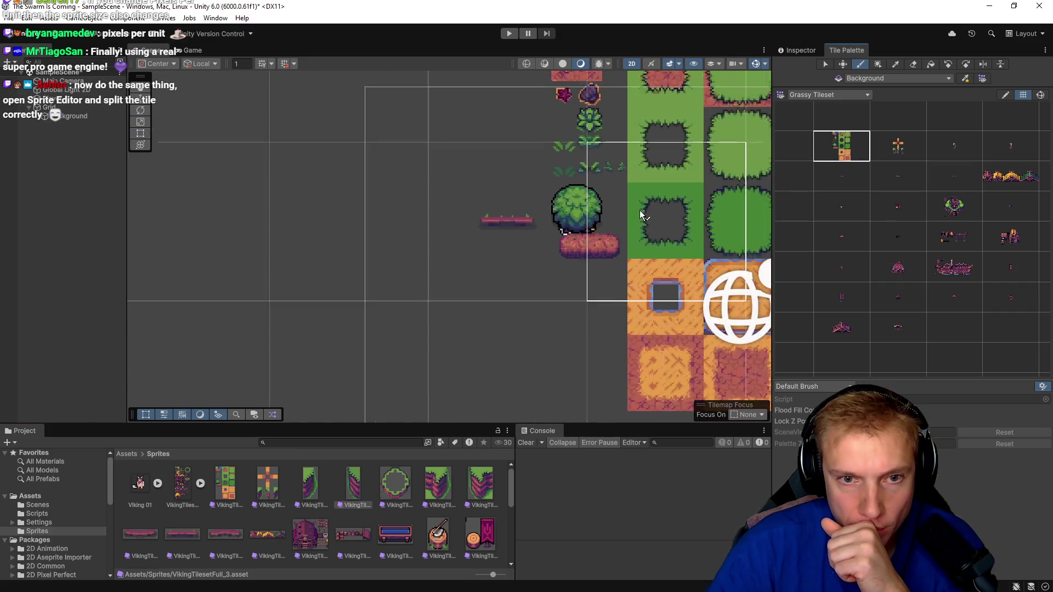
pyautogui.scroll(-3, 647, 213)
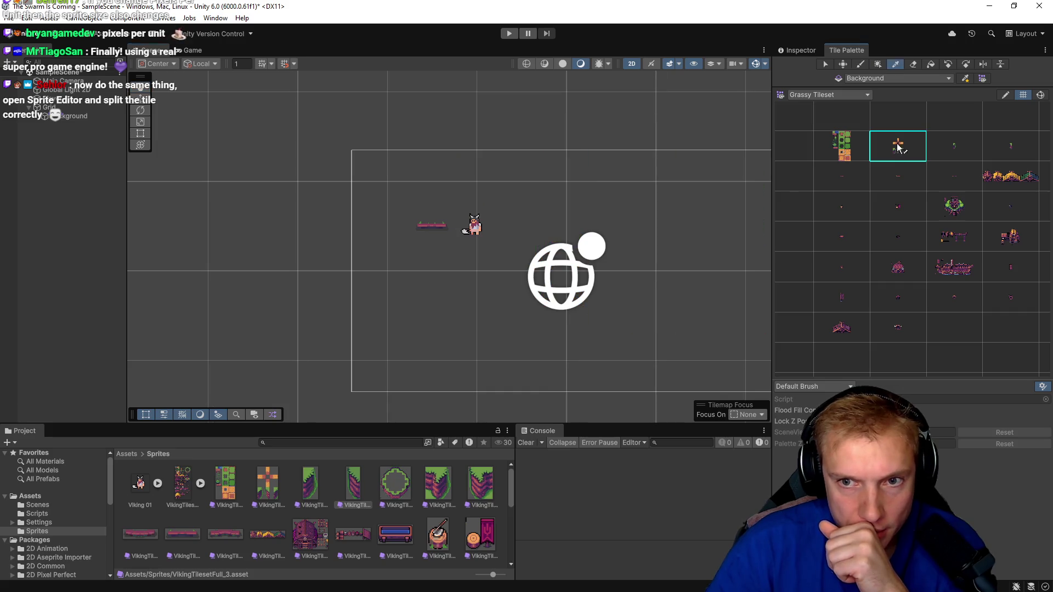
pyautogui.click(898, 146)
pyautogui.click(953, 144)
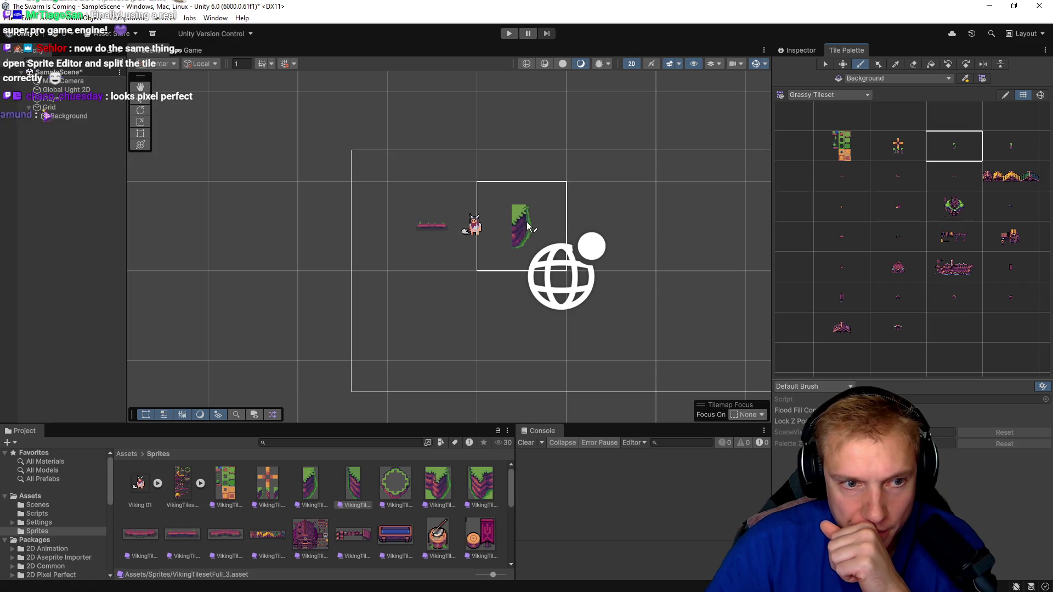
# - Preview the ship tile, then show the Viking Tileset Full_3 tile's properties in the Inspector
pyautogui.click(847, 328)
pyautogui.scroll(3, 607, 245)
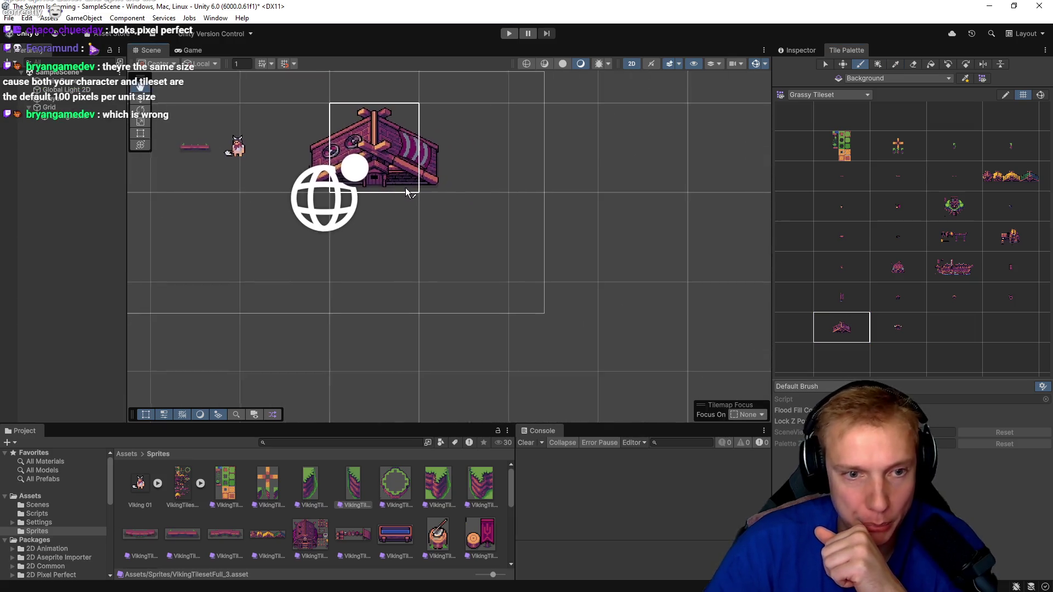
pyautogui.scroll(4, 464, 248)
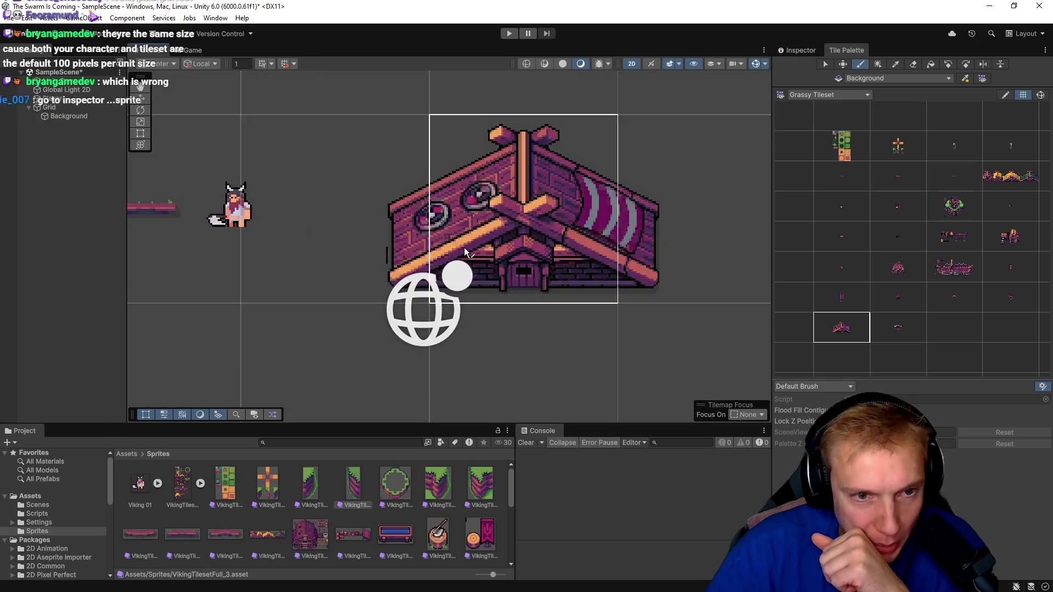
pyautogui.scroll(5, 464, 247)
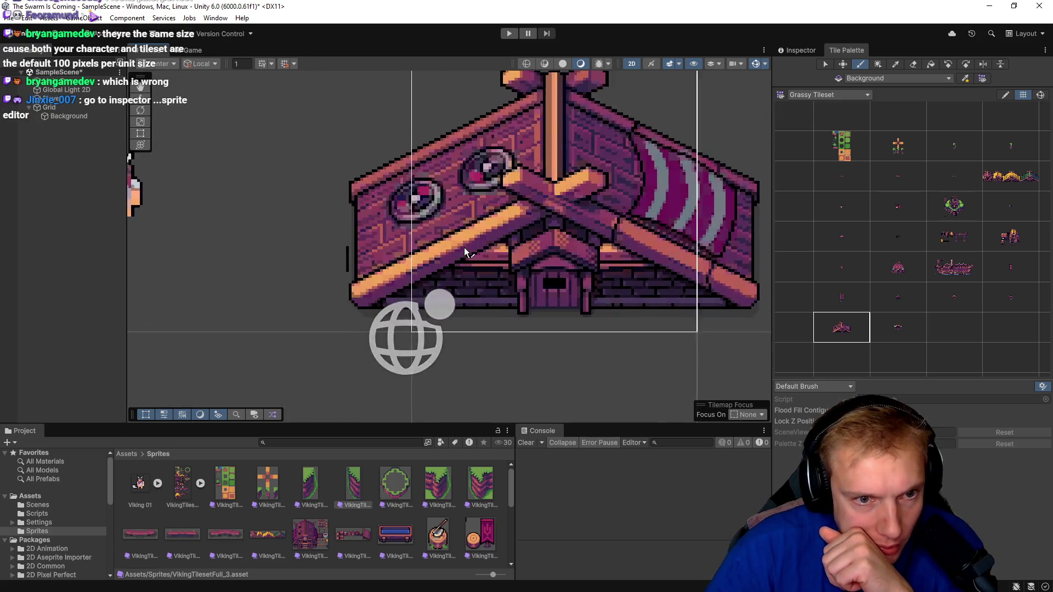
pyautogui.scroll(-10, 464, 253)
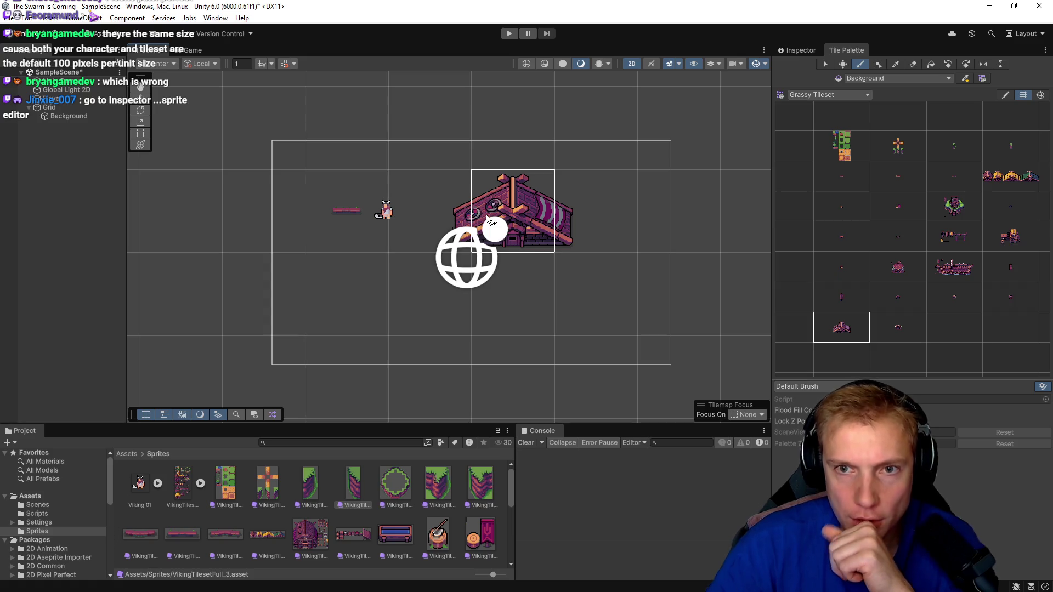
pyautogui.click(801, 50)
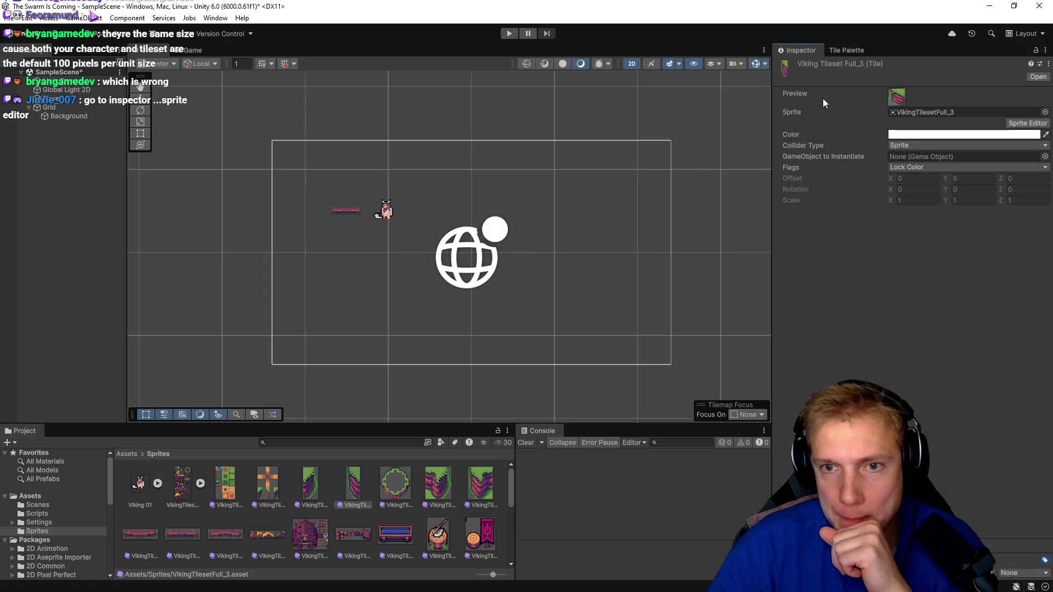
# - Inspect the Grid and Background tilemap, then select the VikingTilesetFull texture's import settings
pyautogui.click(49, 109)
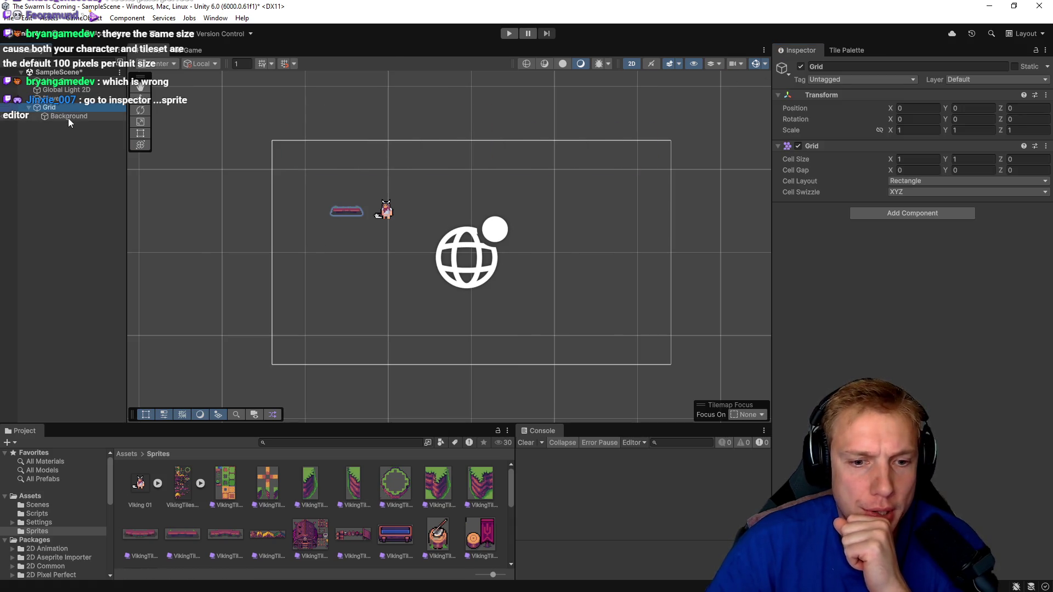
pyautogui.click(68, 117)
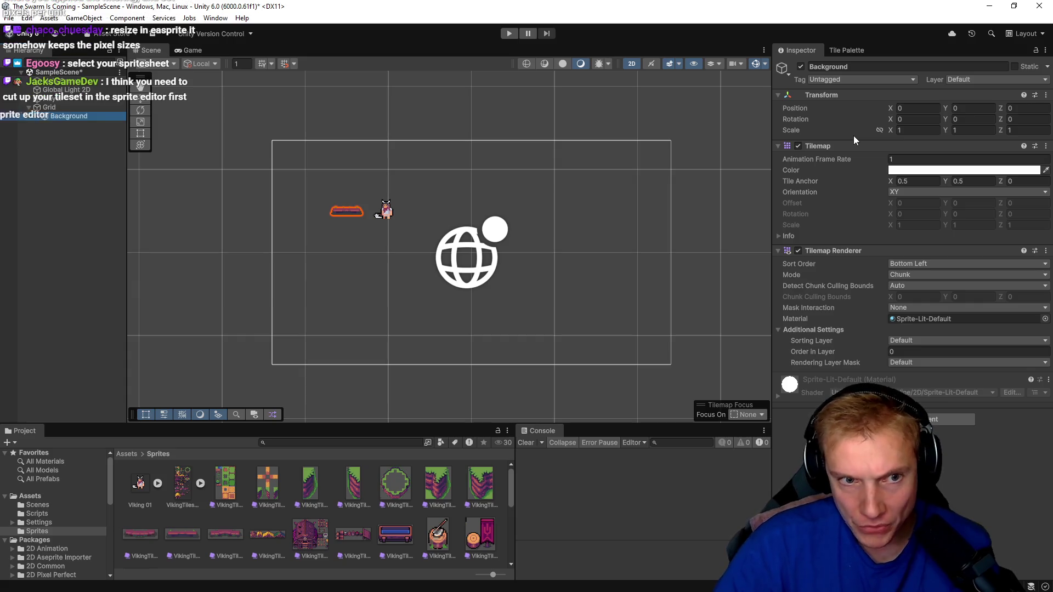
pyautogui.scroll(5, 416, 232)
pyautogui.scroll(4, 455, 212)
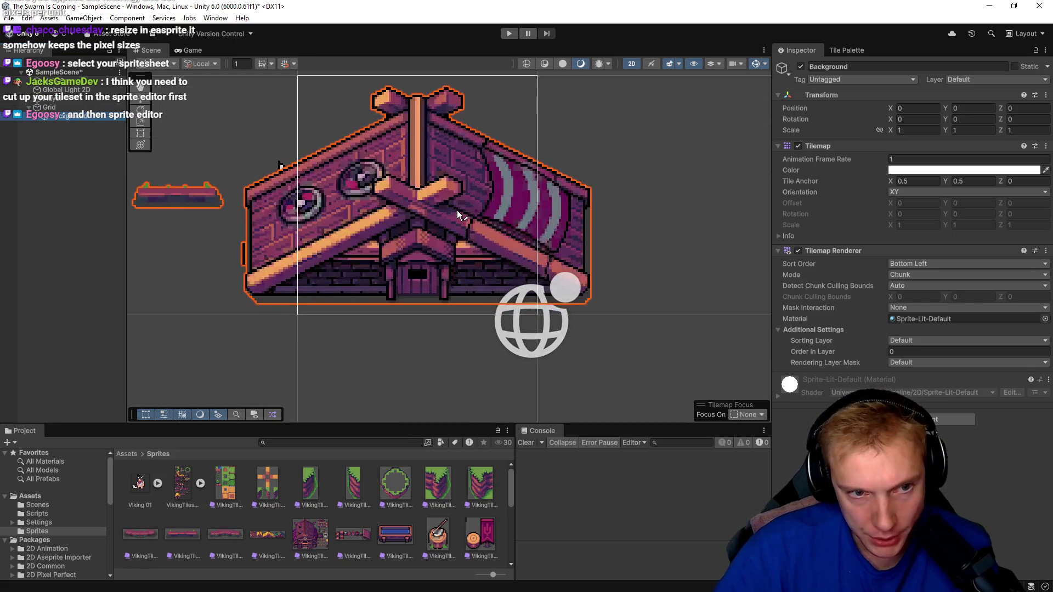
pyautogui.scroll(-3, 458, 212)
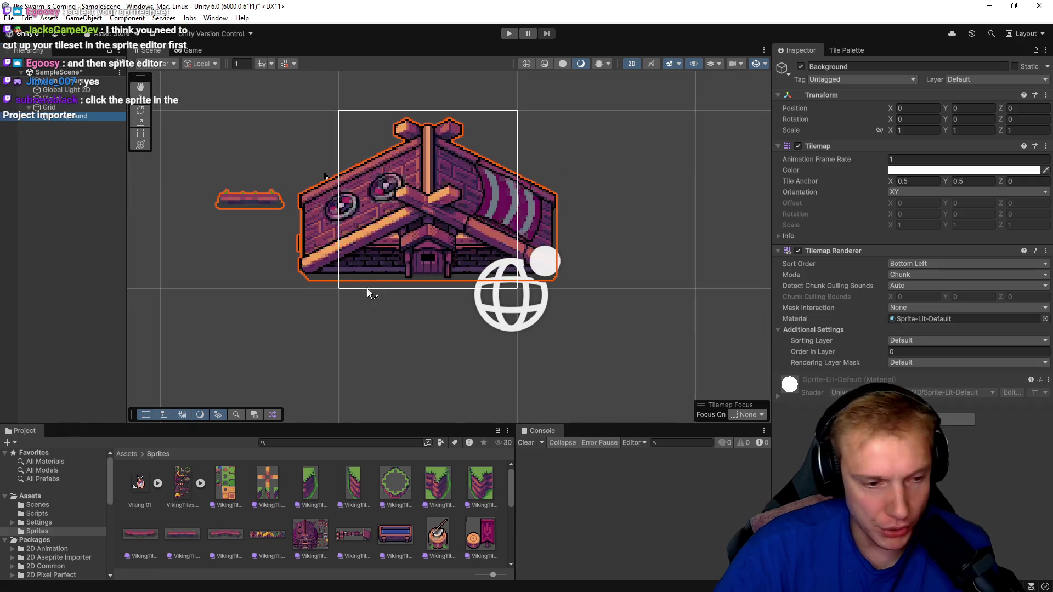
pyautogui.click(180, 488)
pyautogui.write('16')
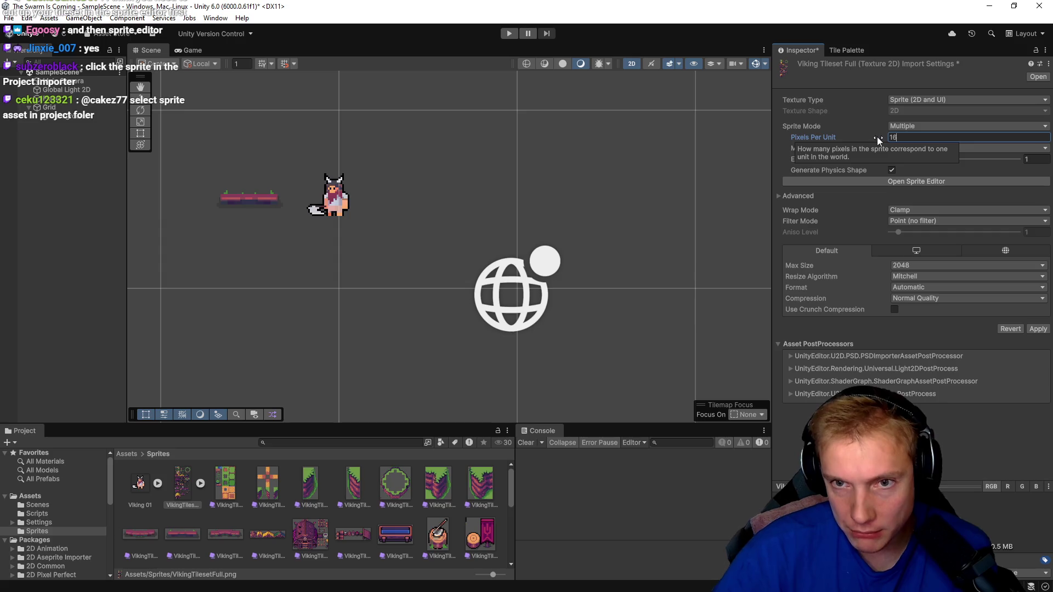
# - Apply 16 Pixels Per Unit to the Viking tileset, then revert it to 100
pyautogui.click(1039, 329)
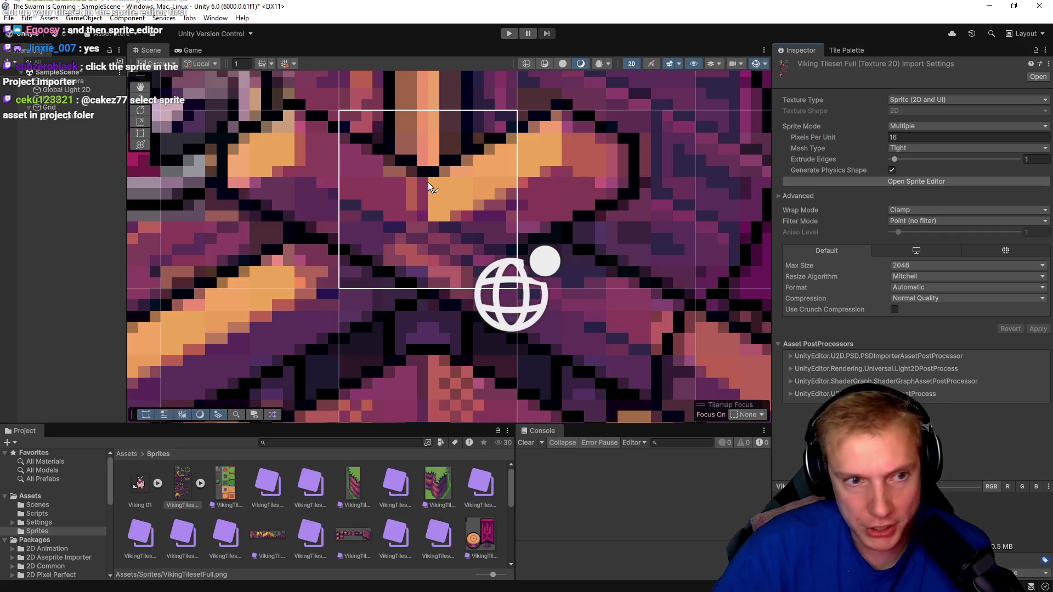
pyautogui.scroll(-5, 479, 196)
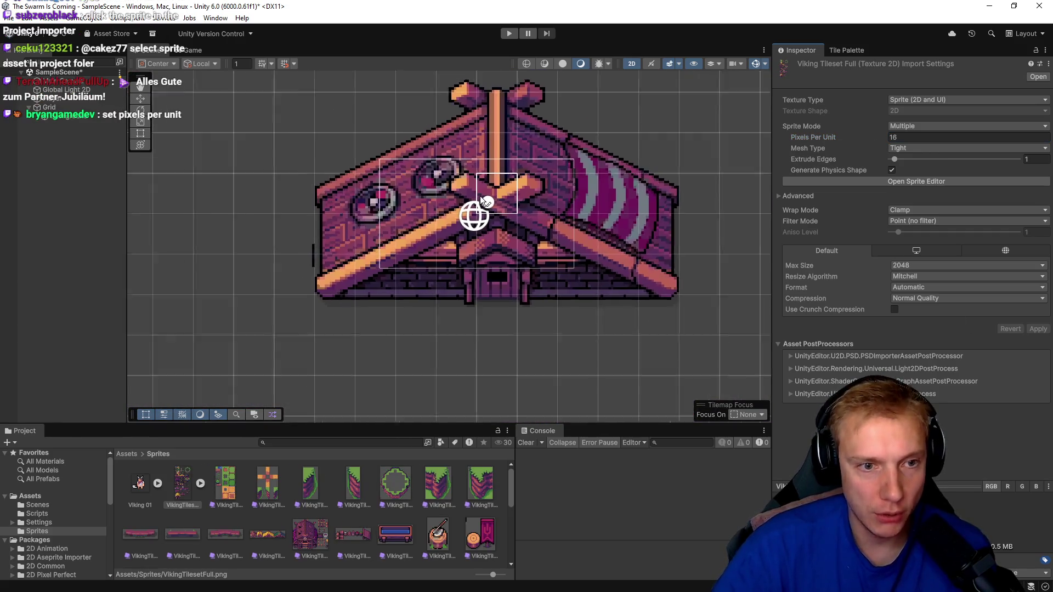
pyautogui.scroll(8, 479, 195)
pyautogui.scroll(-5, 415, 189)
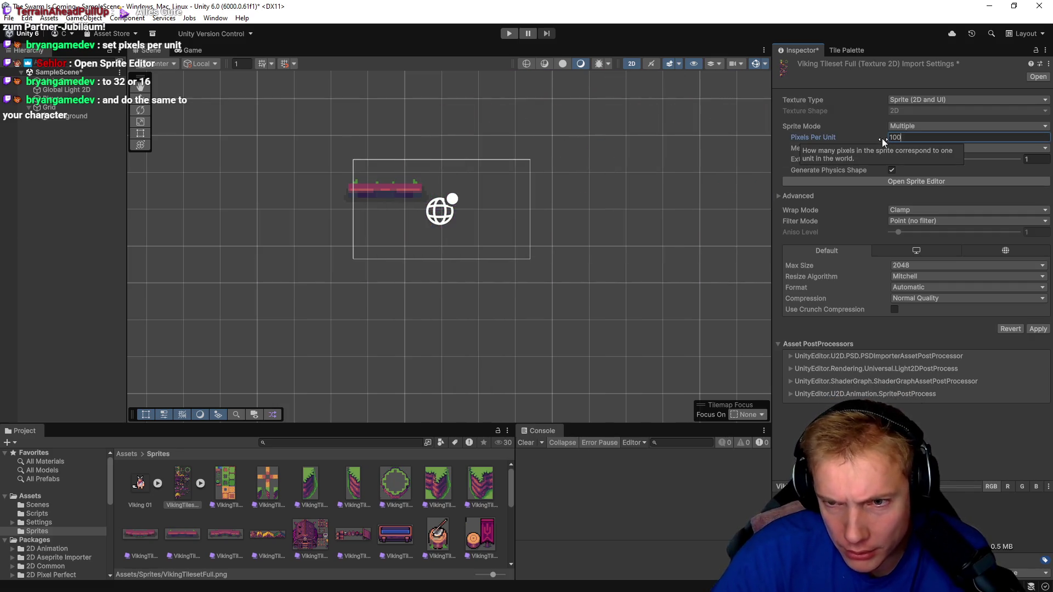
pyautogui.write('0')
pyautogui.click(1037, 329)
# - Centre the scene on the house sprite and open the tileset in the Sprite Editor
pyautogui.moveTo(606, 258); pyautogui.dragTo(419, 192)
pyautogui.scroll(3, 429, 192)
pyautogui.scroll(5, 428, 192)
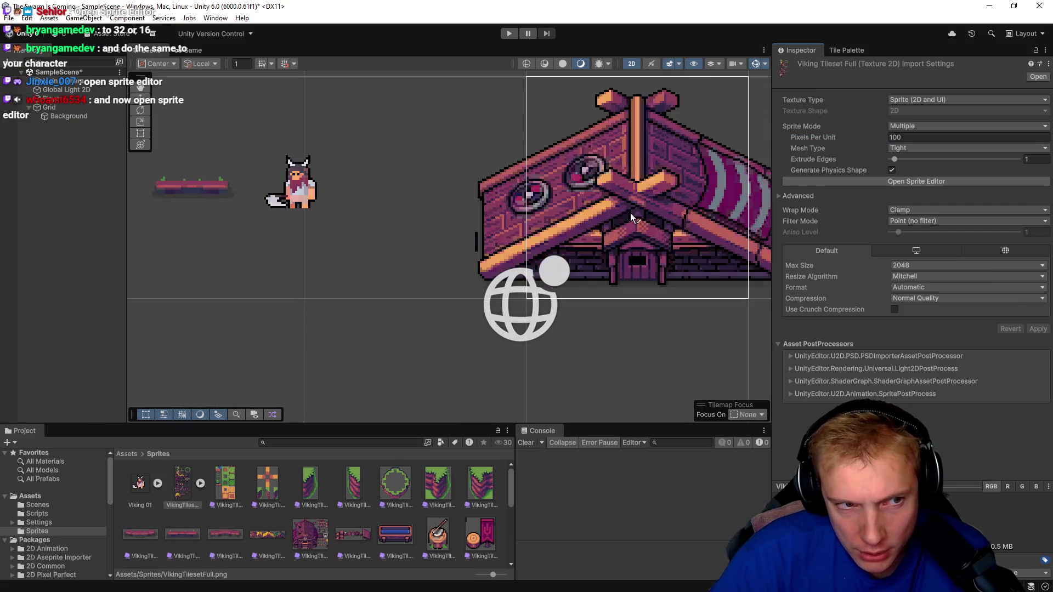
pyautogui.moveTo(567, 216)
pyautogui.mouseDown()
pyautogui.moveTo(246, 222)
pyautogui.moveTo(555, 208)
pyautogui.mouseUp()
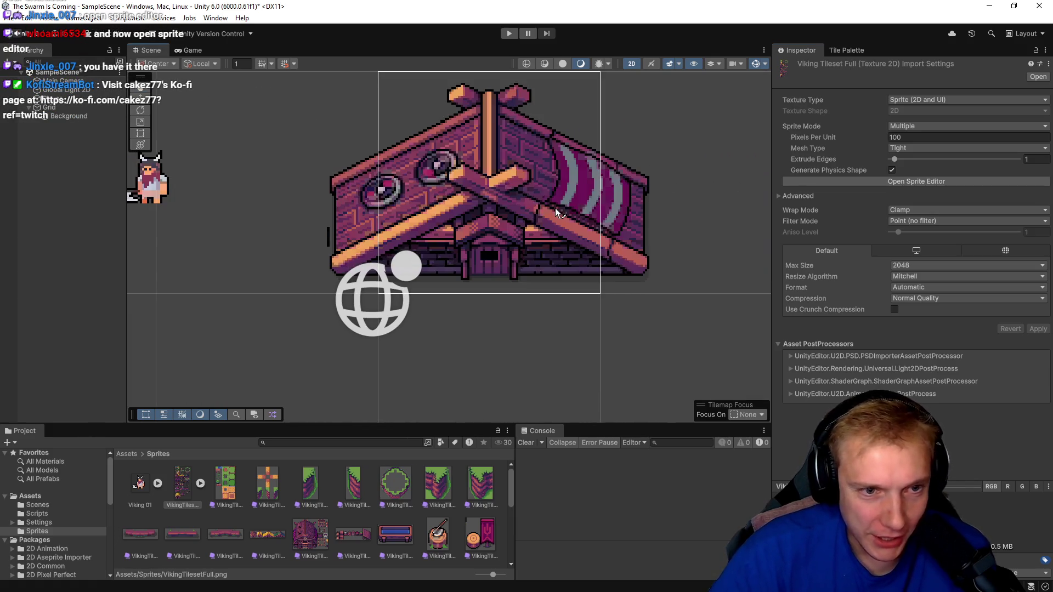
pyautogui.rightClick(454, 199)
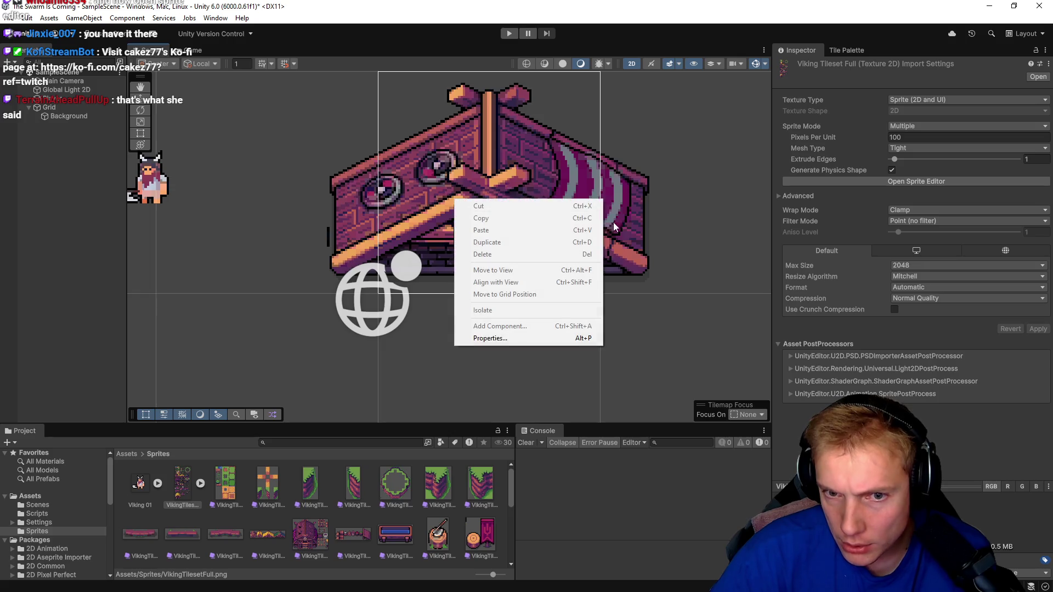
pyautogui.click(607, 142)
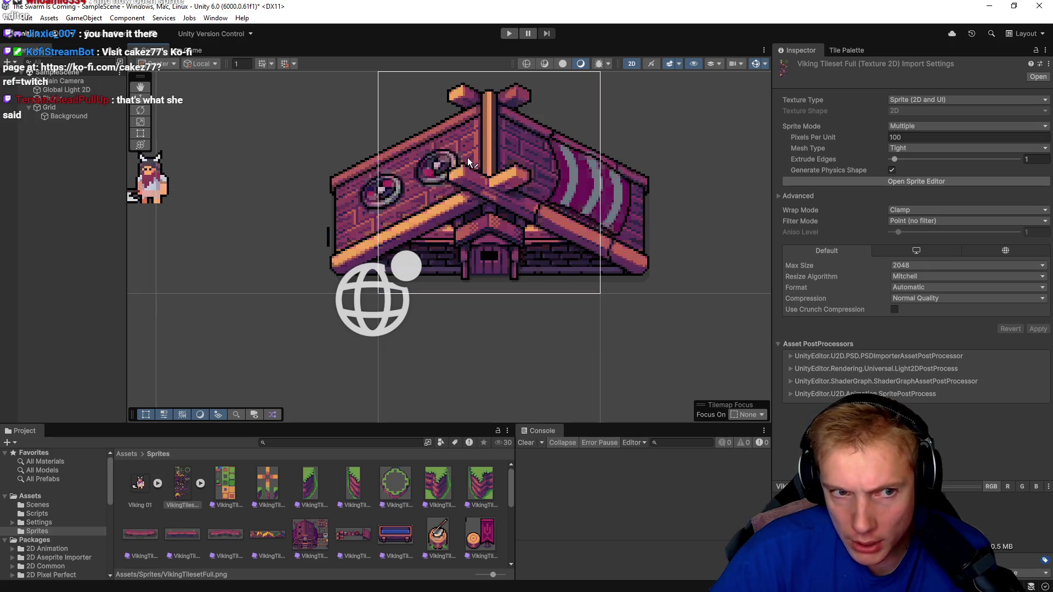
pyautogui.rightClick(531, 189)
pyautogui.click(584, 154)
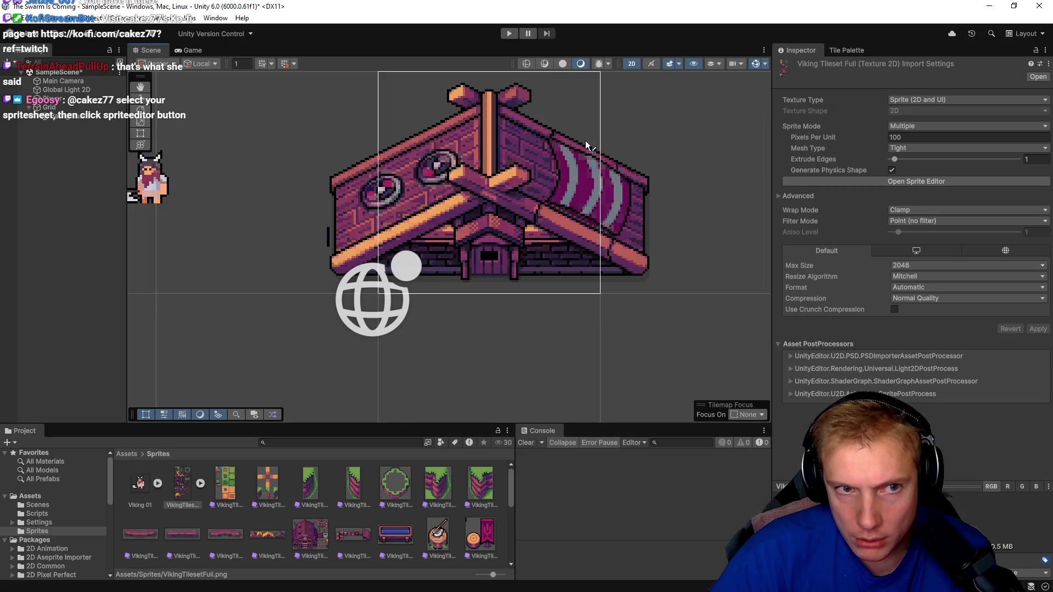
pyautogui.scroll(-3, 585, 141)
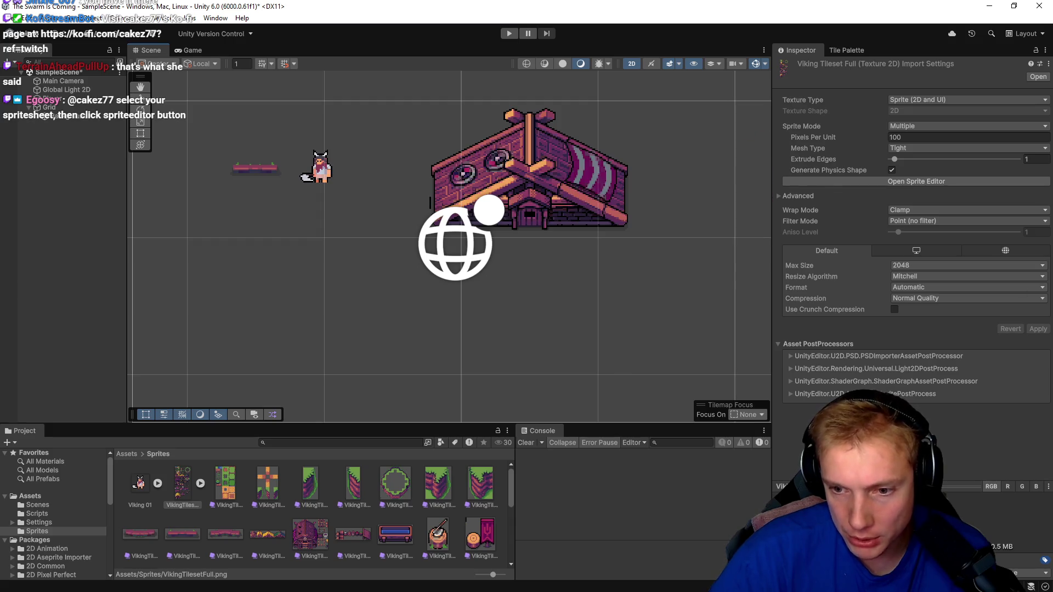
pyautogui.click(907, 181)
pyautogui.moveTo(945, 175); pyautogui.dragTo(447, 134)
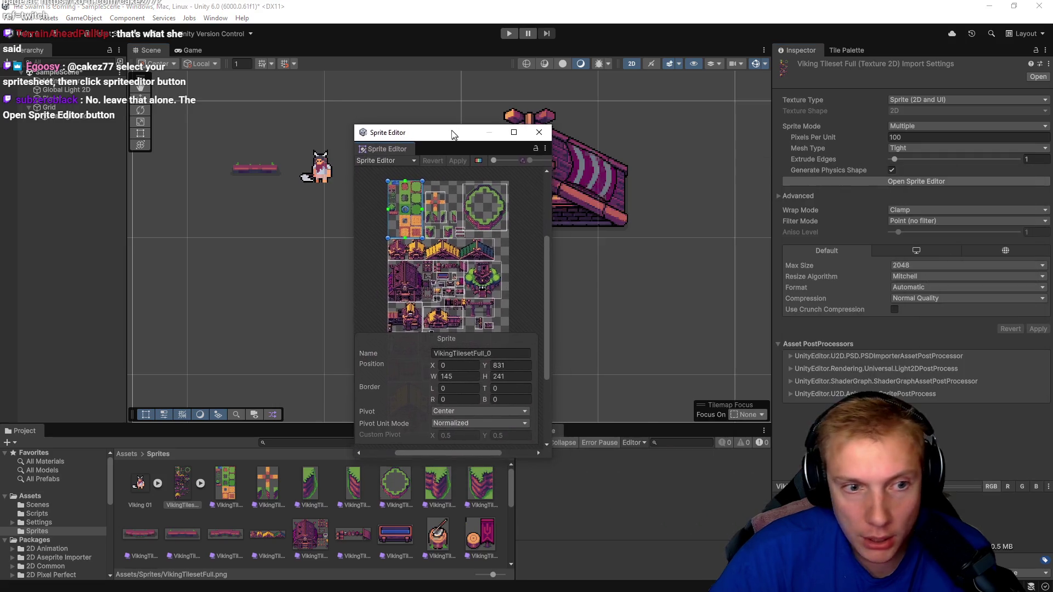
pyautogui.moveTo(550, 458)
pyautogui.mouseDown()
pyautogui.moveTo(710, 540)
pyautogui.moveTo(767, 548)
pyautogui.mouseUp()
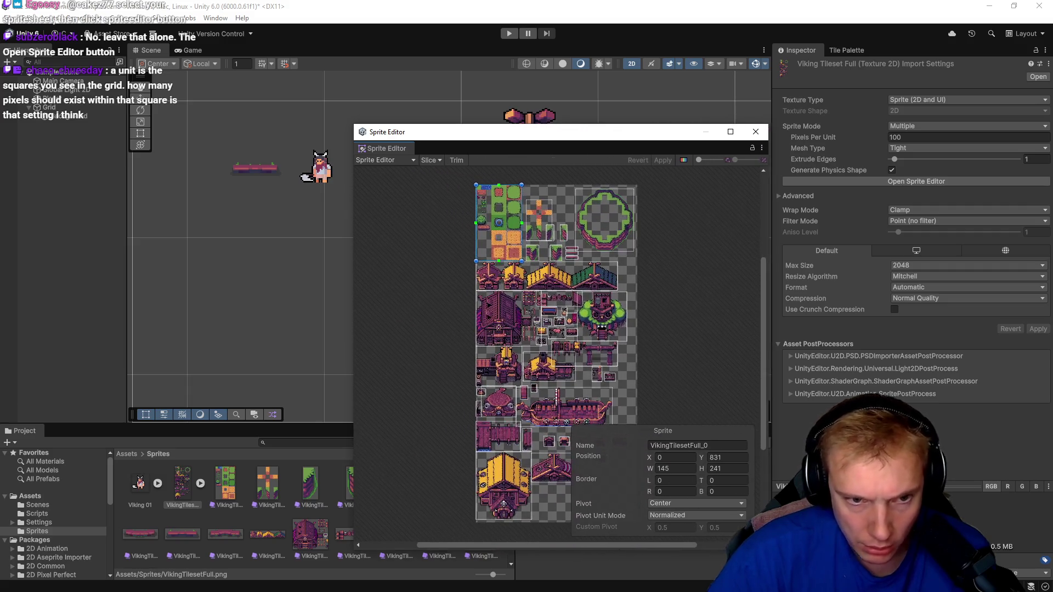
pyautogui.moveTo(598, 134); pyautogui.dragTo(553, 97)
pyautogui.scroll(10, 455, 166)
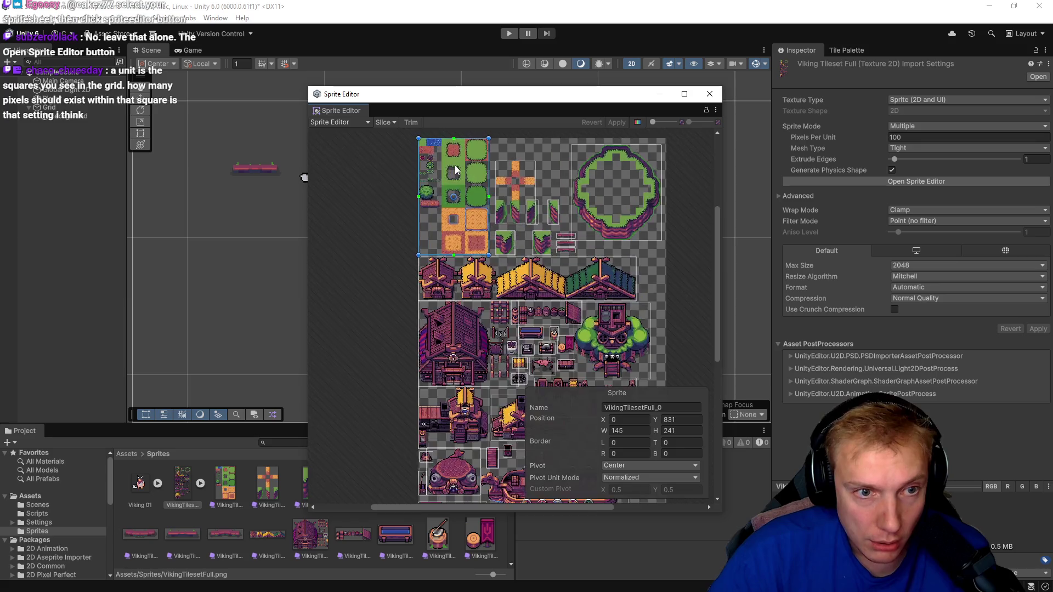
pyautogui.scroll(-3, 455, 233)
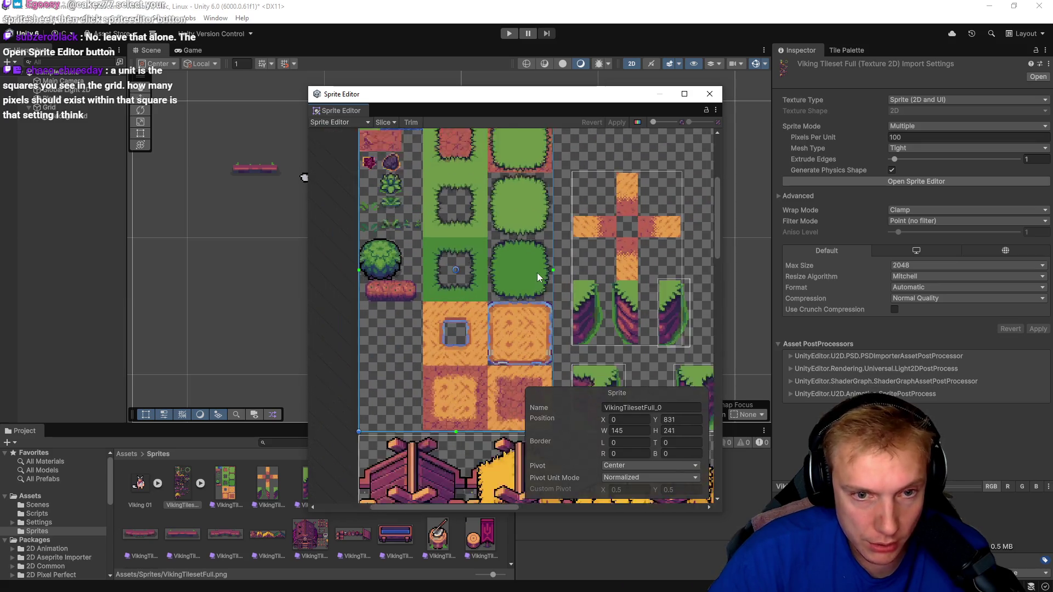
pyautogui.click(615, 261)
pyautogui.click(490, 232)
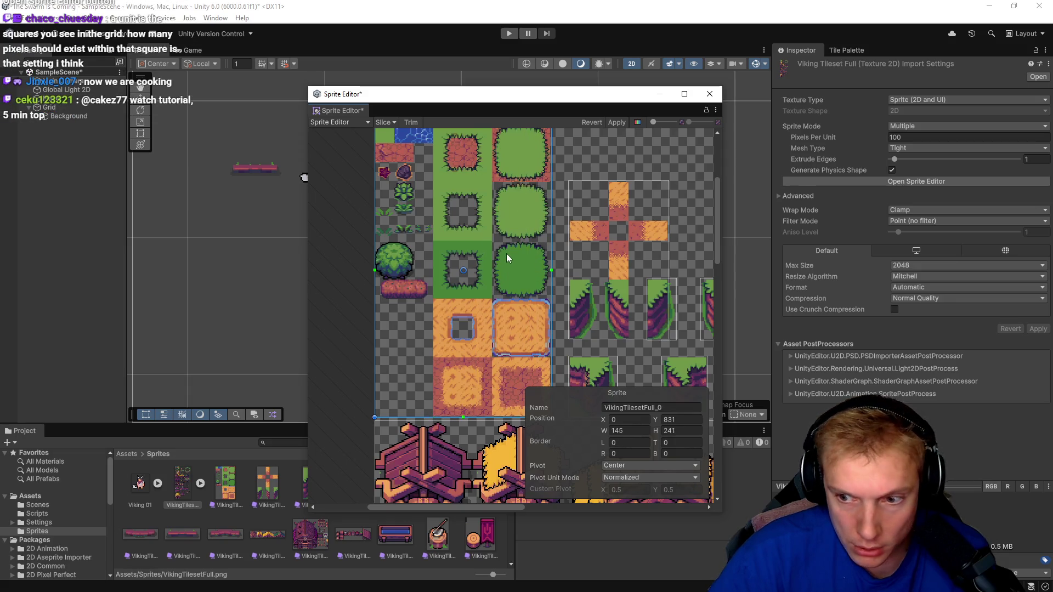
pyautogui.scroll(-5, 505, 253)
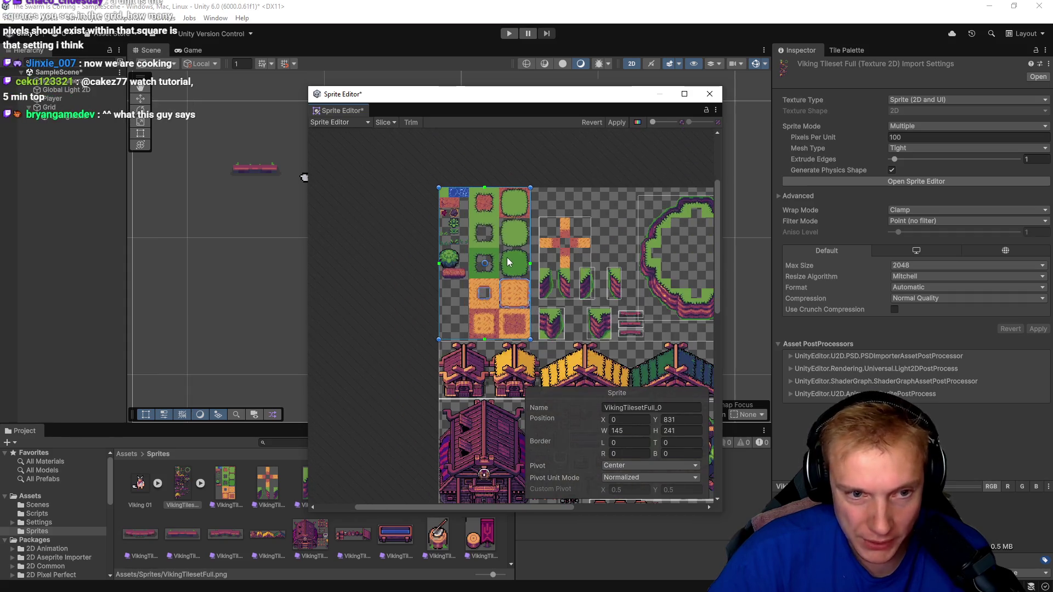
pyautogui.scroll(3, 507, 257)
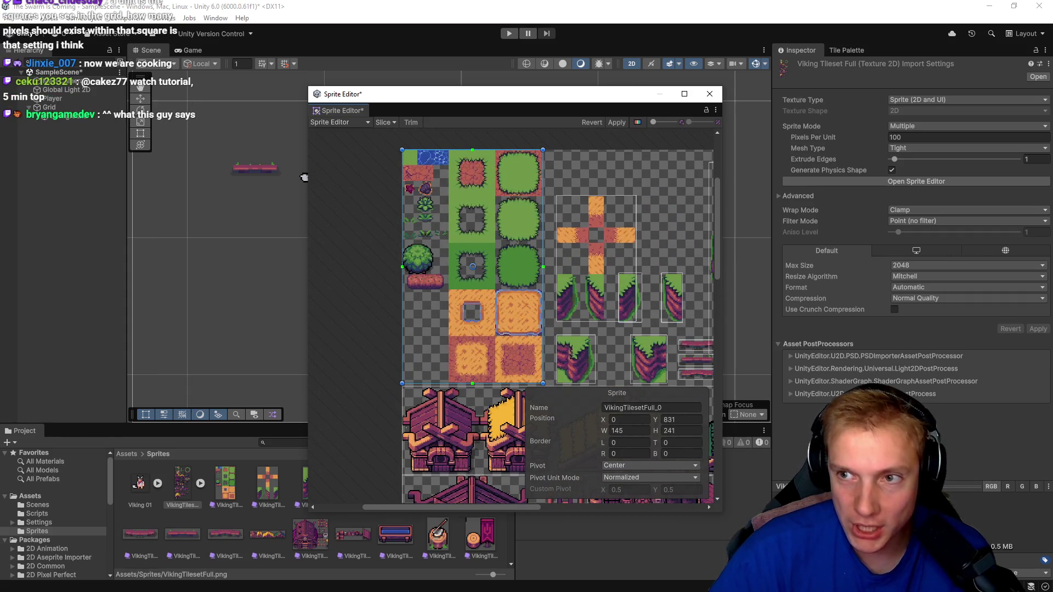
pyautogui.moveTo(578, 99); pyautogui.dragTo(500, 66)
pyautogui.scroll(-4, 556, 285)
pyautogui.scroll(3, 555, 285)
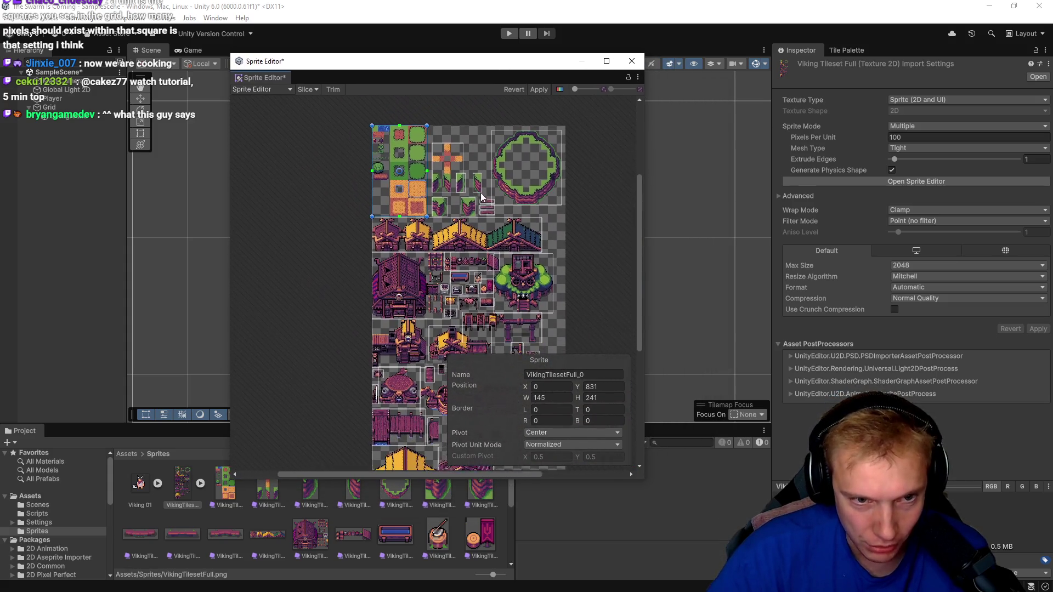
pyautogui.scroll(1, 375, 215)
pyautogui.scroll(2, 375, 214)
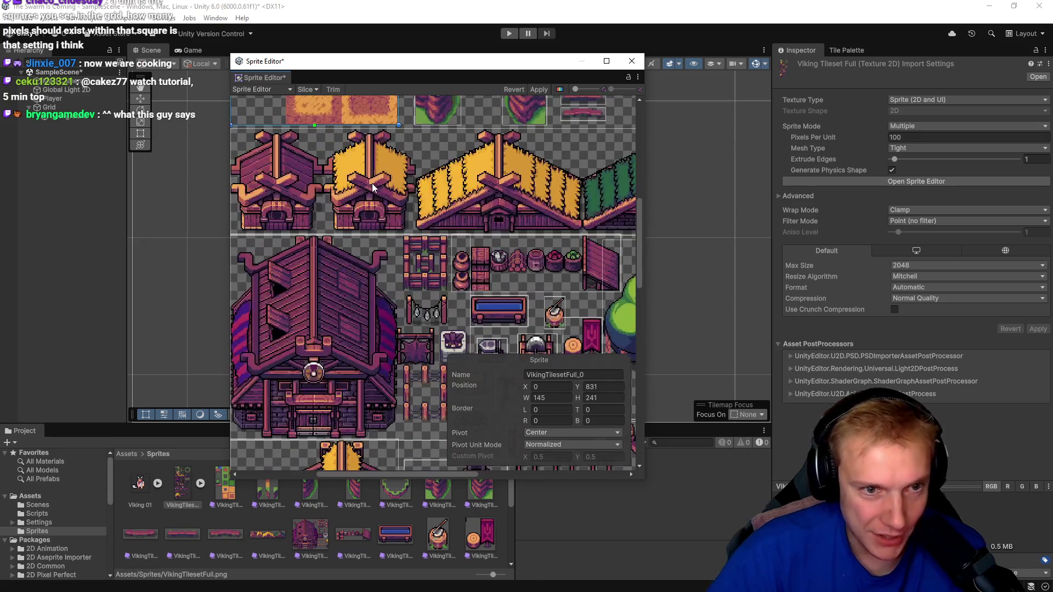
pyautogui.moveTo(309, 184); pyautogui.dragTo(414, 168)
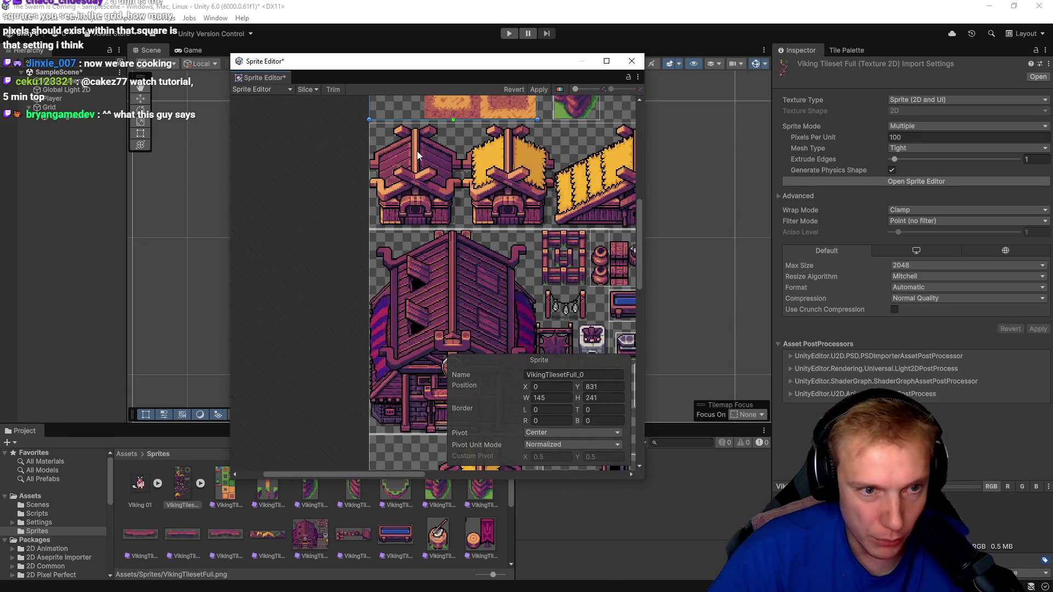
pyautogui.scroll(1, 417, 150)
pyautogui.scroll(2, 470, 199)
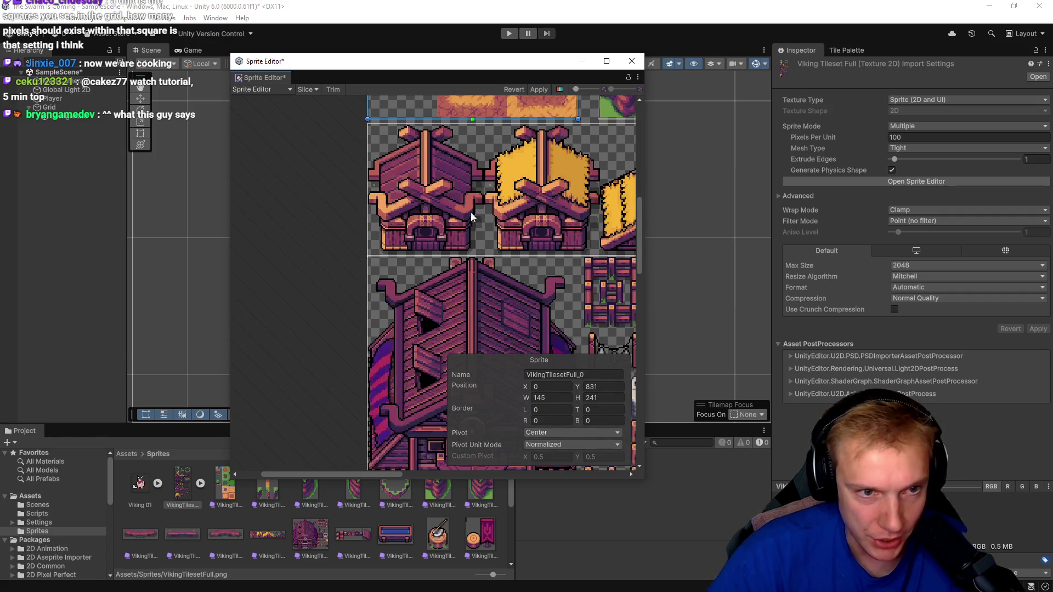
pyautogui.scroll(-3, 471, 216)
pyautogui.scroll(2, 455, 225)
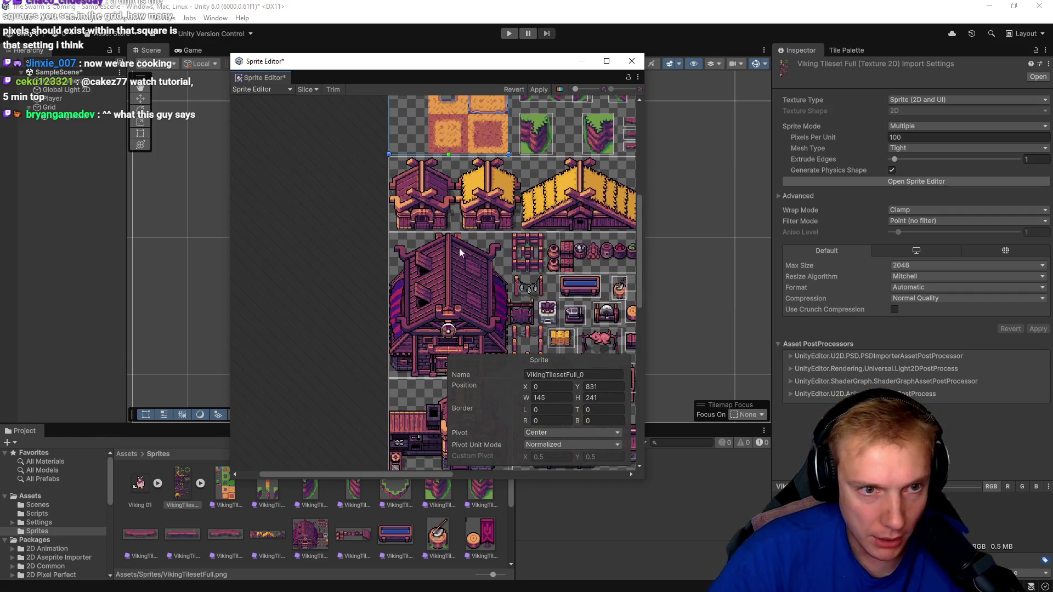
pyautogui.scroll(4, 414, 194)
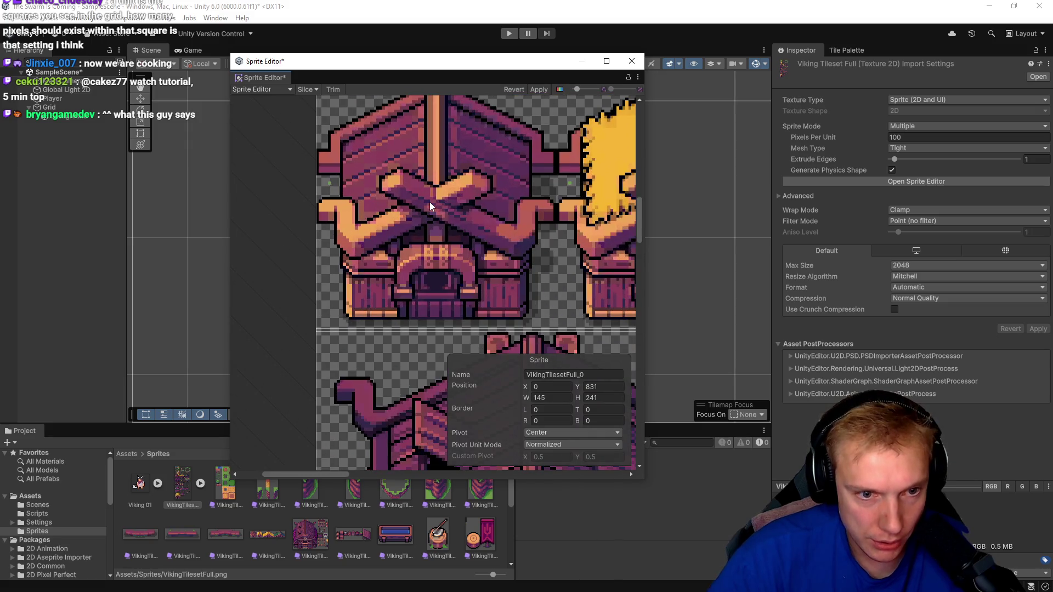
pyautogui.scroll(-4, 429, 202)
pyautogui.moveTo(516, 288); pyautogui.dragTo(462, 220)
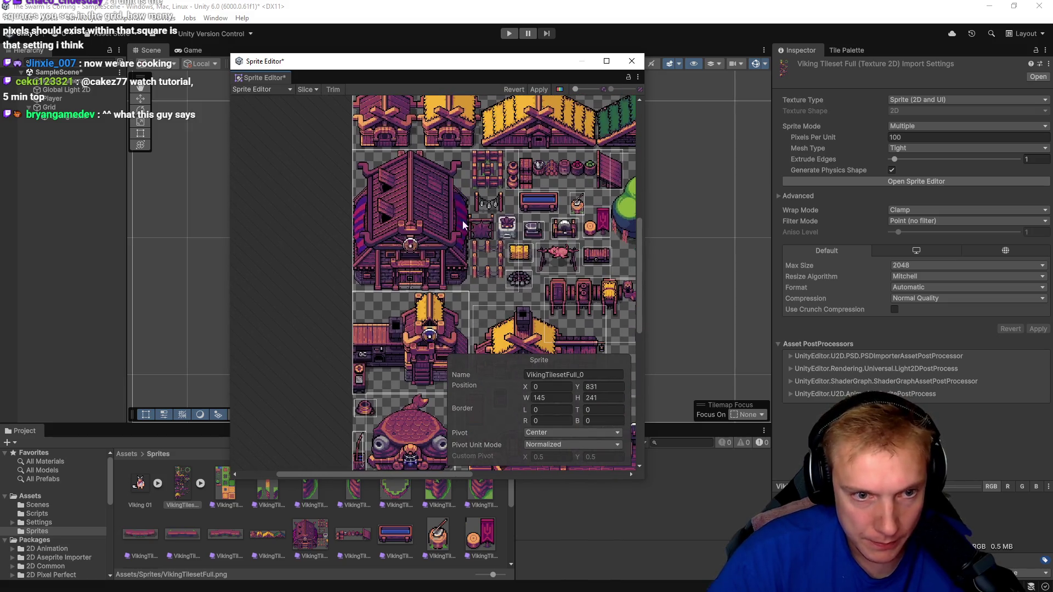
pyautogui.moveTo(542, 216); pyautogui.dragTo(516, 133)
pyautogui.moveTo(461, 248); pyautogui.dragTo(463, 131)
pyautogui.moveTo(470, 266)
pyautogui.mouseDown()
pyautogui.moveTo(492, 152)
pyautogui.moveTo(396, 233)
pyautogui.moveTo(440, 366)
pyautogui.moveTo(415, 299)
pyautogui.moveTo(446, 321)
pyautogui.moveTo(450, 348)
pyautogui.moveTo(462, 188)
pyautogui.mouseUp()
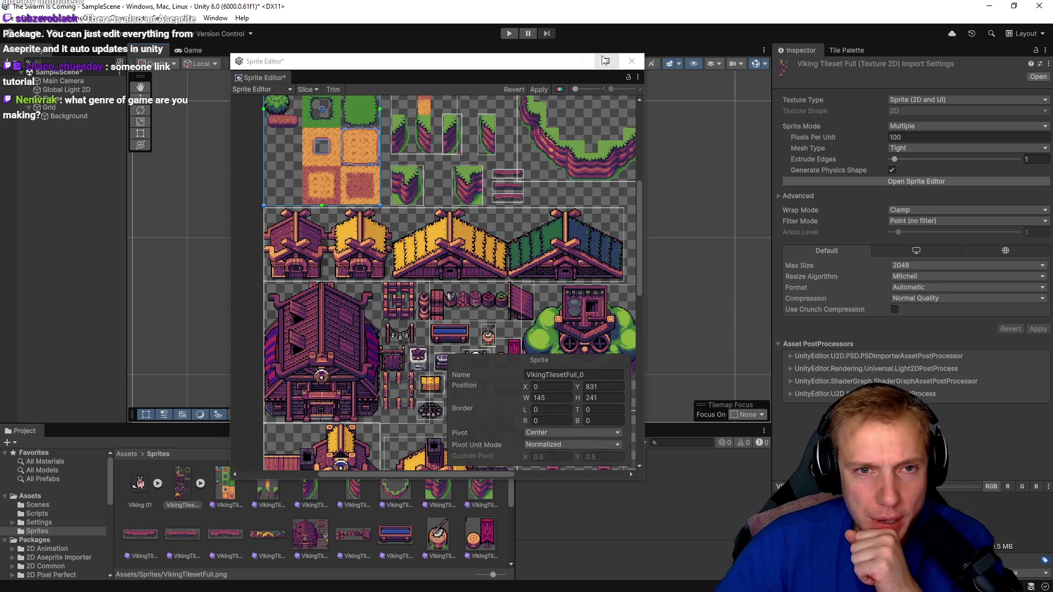
pyautogui.moveTo(516, 53)
pyautogui.mouseDown()
pyautogui.moveTo(456, 304)
pyautogui.moveTo(468, 381)
pyautogui.mouseUp()
# - Move the house sprite so it sits just left of the other house
pyautogui.scroll(-3, 428, 212)
pyautogui.moveTo(422, 230)
pyautogui.mouseDown()
pyautogui.moveTo(372, 164)
pyautogui.moveTo(421, 166)
pyautogui.moveTo(381, 168)
pyautogui.moveTo(411, 189)
pyautogui.moveTo(380, 168)
pyautogui.moveTo(382, 187)
pyautogui.moveTo(497, 189)
pyautogui.moveTo(449, 189)
pyautogui.moveTo(490, 211)
pyautogui.mouseUp()
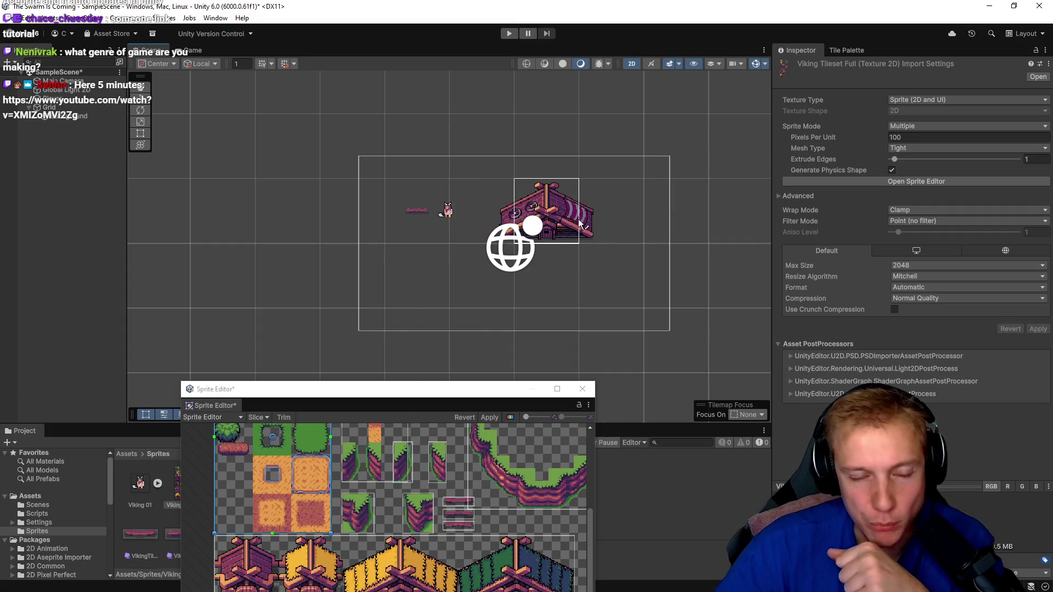
pyautogui.moveTo(580, 223); pyautogui.dragTo(435, 209)
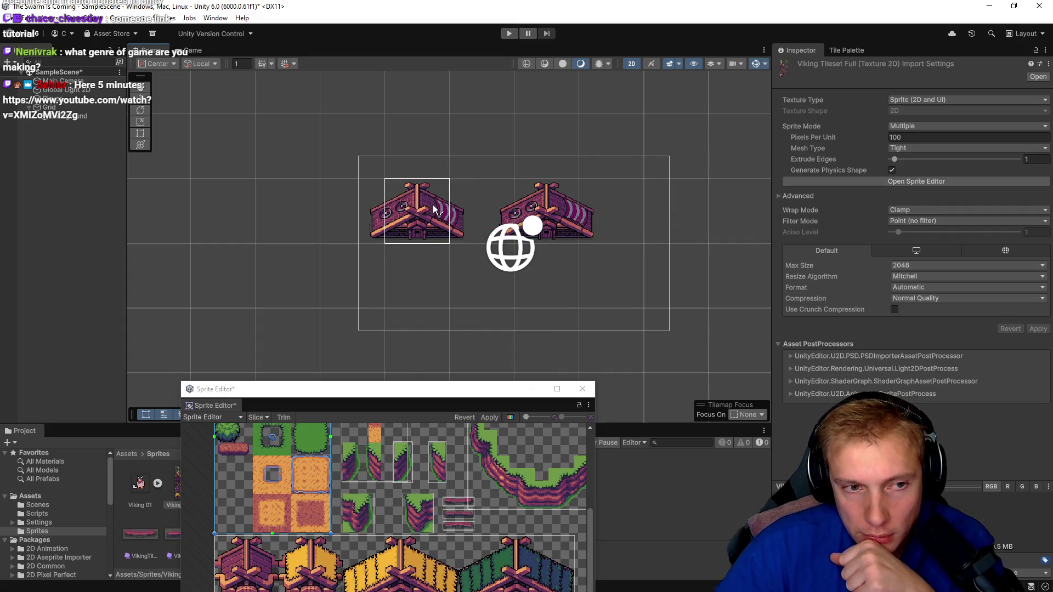
pyautogui.moveTo(435, 211); pyautogui.dragTo(564, 217)
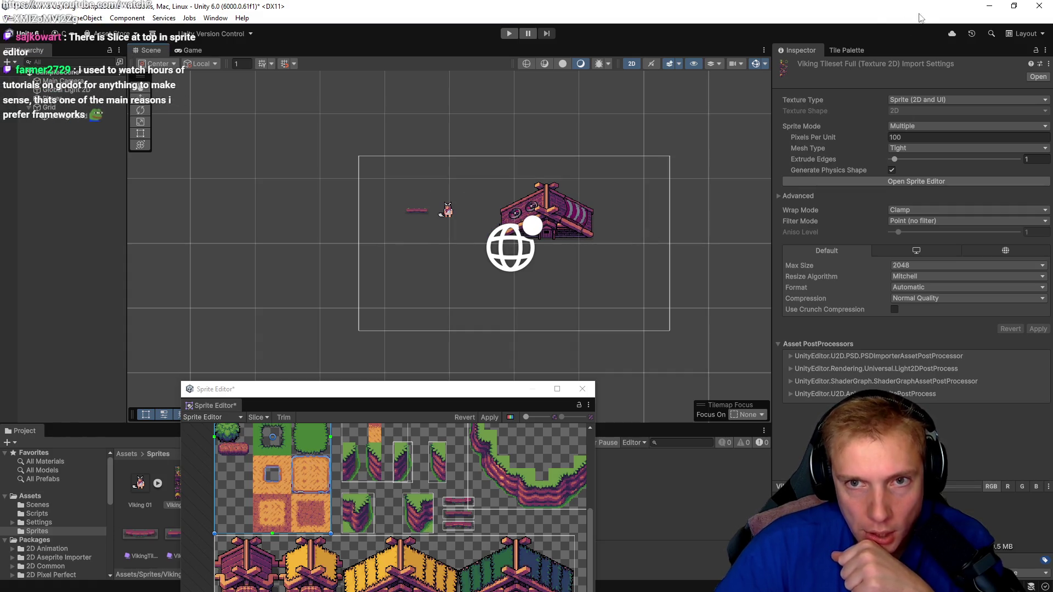
# - Apply the unsaved Viking tileset sprite slicing changes
pyautogui.click(846, 50)
pyautogui.click(800, 51)
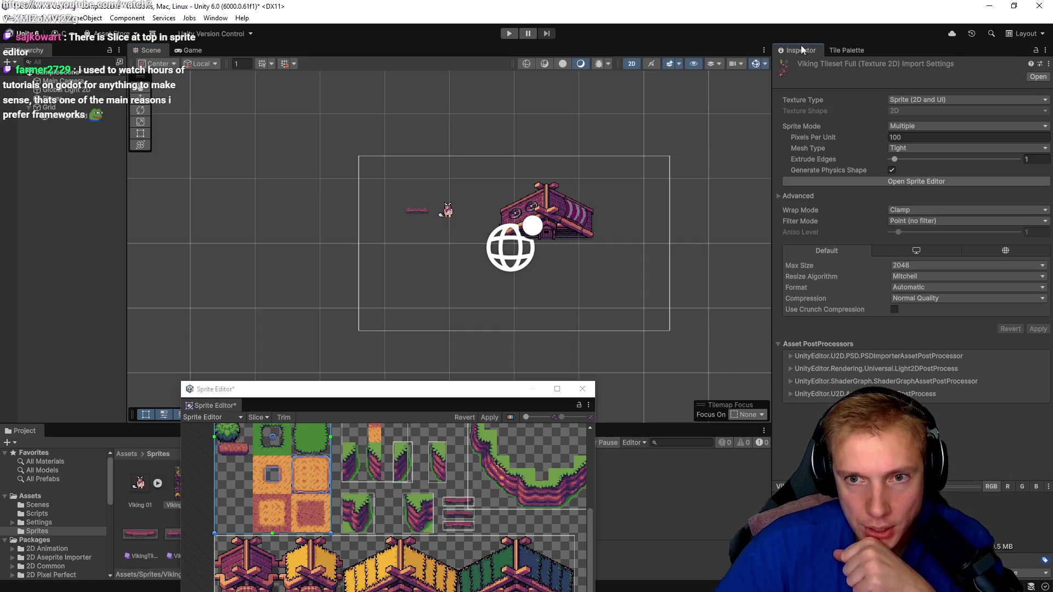
pyautogui.click(61, 101)
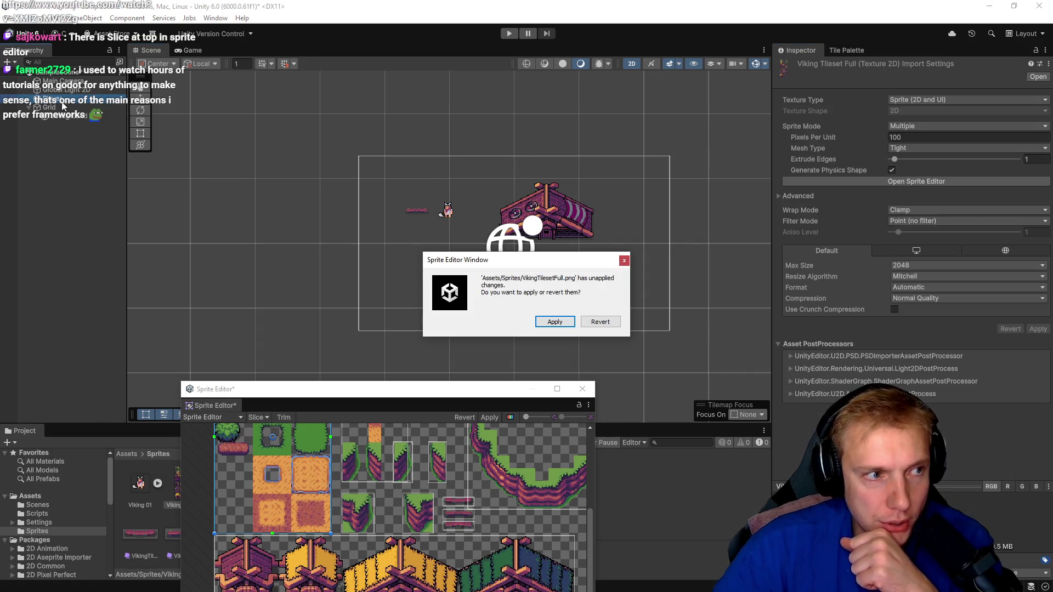
pyautogui.click(555, 322)
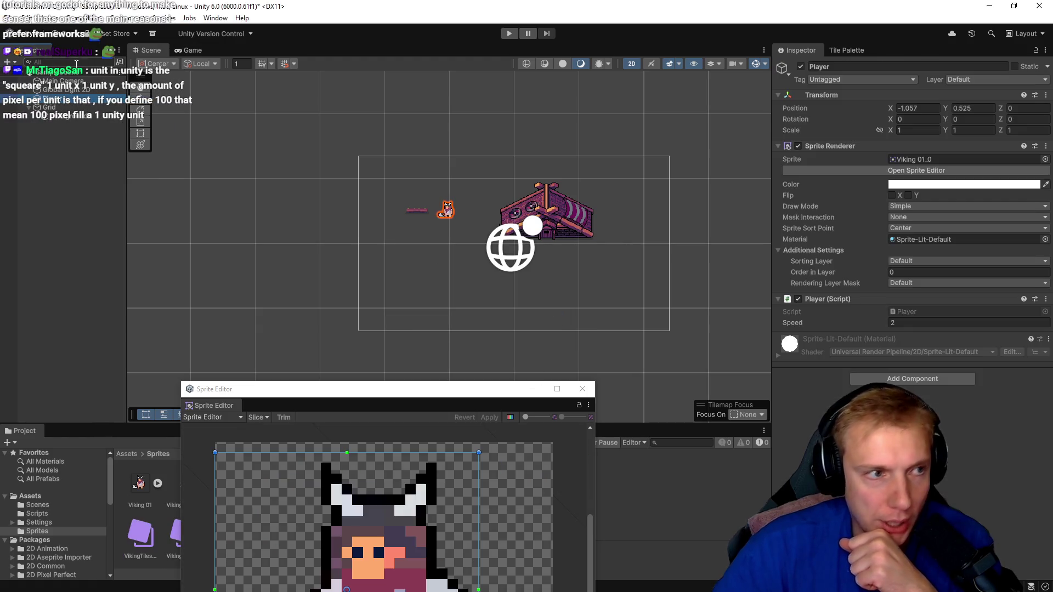
pyautogui.click(76, 83)
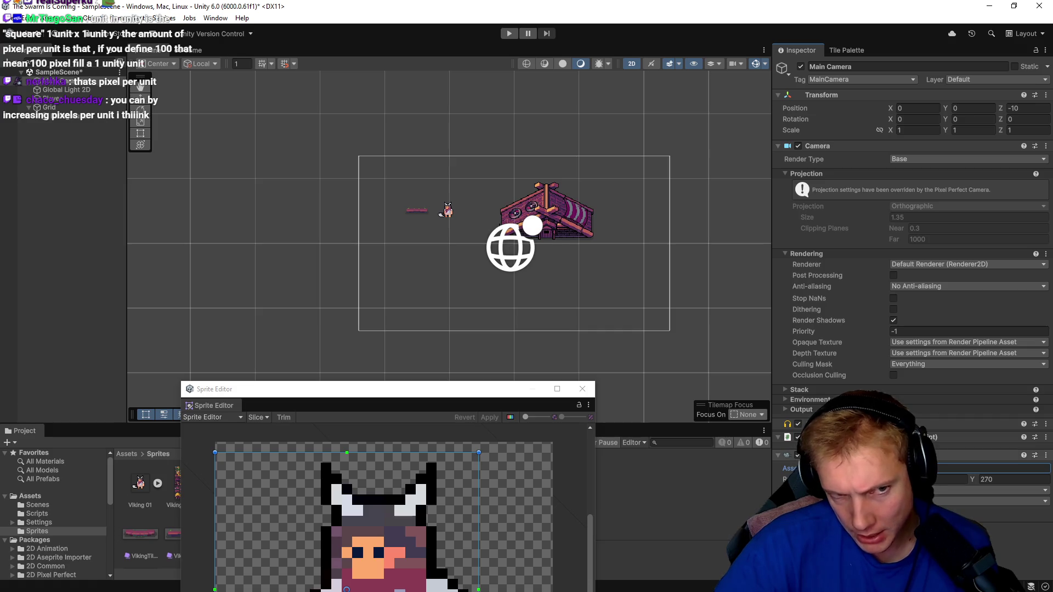
# - Preview placing a house sprite, cancel it, and switch to the browser tutorial
pyautogui.moveTo(177, 483)
pyautogui.mouseDown()
pyautogui.moveTo(222, 219)
pyautogui.moveTo(555, 221)
pyautogui.moveTo(476, 209)
pyautogui.mouseUp()
pyautogui.scroll(4, 477, 210)
pyautogui.press('Escape')
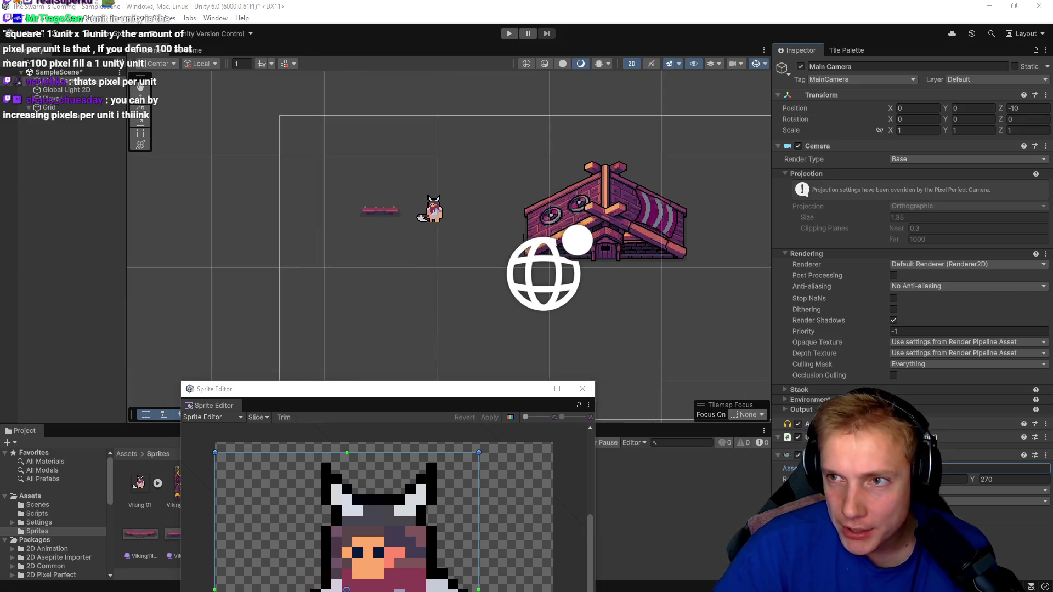
pyautogui.hotkey('alt', 'Tab')
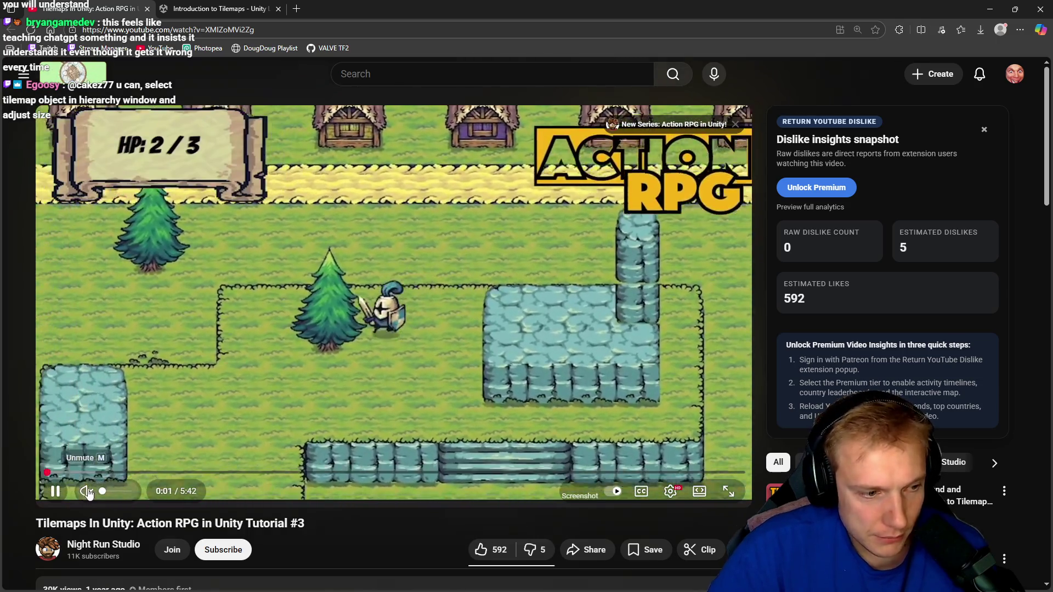
# - Unmute the Tilemaps In Unity tutorial and watch it in full screen
pyautogui.click(87, 491)
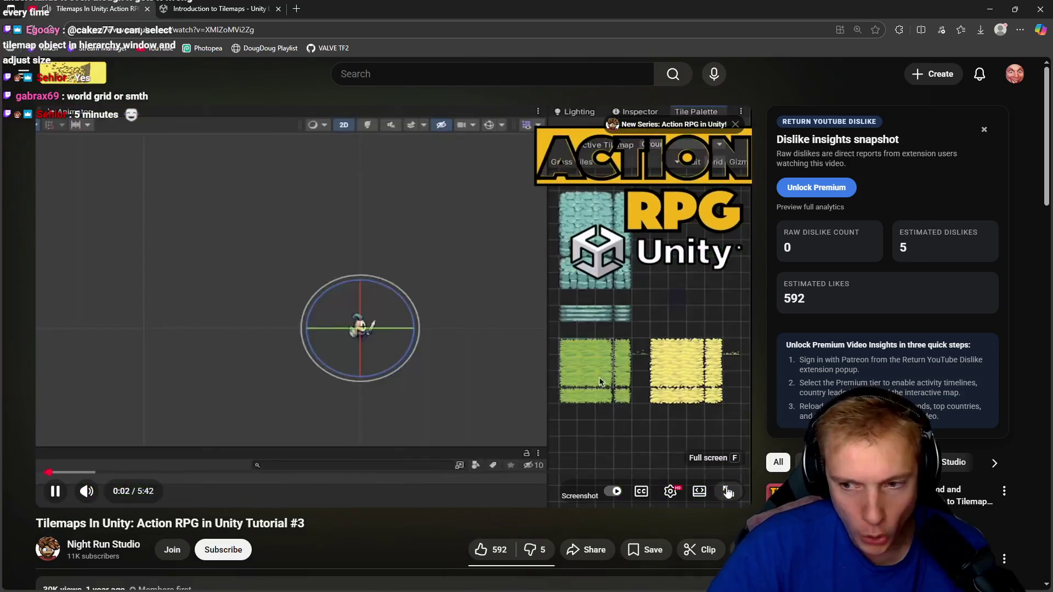
pyautogui.click(728, 490)
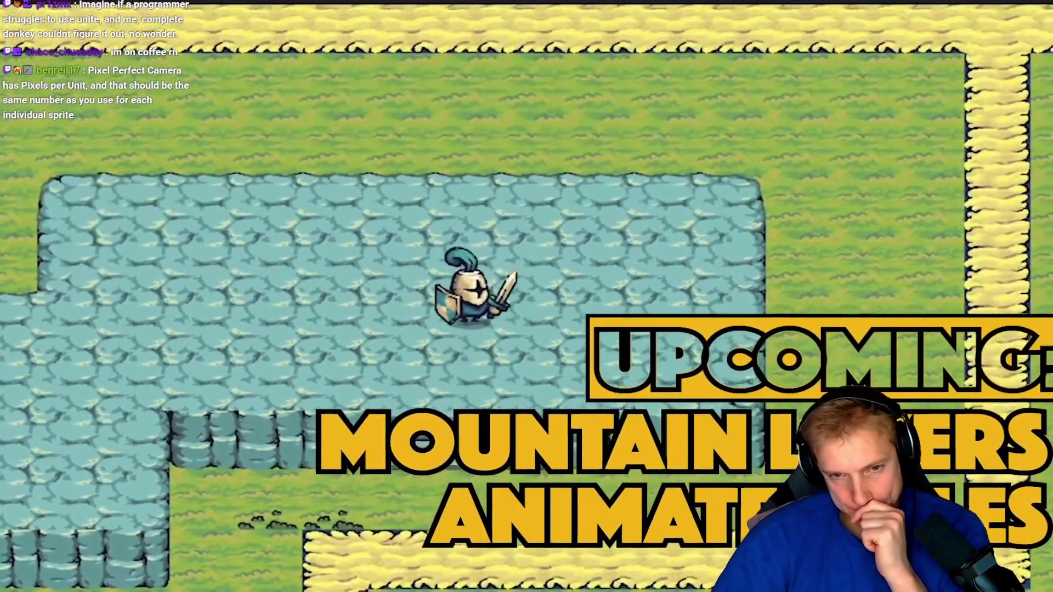
pyautogui.moveTo(931, 433)
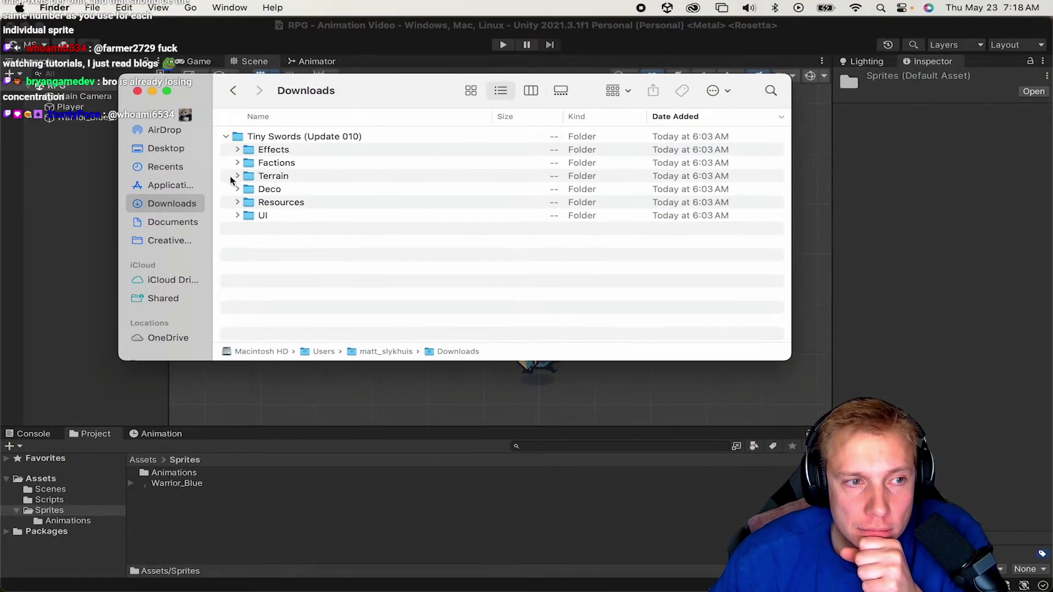
# - Watch the import-settings part, pausing at pixels per unit and the 1:16 format step
pyautogui.click(238, 176)
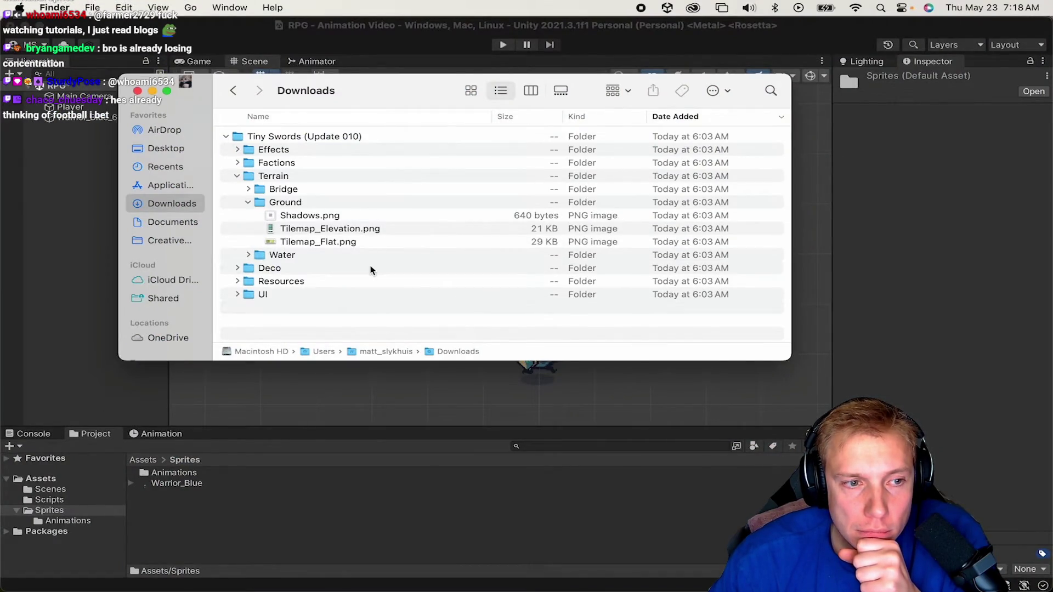
pyautogui.click(301, 216)
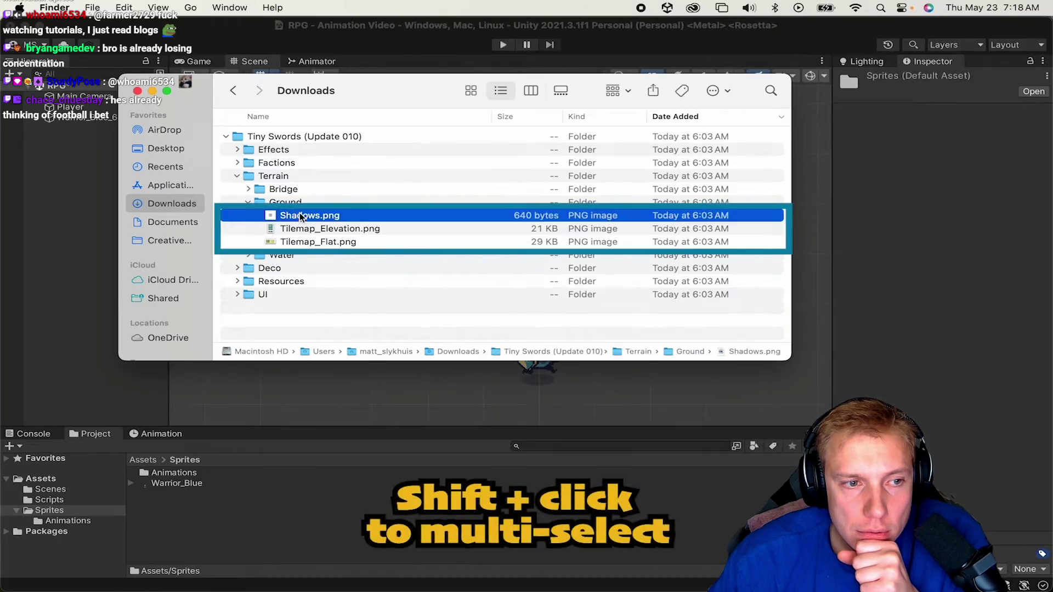
pyautogui.keyDown('shift'); pyautogui.click(318, 242); pyautogui.keyUp('shift')
pyautogui.moveTo(301, 216); pyautogui.dragTo(260, 518)
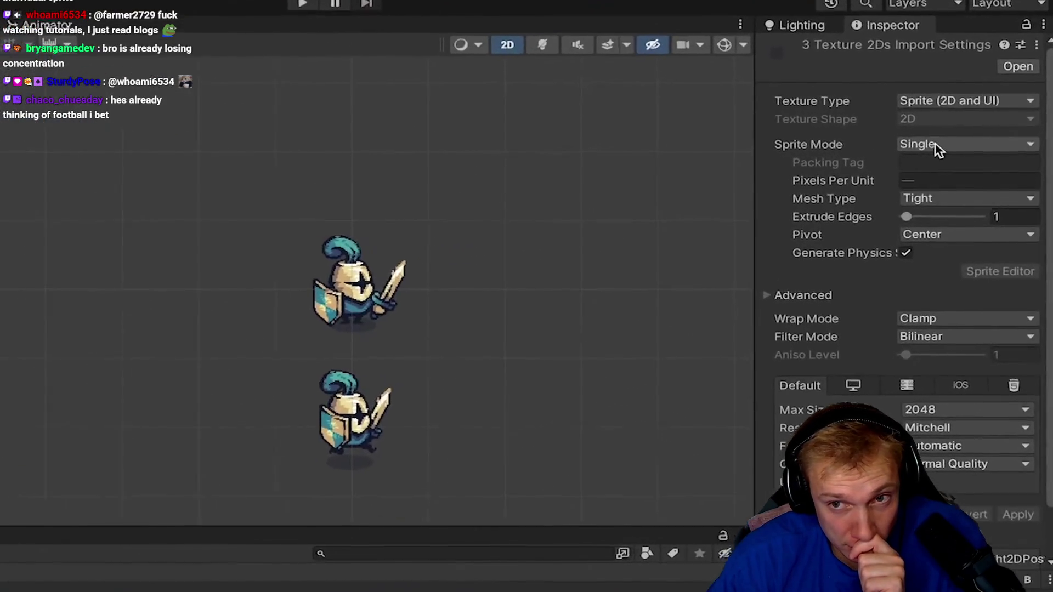
pyautogui.click(963, 147)
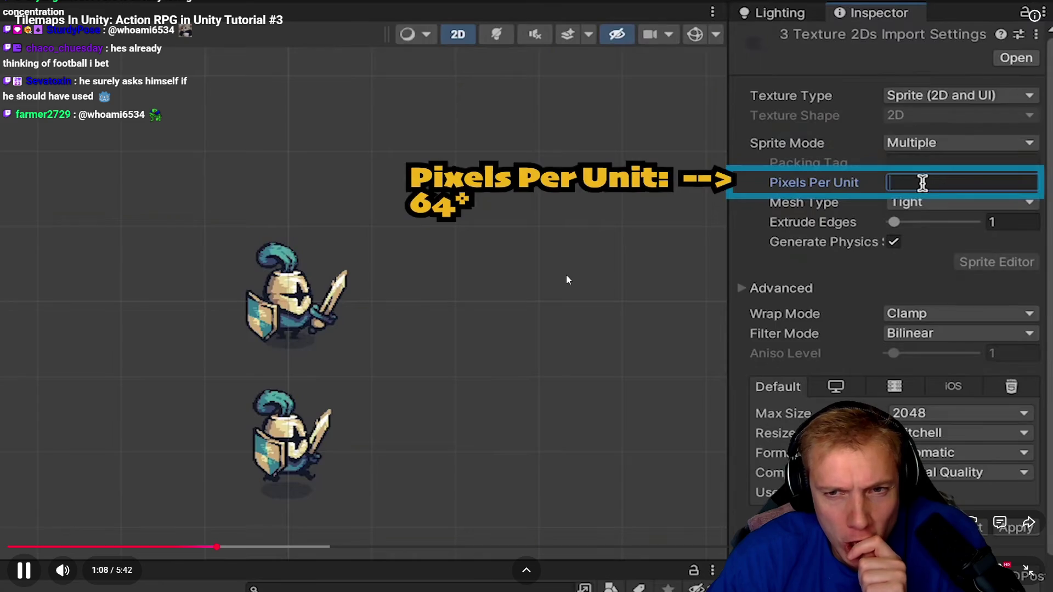
pyautogui.click(551, 277)
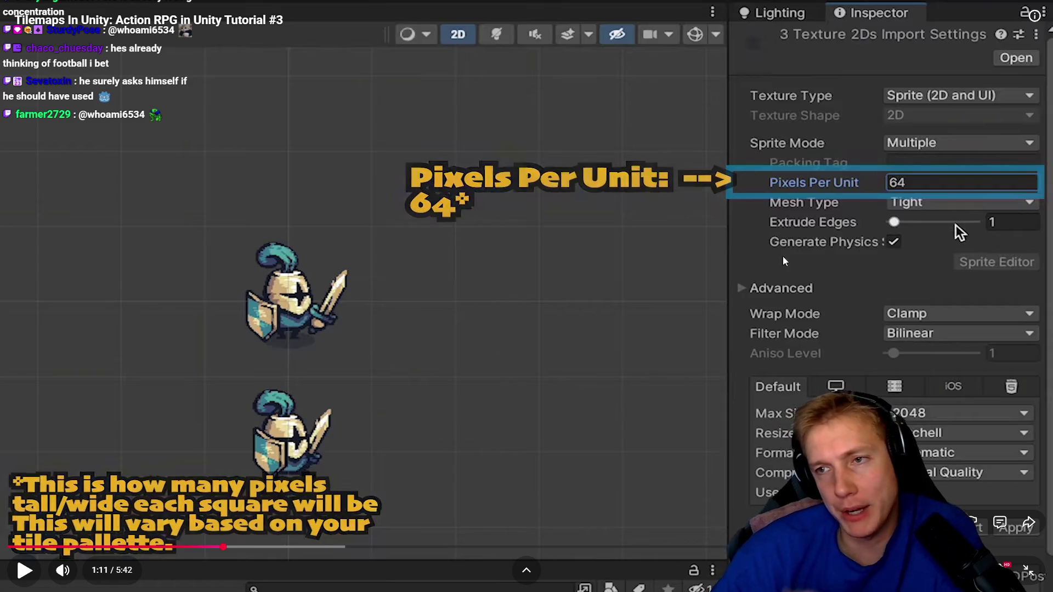
pyautogui.click(449, 343)
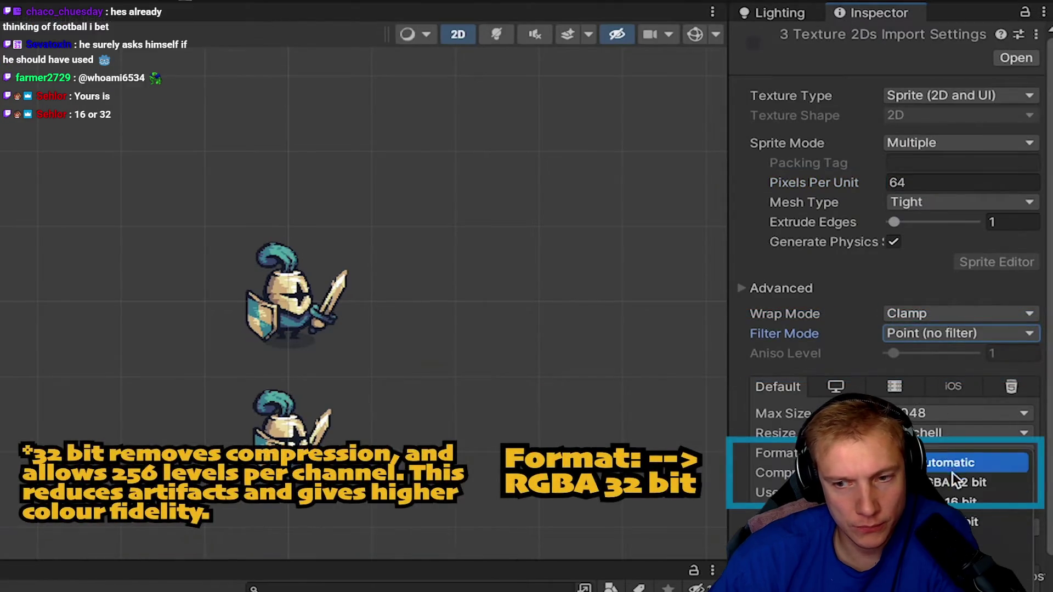
pyautogui.click(529, 309)
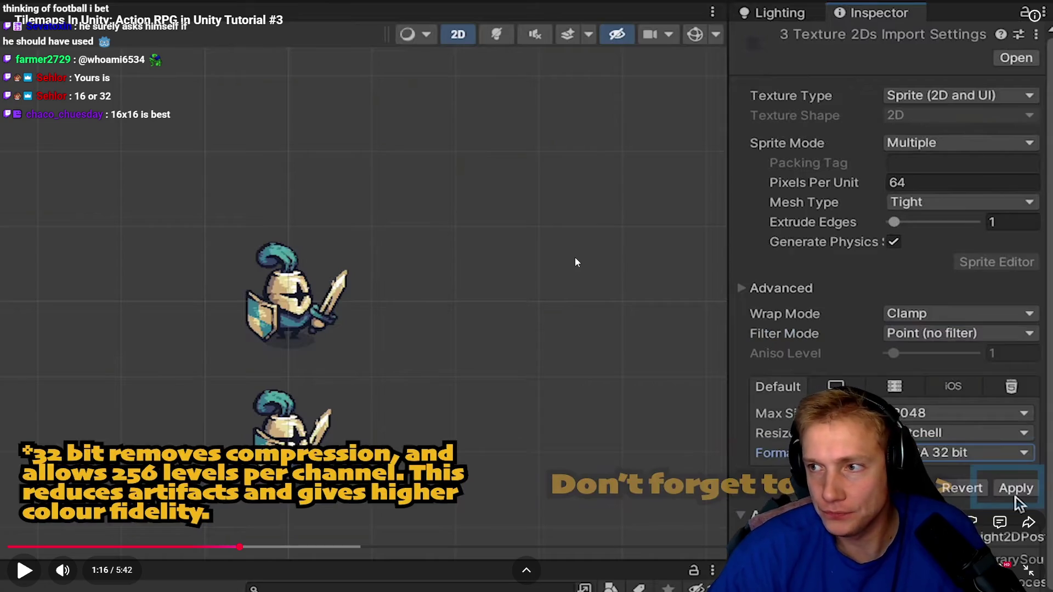
pyautogui.hotkey('alt', 'Tab')
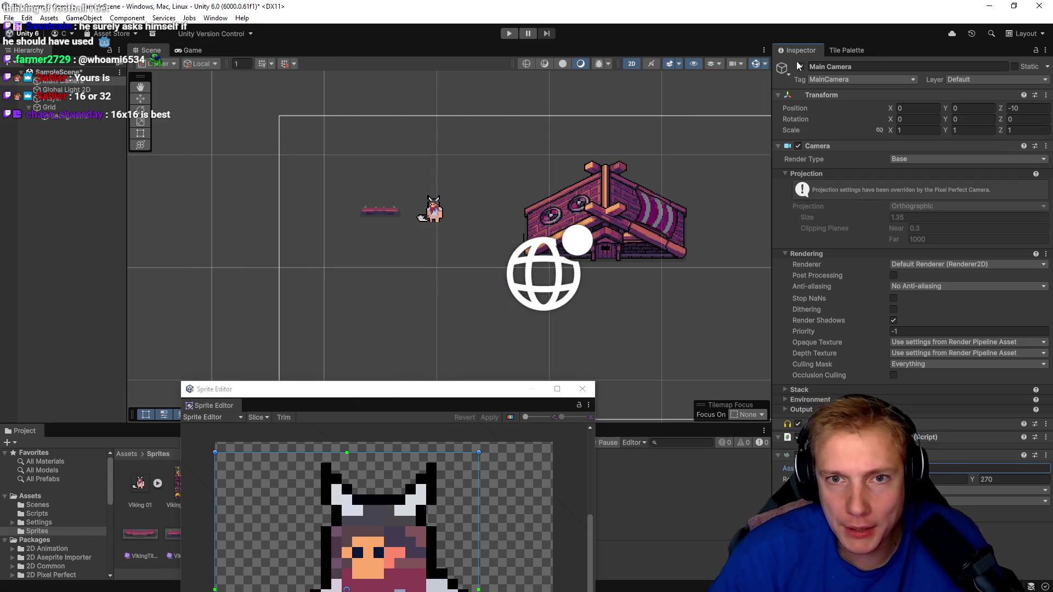
# - Stop painting with the house brush and close the Sprite Editor window
pyautogui.click(845, 50)
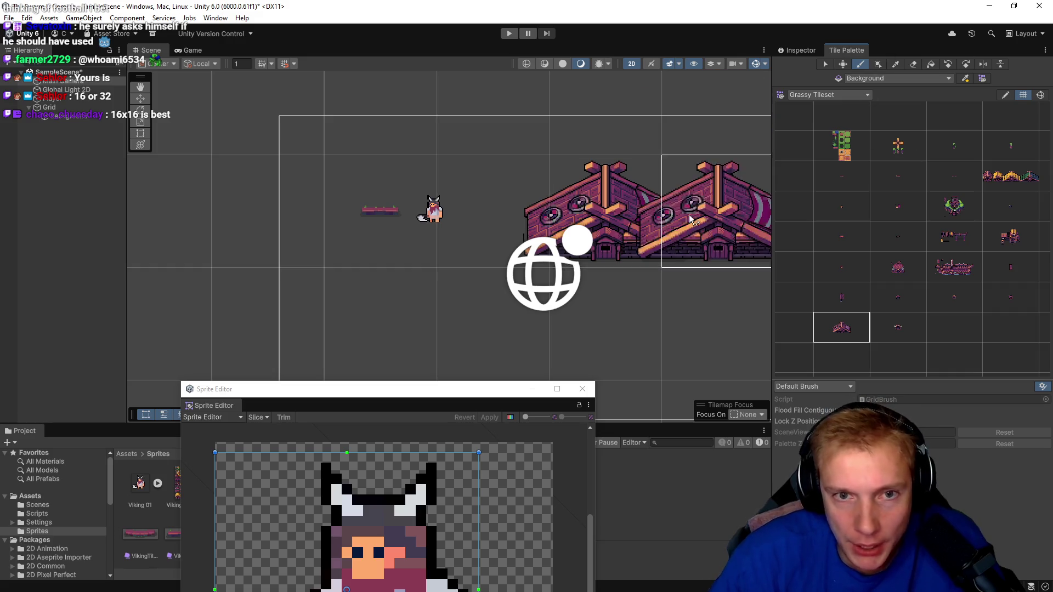
pyautogui.click(861, 64)
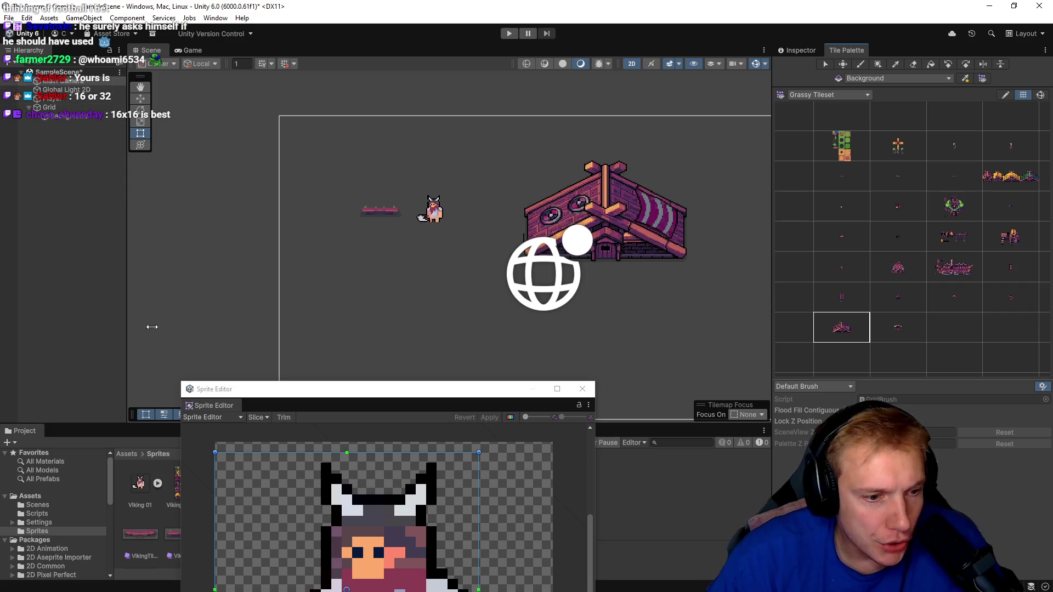
pyautogui.moveTo(417, 391); pyautogui.dragTo(492, 87)
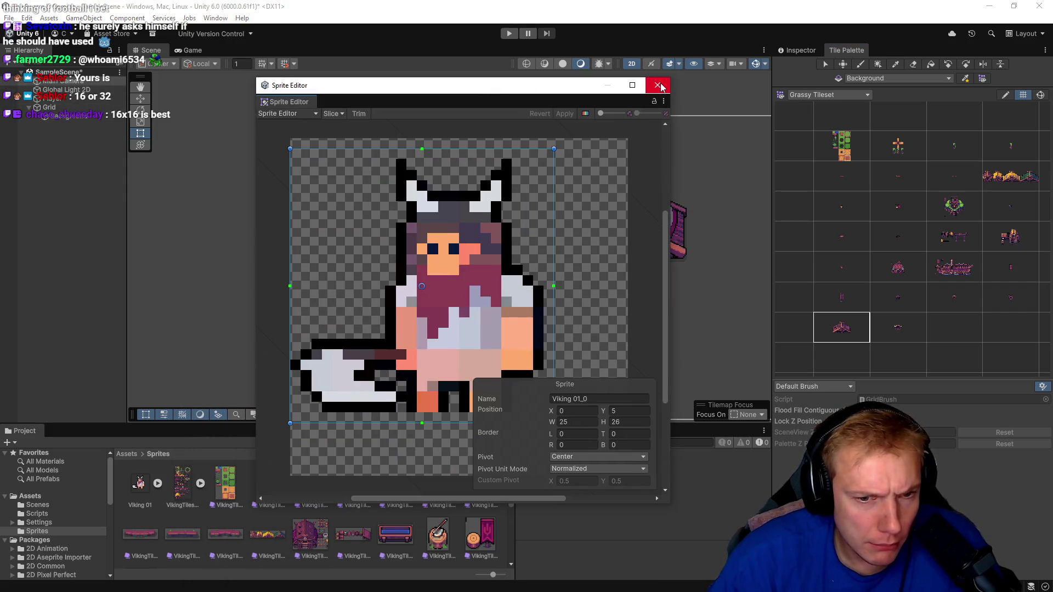
pyautogui.click(660, 85)
# - Set the VikingTilesetFull sheet to 16 Pixels Per Unit and apply it
pyautogui.click(183, 483)
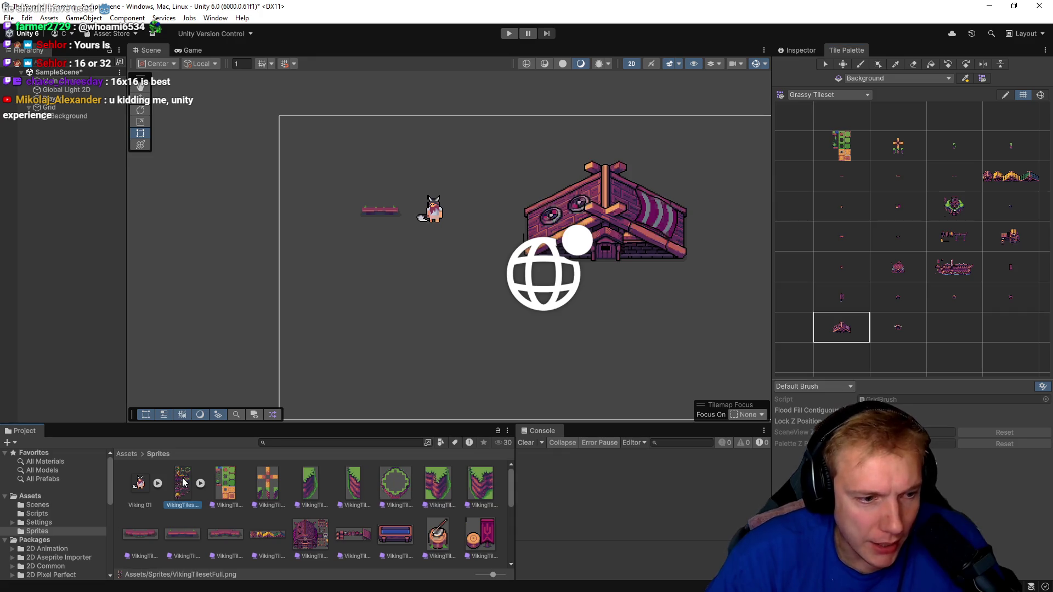
pyautogui.click(800, 51)
pyautogui.click(910, 138)
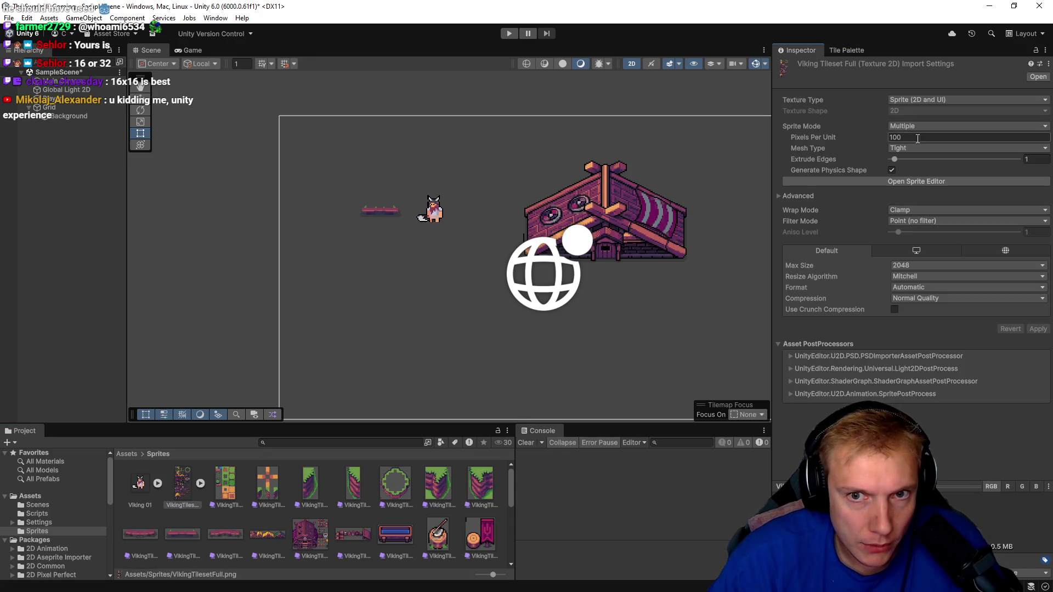
pyautogui.write('176')
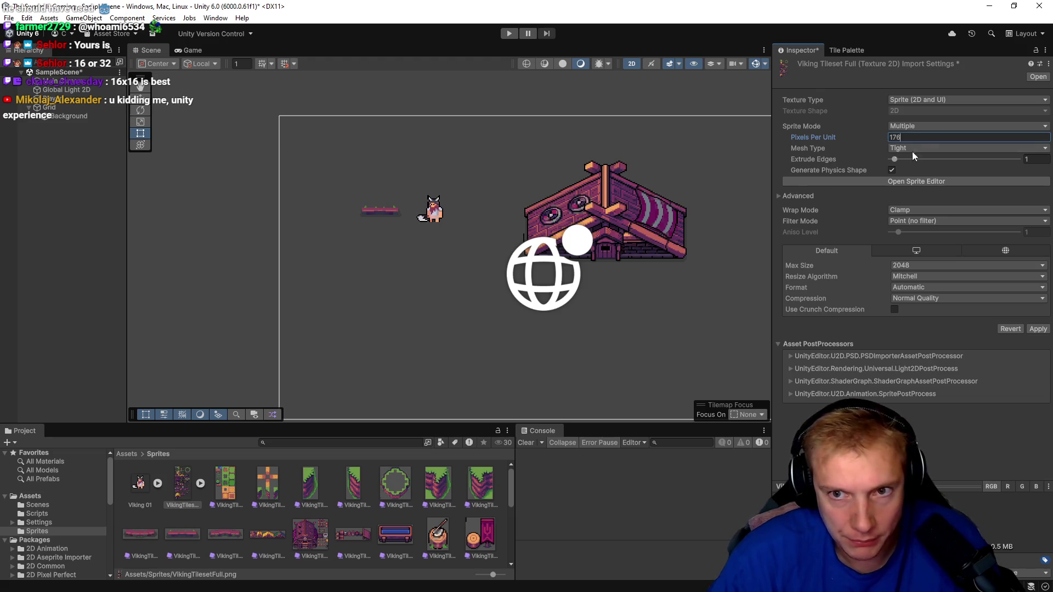
pyautogui.press('BackSpace')
pyautogui.write('6')
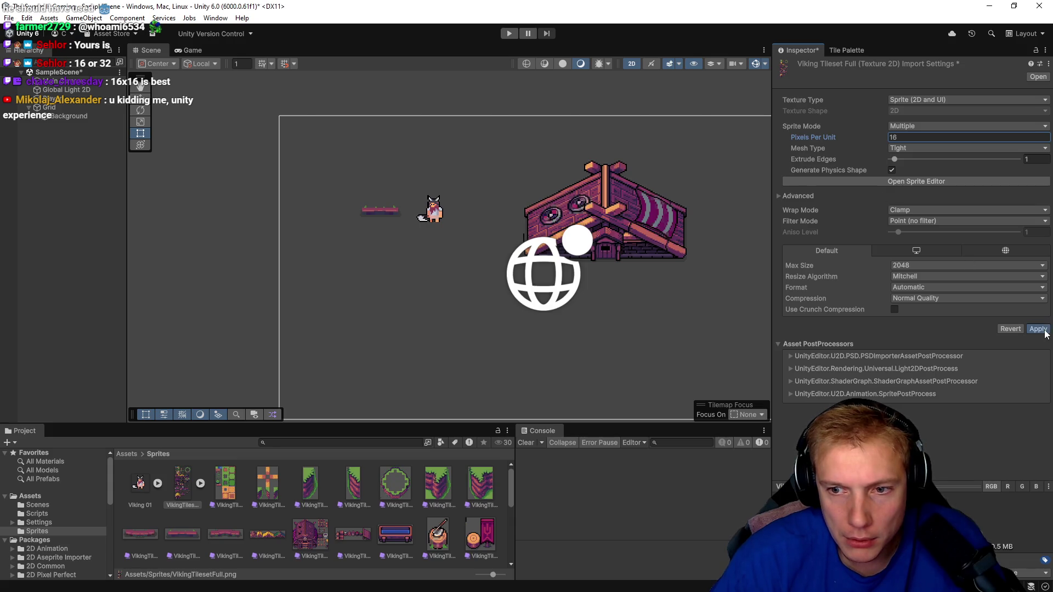
pyautogui.click(1044, 331)
pyautogui.scroll(-5, 596, 237)
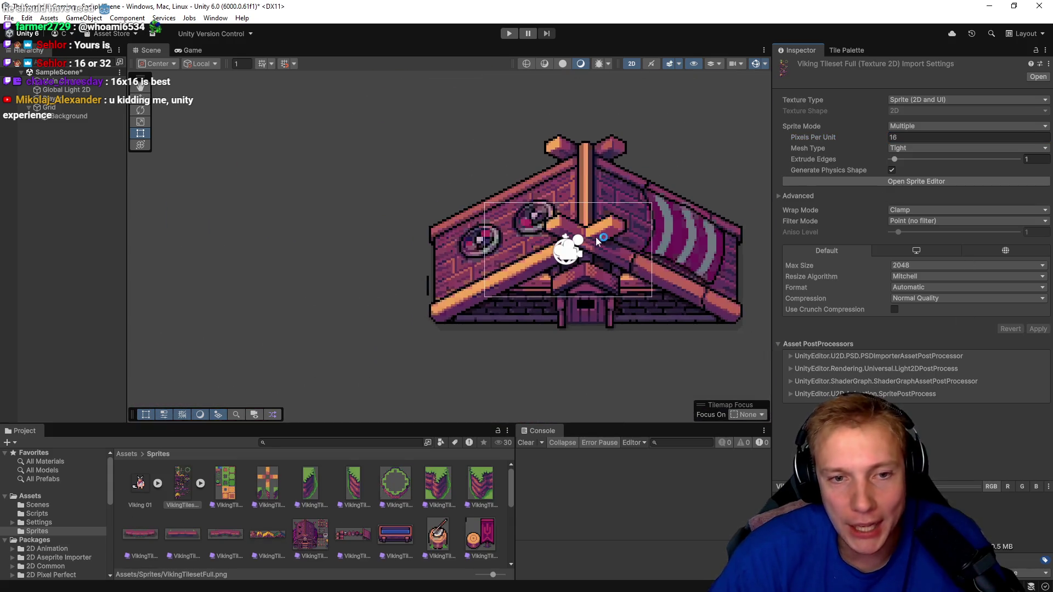
pyautogui.moveTo(624, 243); pyautogui.dragTo(532, 236)
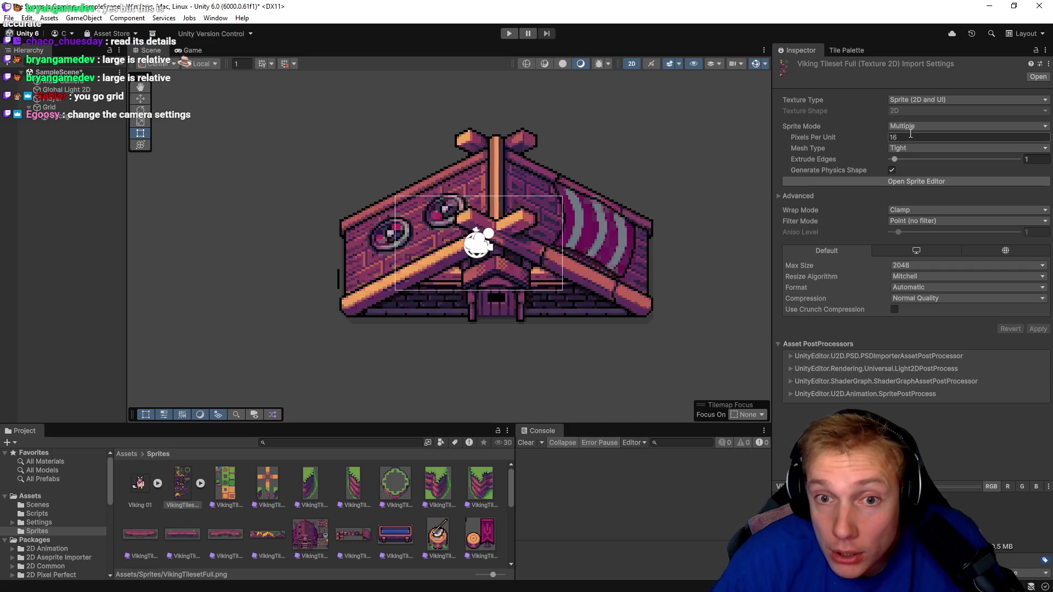
# - Check the sheet's sprite mode, then keep the Grid's rectangular cell layout
pyautogui.click(943, 130)
pyautogui.click(8, 108)
pyautogui.click(7, 108)
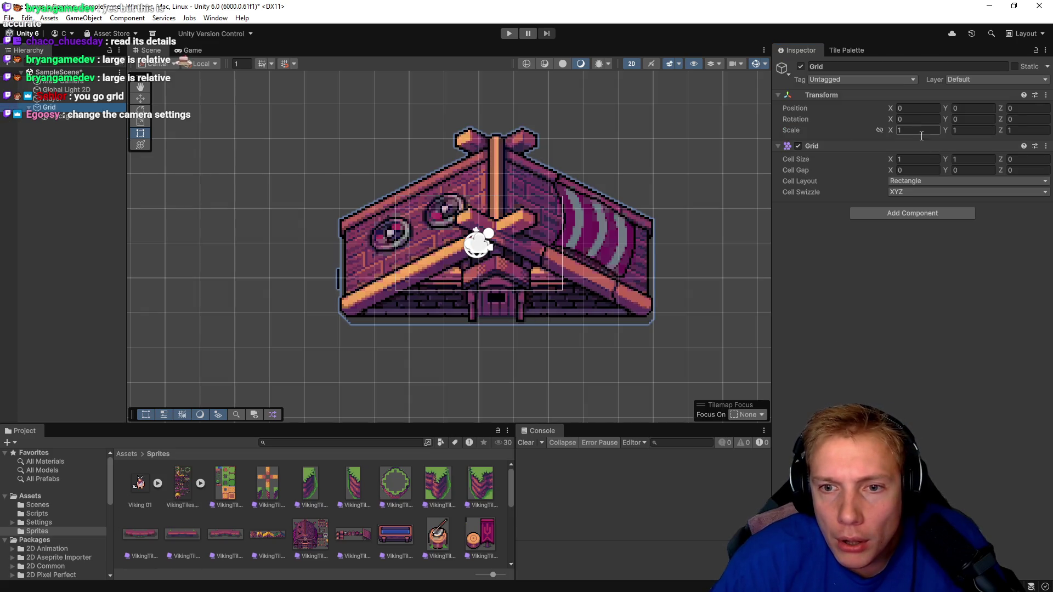
pyautogui.click(929, 182)
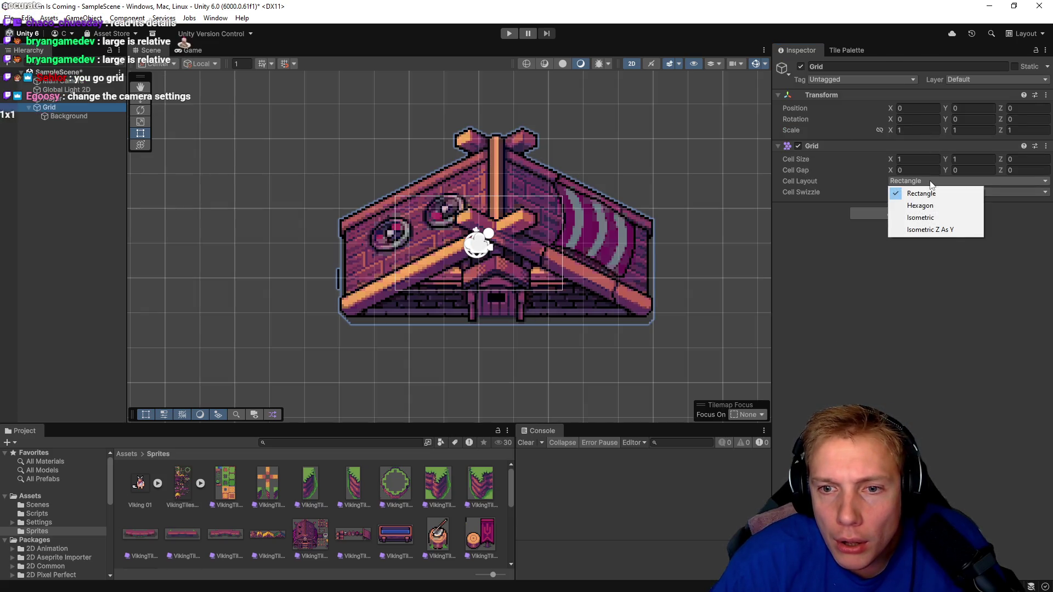
pyautogui.click(940, 337)
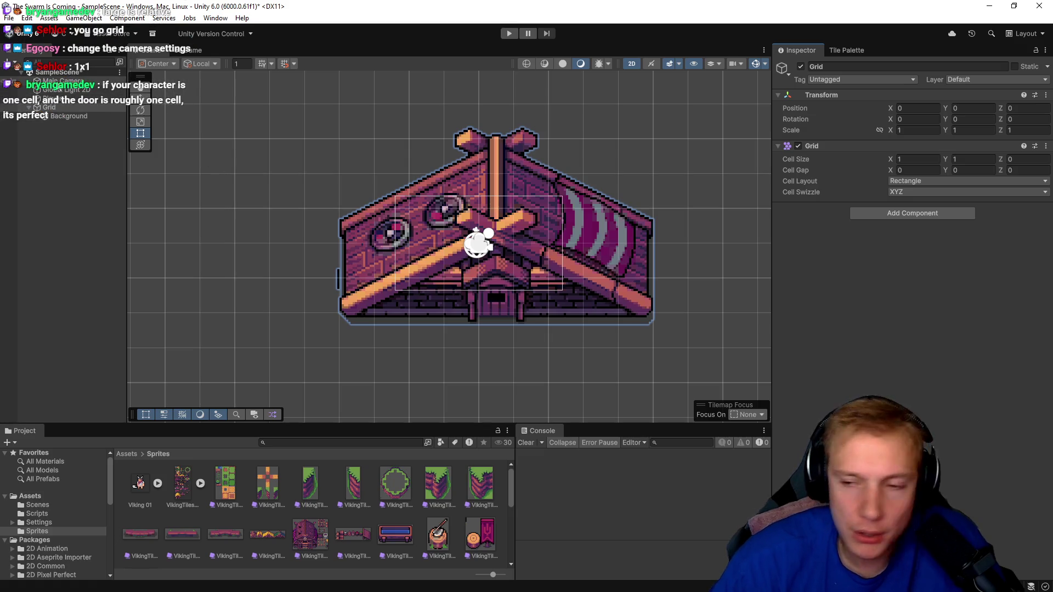
# - Select the Main Camera and focus its Pixel Perfect Camera pixels-per-unit and resolution fields
pyautogui.click(55, 82)
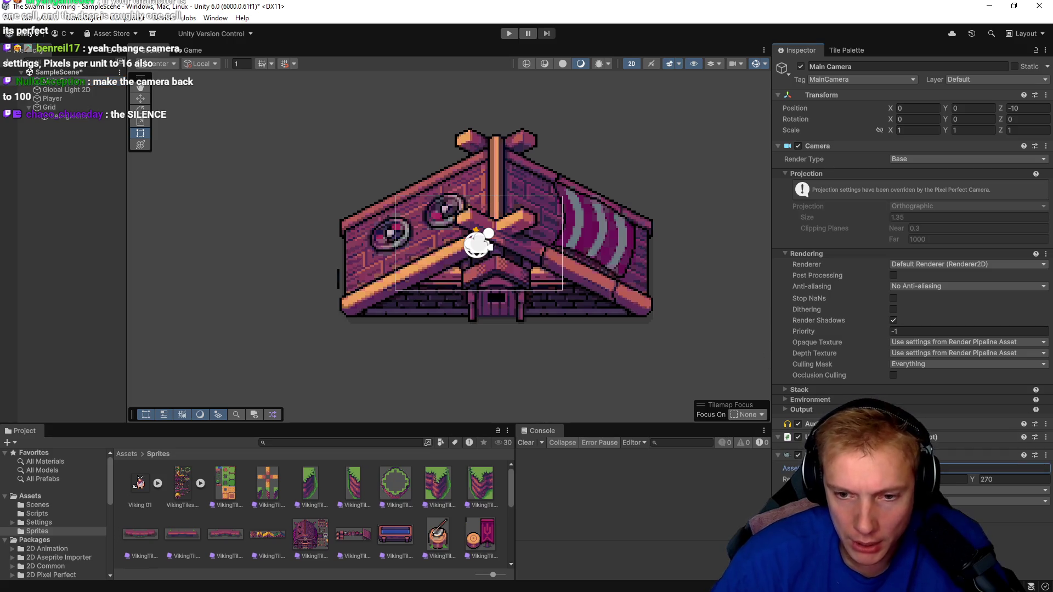
pyautogui.click(993, 468)
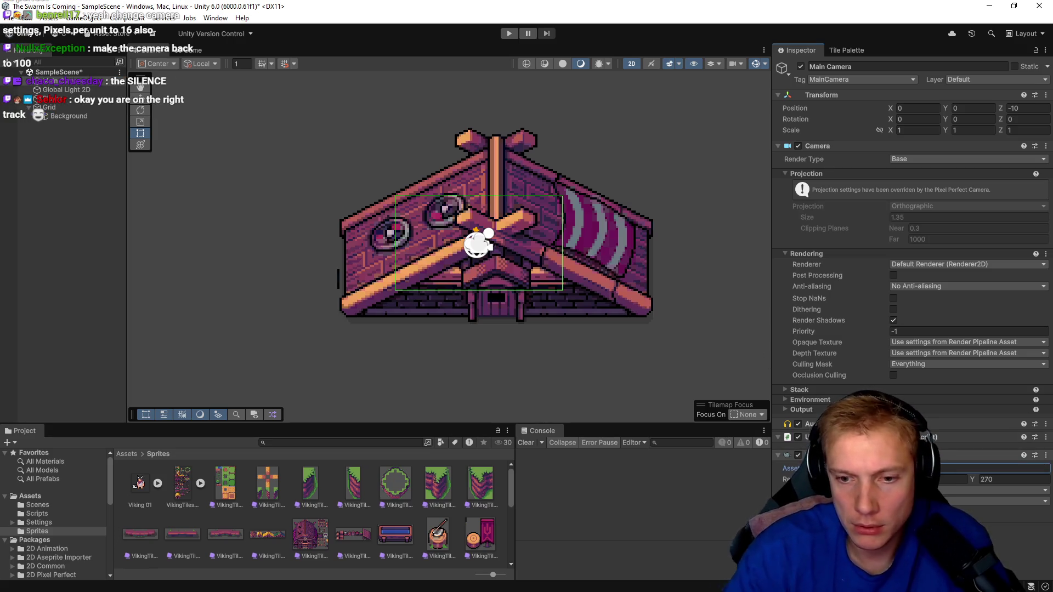
pyautogui.click(952, 479)
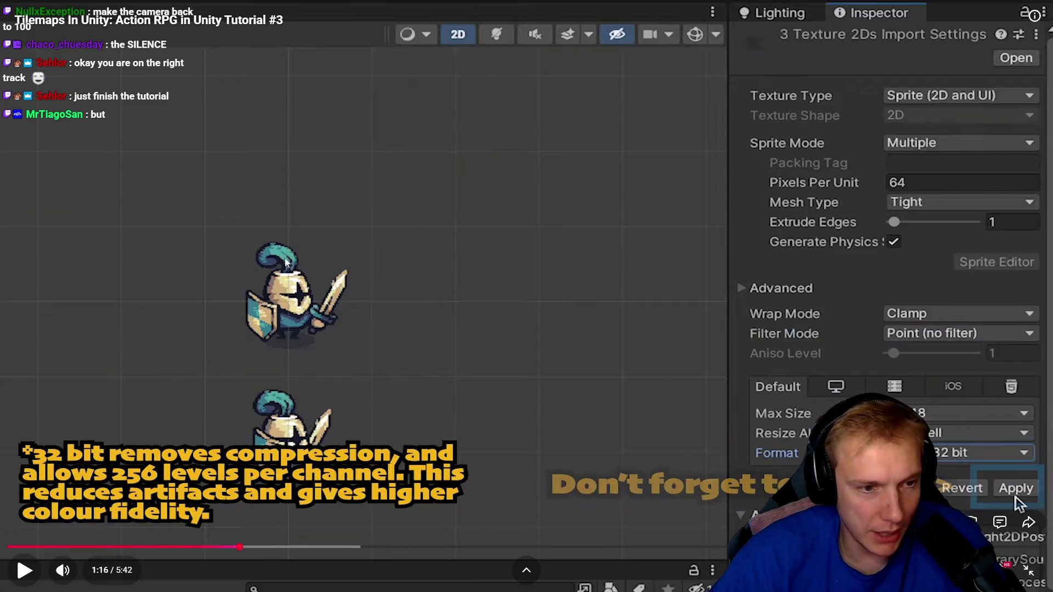
# - Advance the tutorial to its 1:41 64×64 slicing step, then select VikingTilesetFull_0 in Unity
pyautogui.click(476, 215)
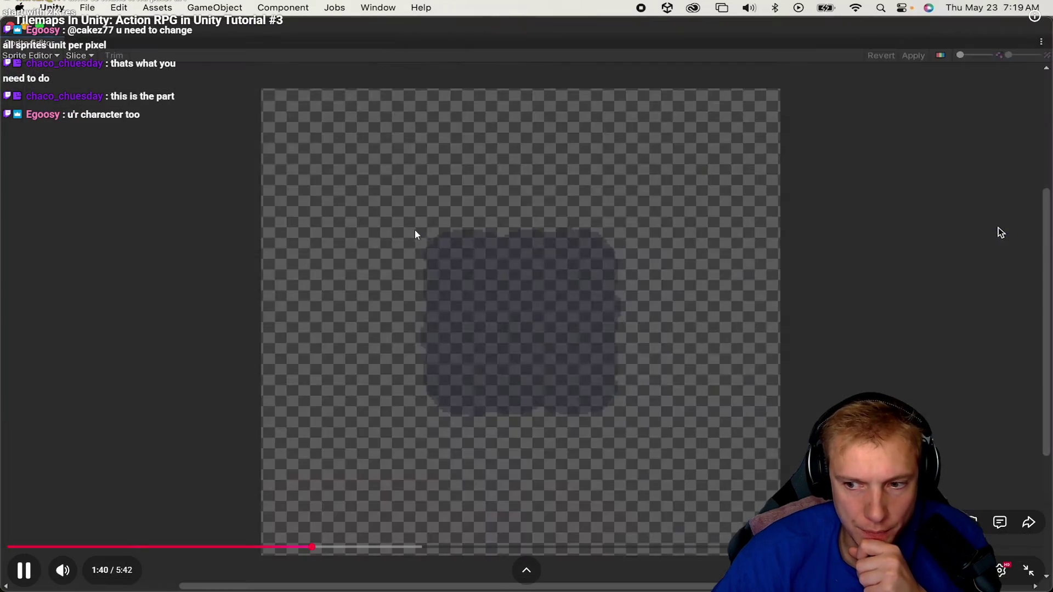
pyautogui.press('space')
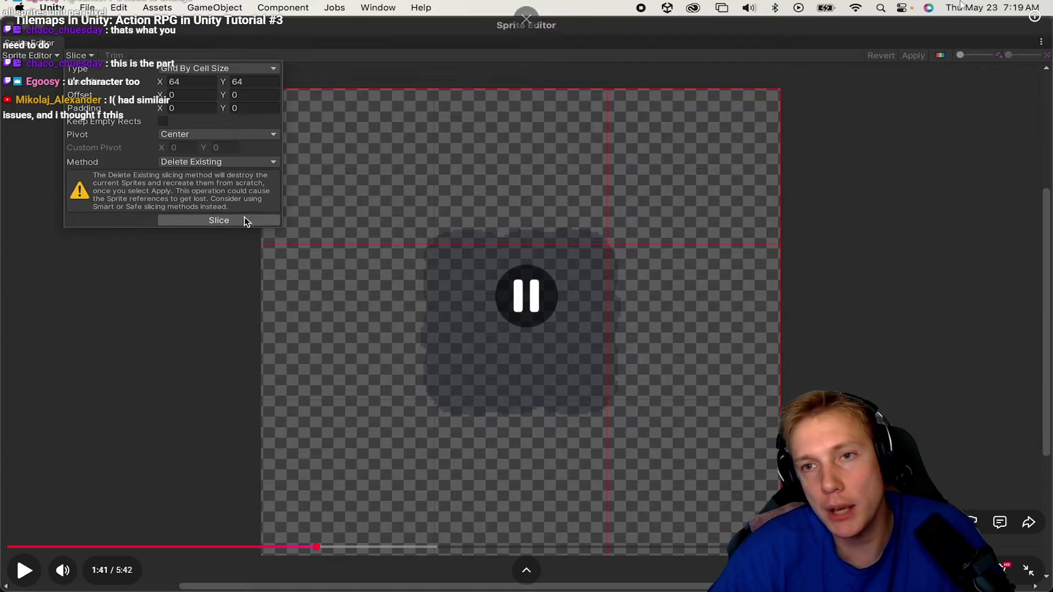
pyautogui.press('Escape')
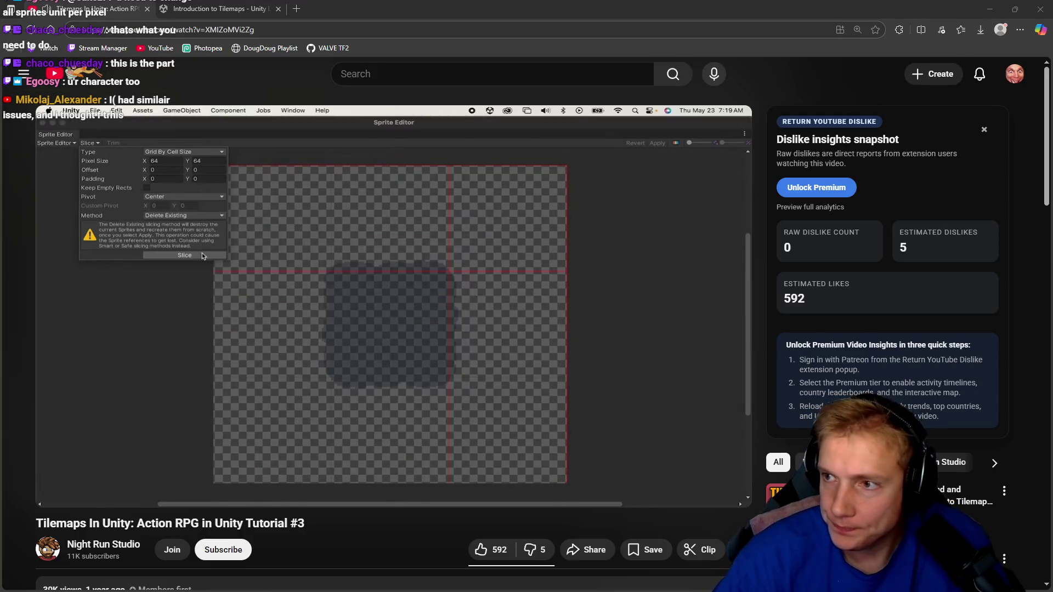
pyautogui.hotkey('alt', 'Tab')
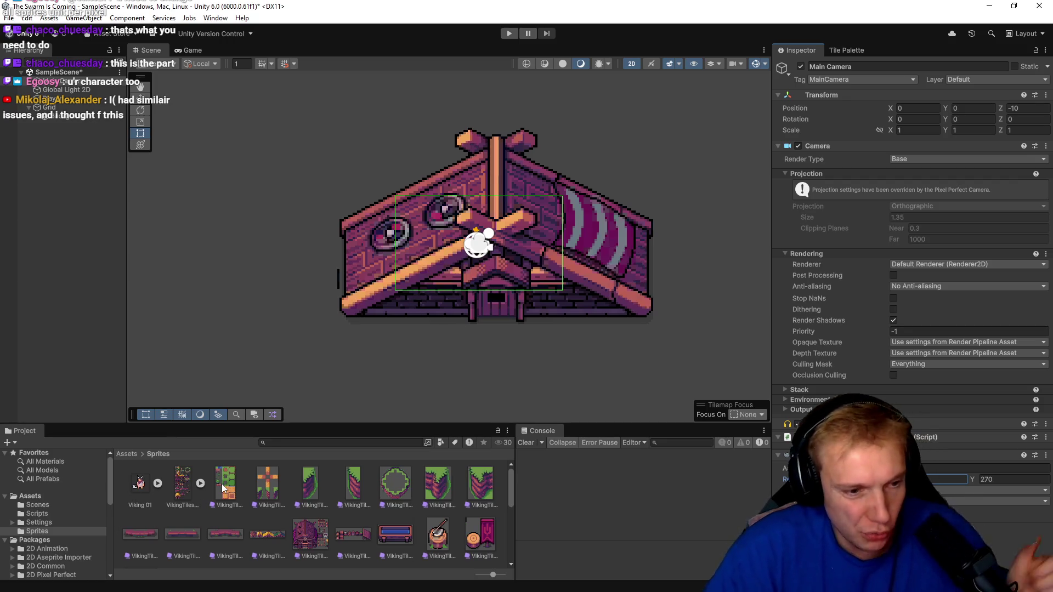
pyautogui.click(221, 483)
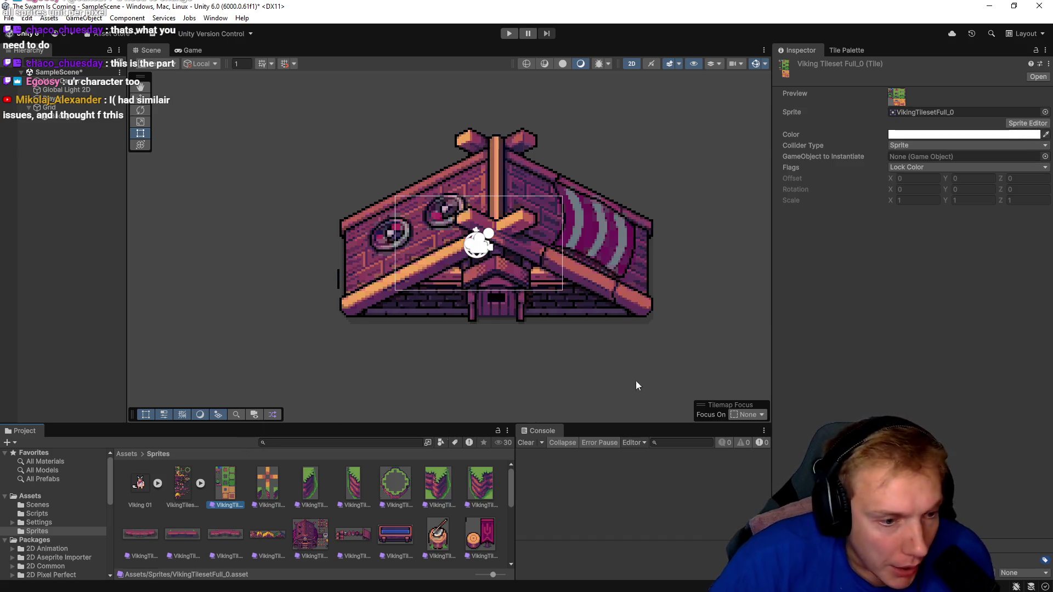
# - Open the VikingTilesetFull sheet in the Sprite Editor and review the Slice Type options
pyautogui.click(1027, 123)
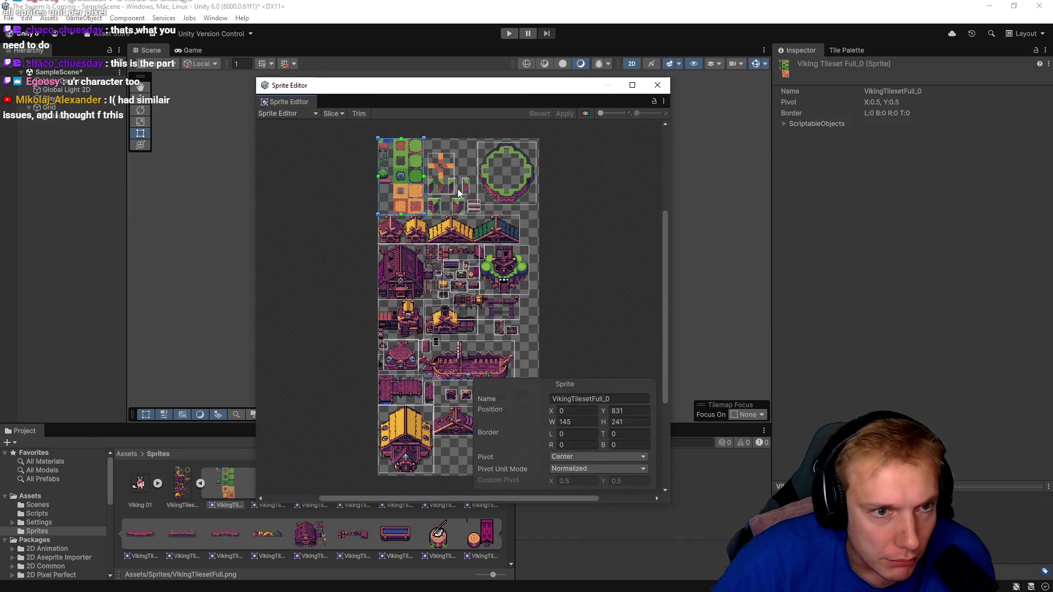
pyautogui.scroll(5, 406, 160)
pyautogui.click(333, 114)
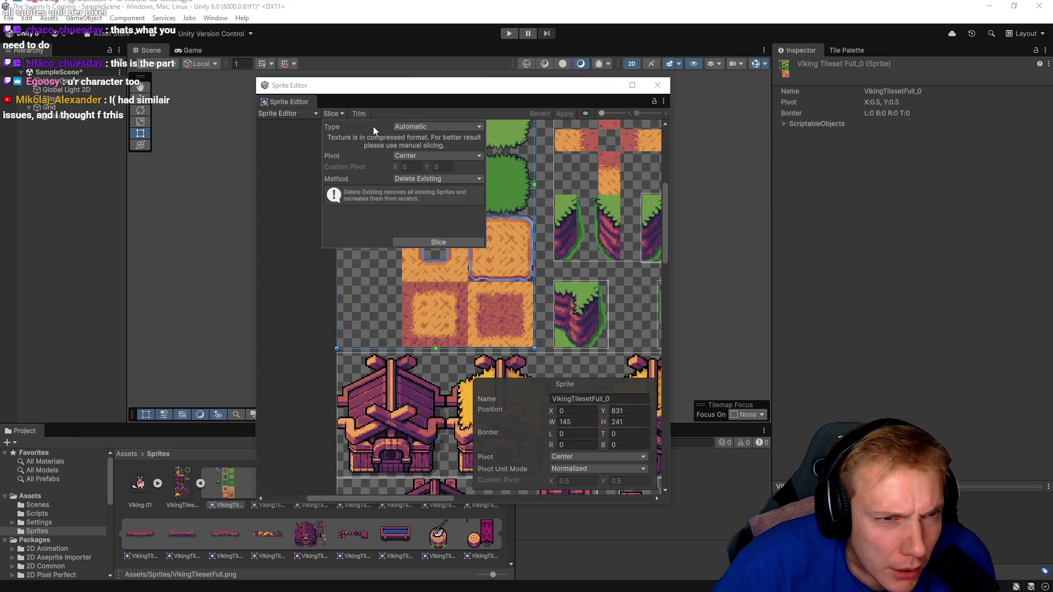
pyautogui.click(416, 127)
pyautogui.click(429, 154)
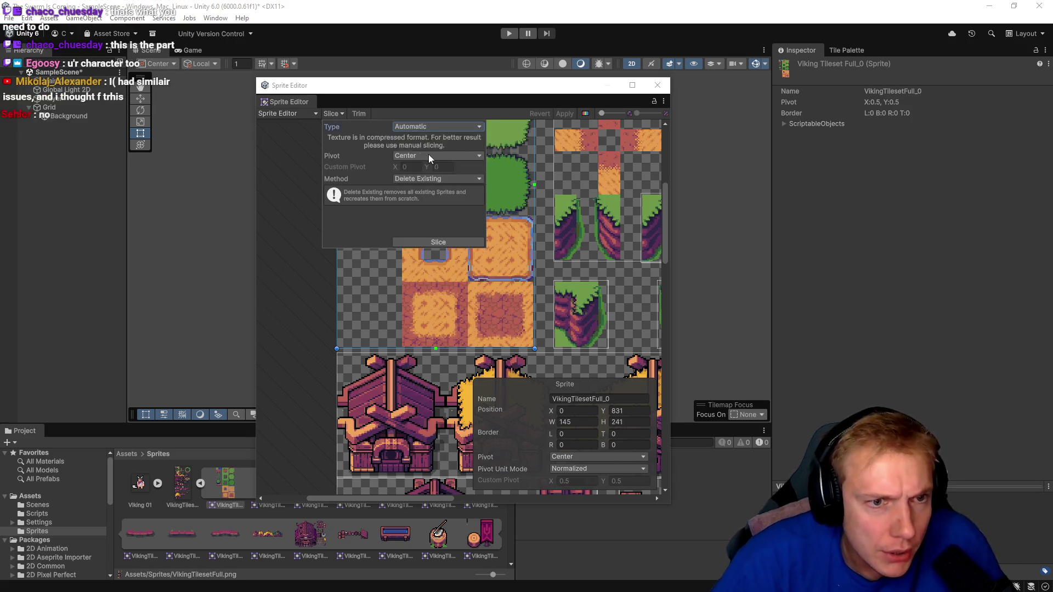
pyautogui.hotkey('alt', 'Tab')
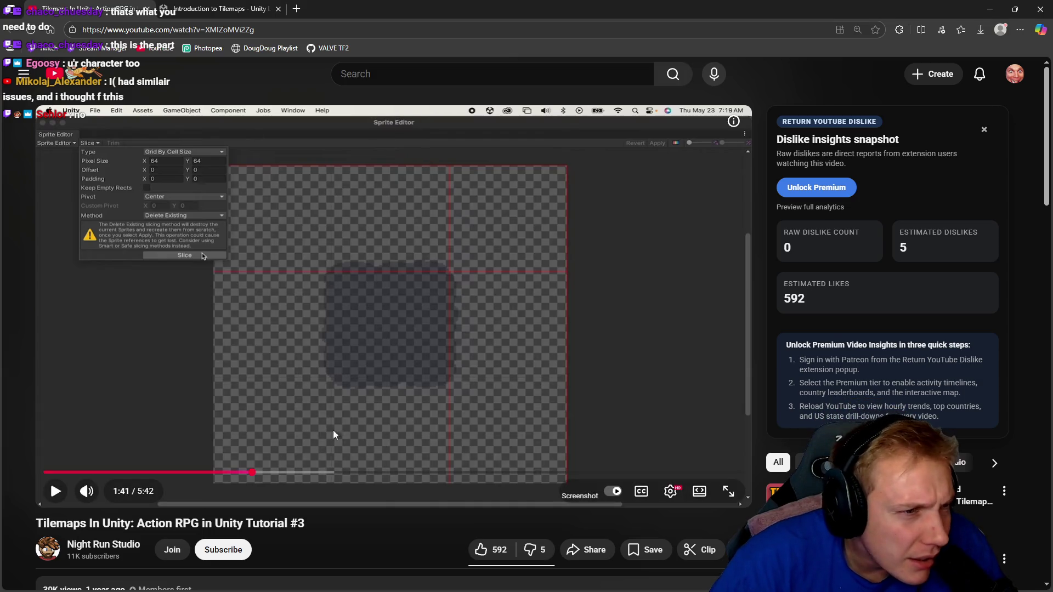
pyautogui.hotkey('alt', 'Tab')
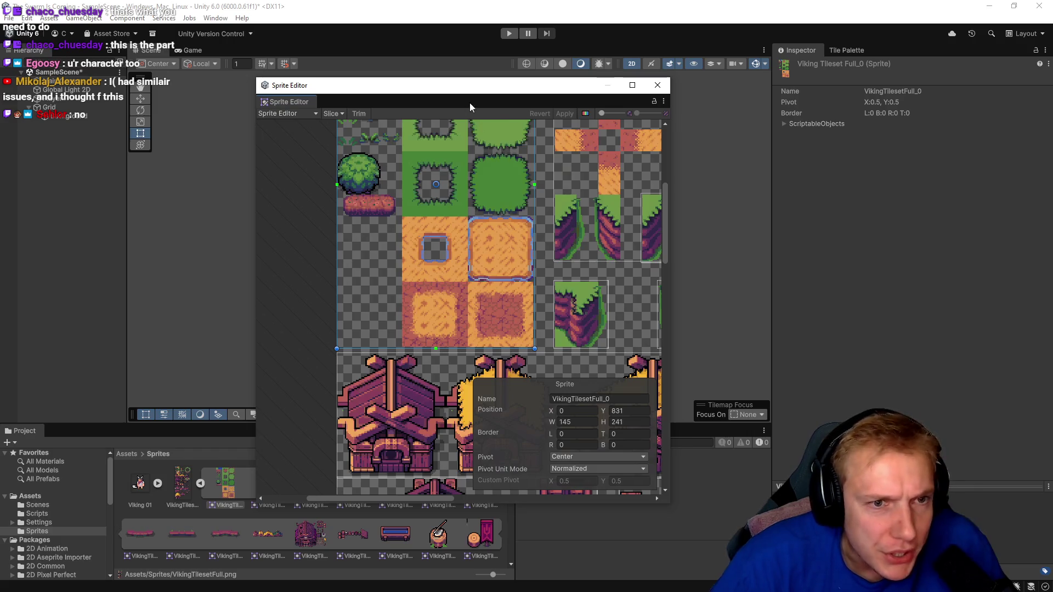
pyautogui.click(340, 114)
# - Set the slice type to Grid By Cell Size with a 16 x 16 pixel size
pyautogui.click(431, 127)
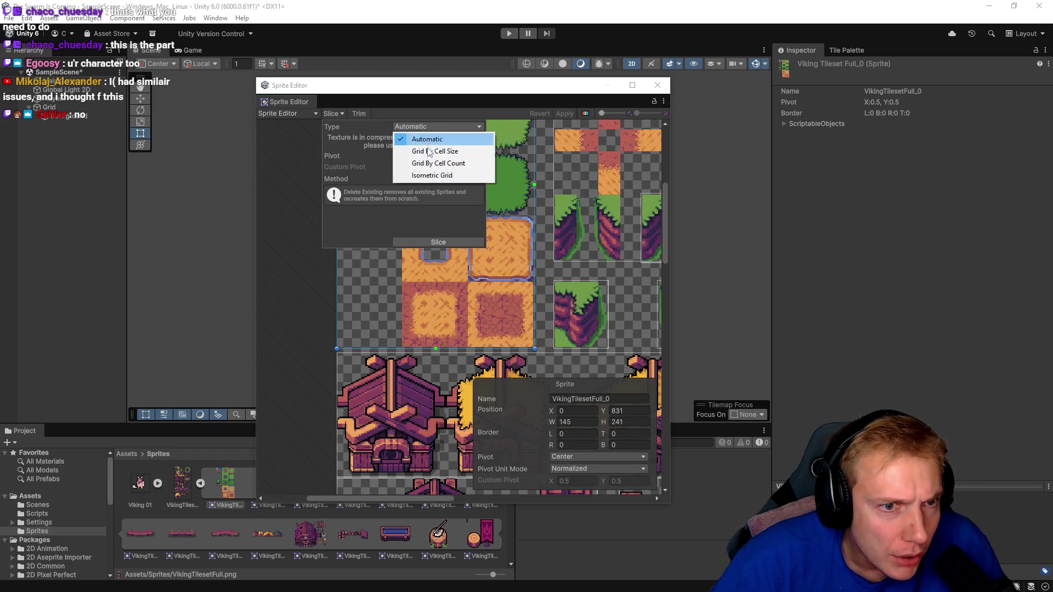
pyautogui.click(428, 152)
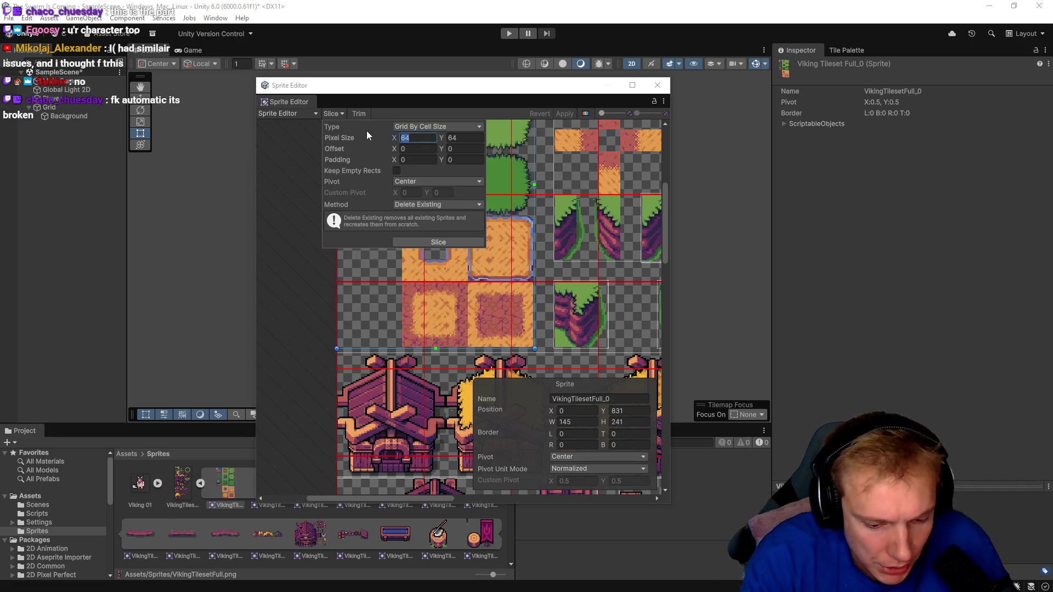
pyautogui.write('16')
pyautogui.press('Tab')
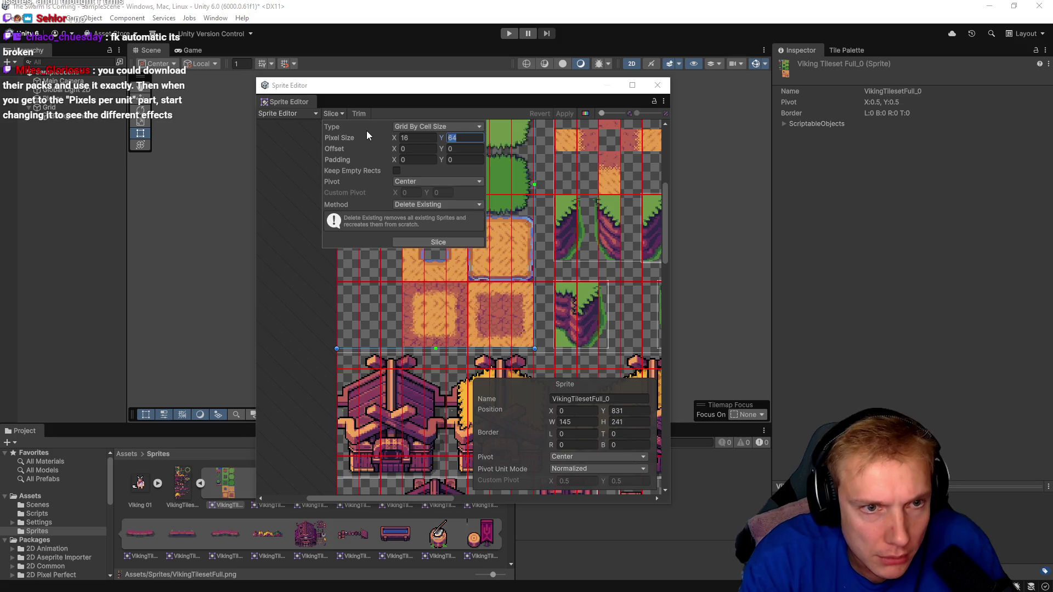
pyautogui.write('16')
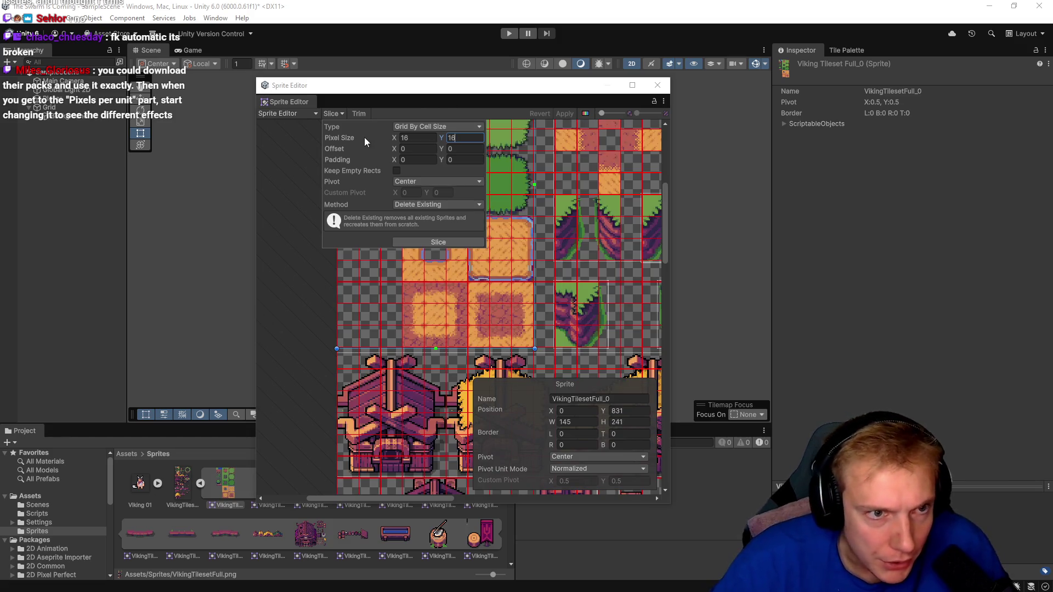
# - Enlarge the Sprite Editor, preview the grid over the sheet, and slice it into 16×16 cells
pyautogui.moveTo(668, 503); pyautogui.dragTo(912, 585)
pyautogui.scroll(3, 580, 183)
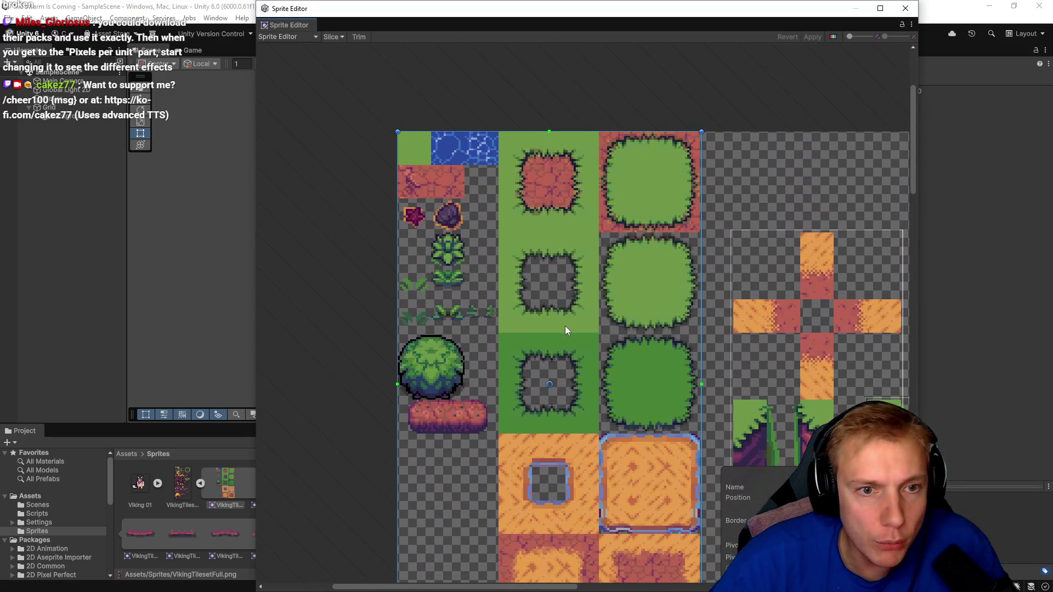
pyautogui.click(332, 37)
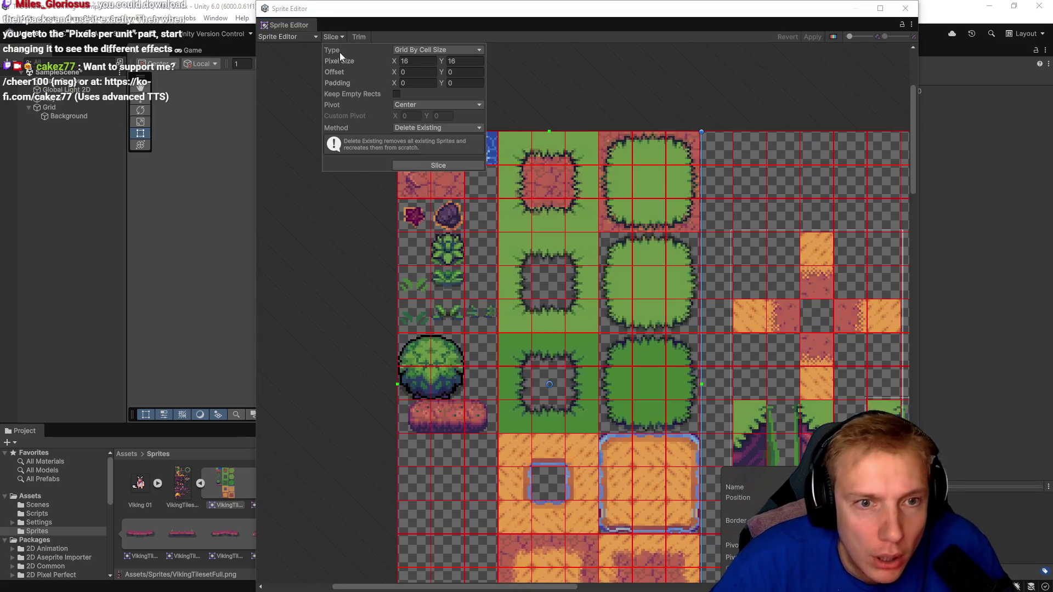
pyautogui.scroll(1, 496, 169)
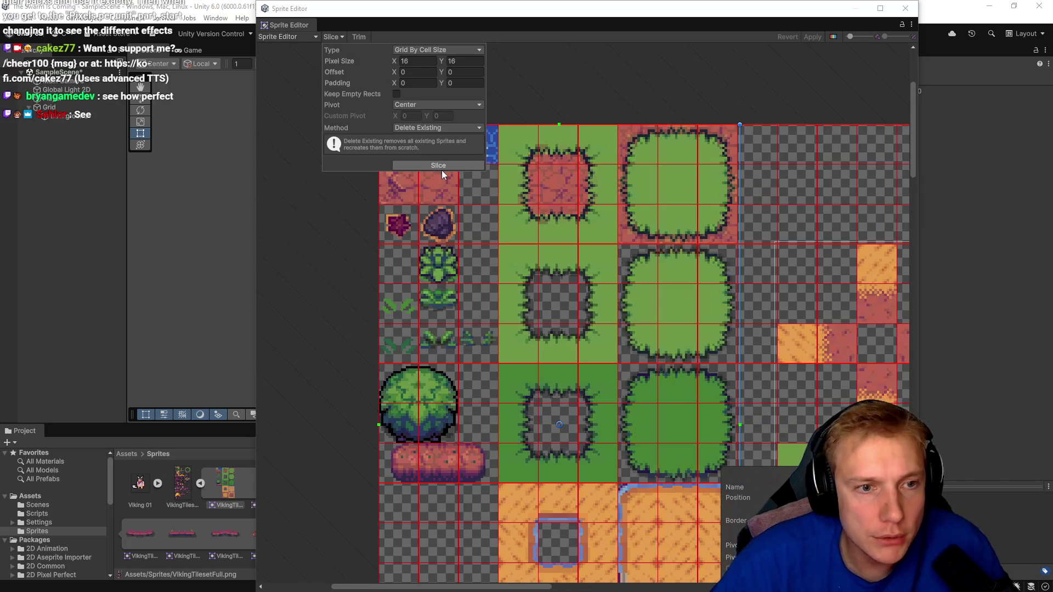
pyautogui.scroll(-5, 604, 271)
pyautogui.scroll(3, 598, 264)
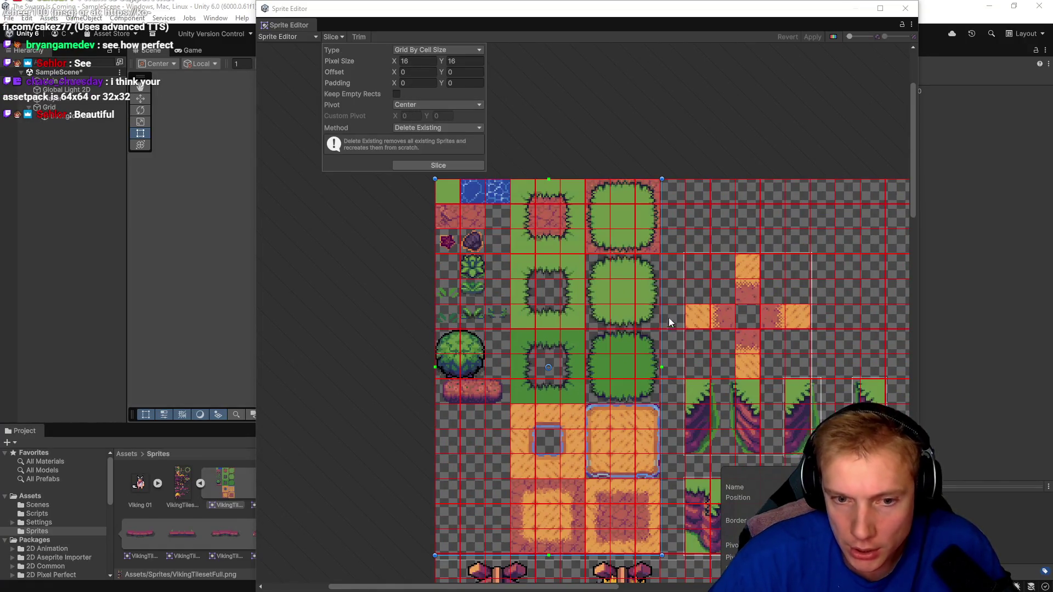
pyautogui.moveTo(650, 301)
pyautogui.mouseDown()
pyautogui.moveTo(584, 297)
pyautogui.moveTo(551, 249)
pyautogui.moveTo(564, 293)
pyautogui.mouseUp()
pyautogui.click(331, 37)
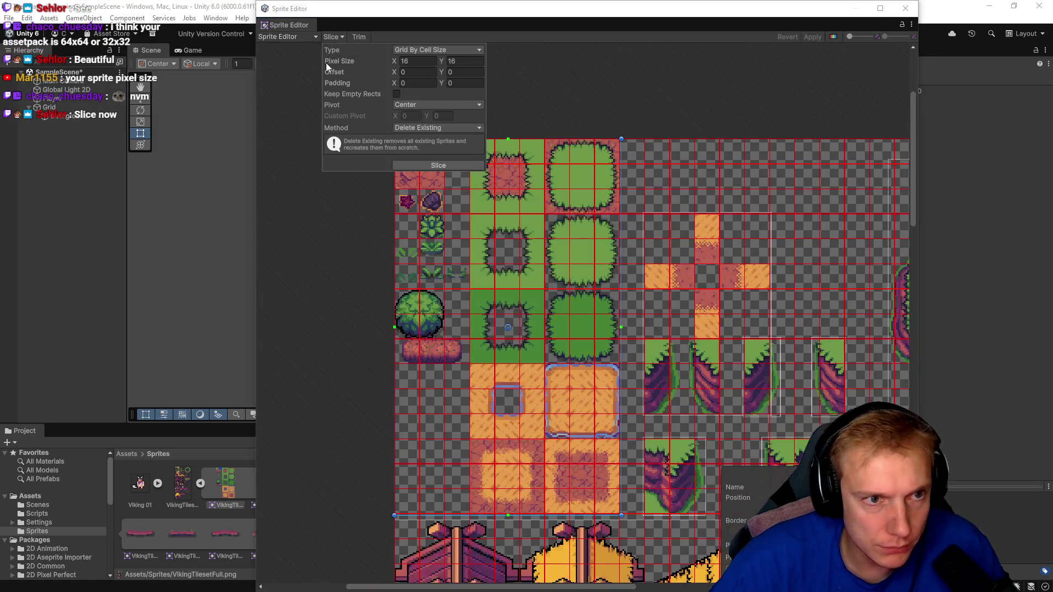
pyautogui.click(436, 165)
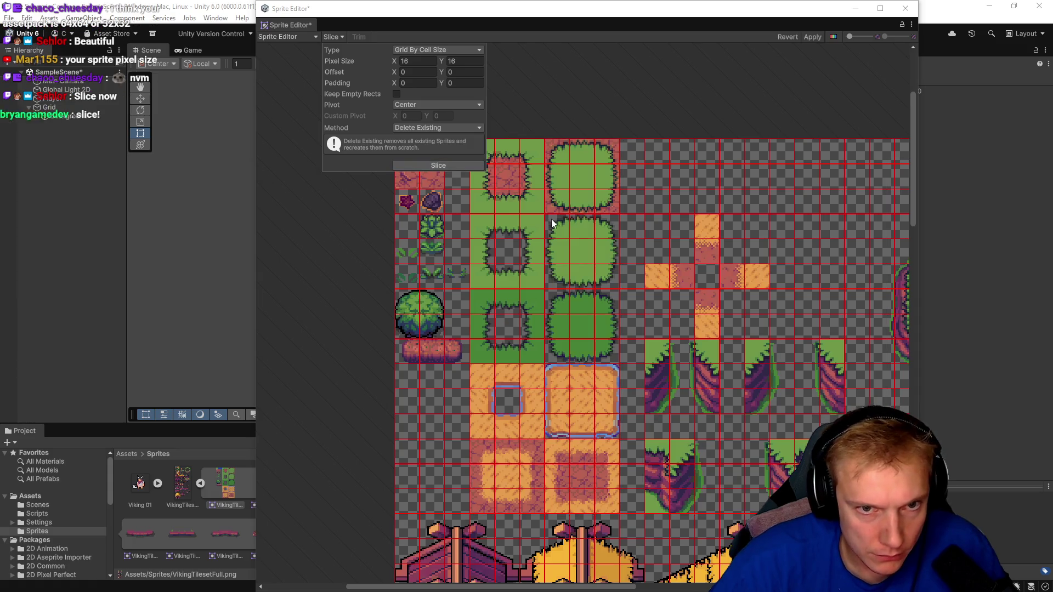
# - Check the 16×16 slices across the Viking sheet, apply them, and close the Sprite Editor
pyautogui.click(449, 163)
pyautogui.moveTo(574, 223); pyautogui.dragTo(427, 176)
pyautogui.scroll(-2, 427, 182)
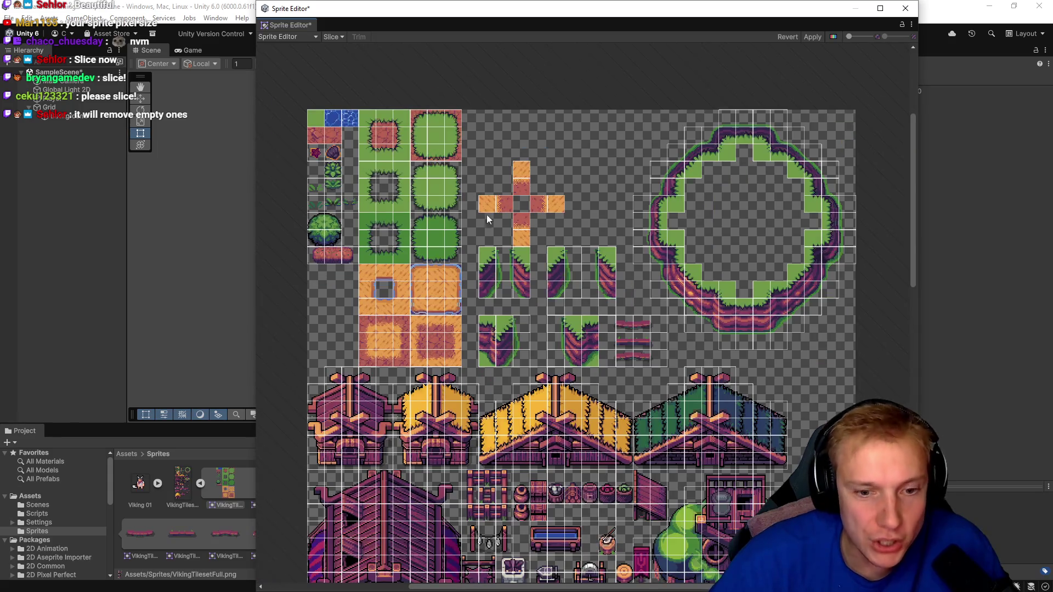
pyautogui.moveTo(496, 324); pyautogui.dragTo(578, 255)
pyautogui.scroll(4, 657, 373)
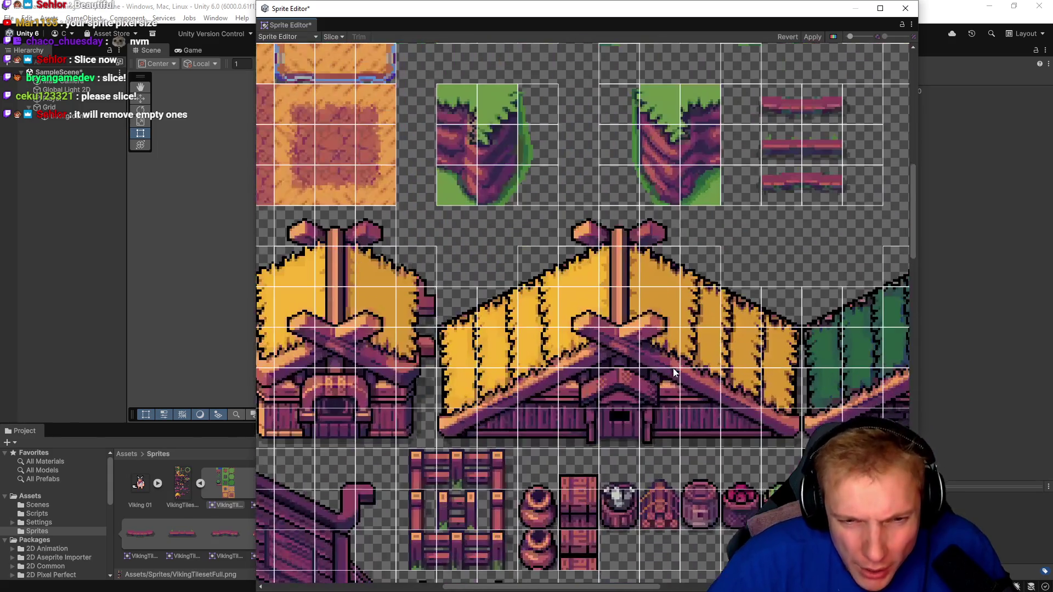
pyautogui.scroll(-4, 622, 248)
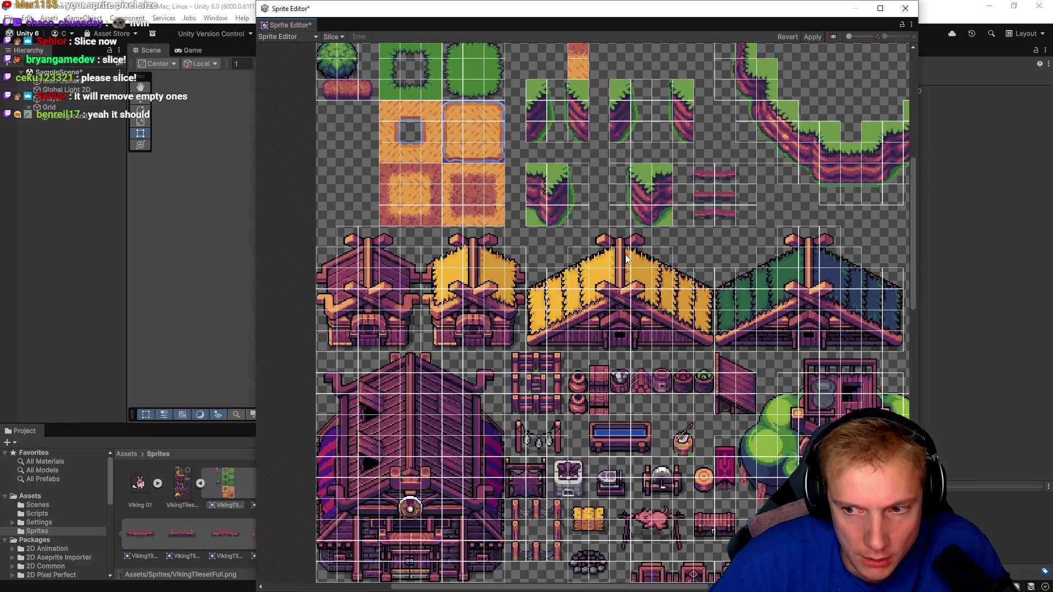
pyautogui.scroll(-5, 628, 259)
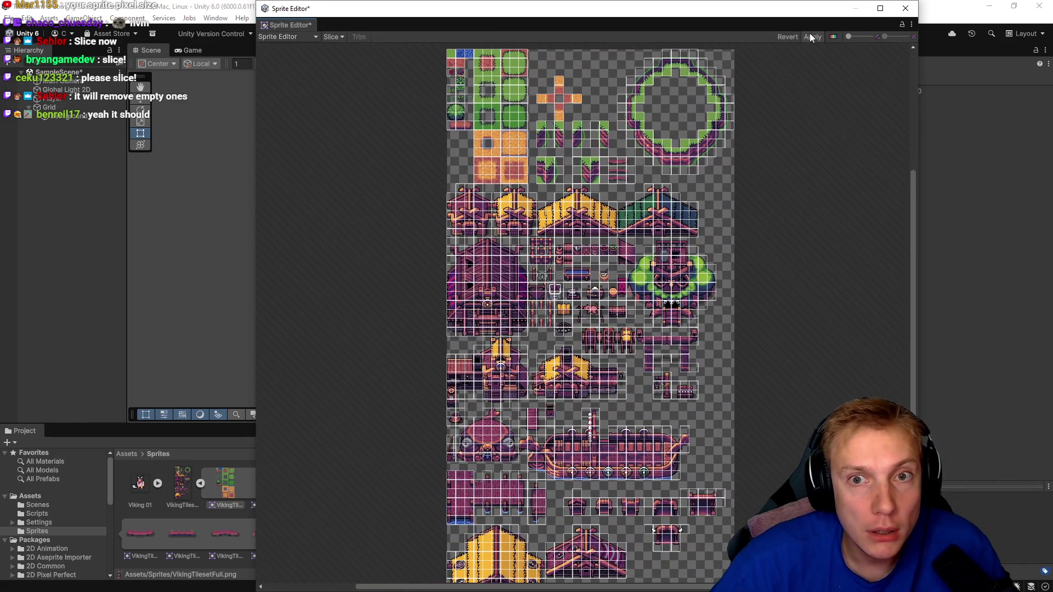
pyautogui.click(811, 34)
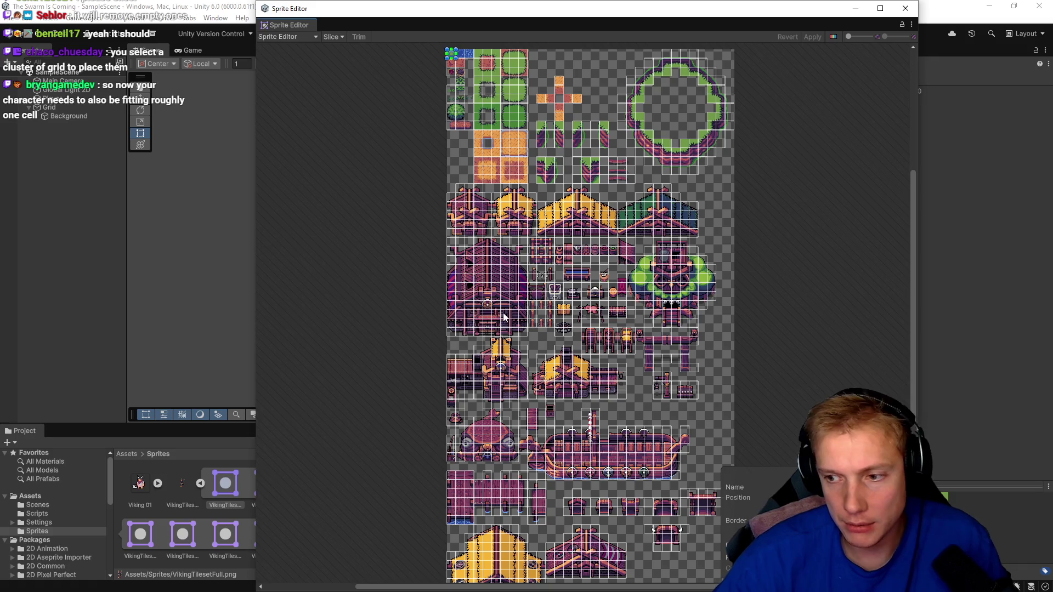
pyautogui.click(906, 8)
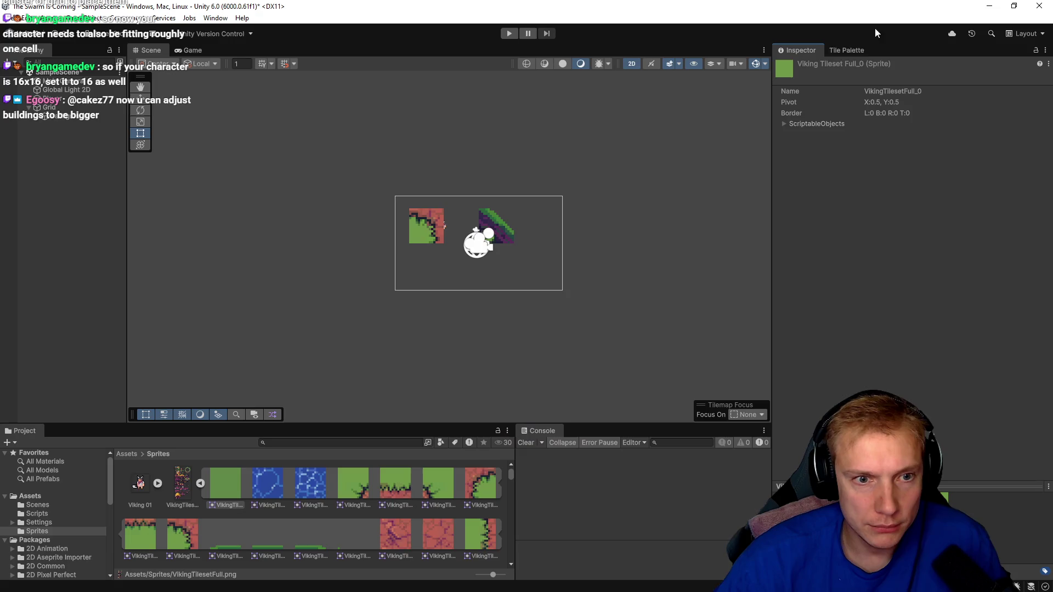
# - Select the Background tilemap and erase its left and right tiles with the Tile Palette eraser
pyautogui.scroll(6, 416, 241)
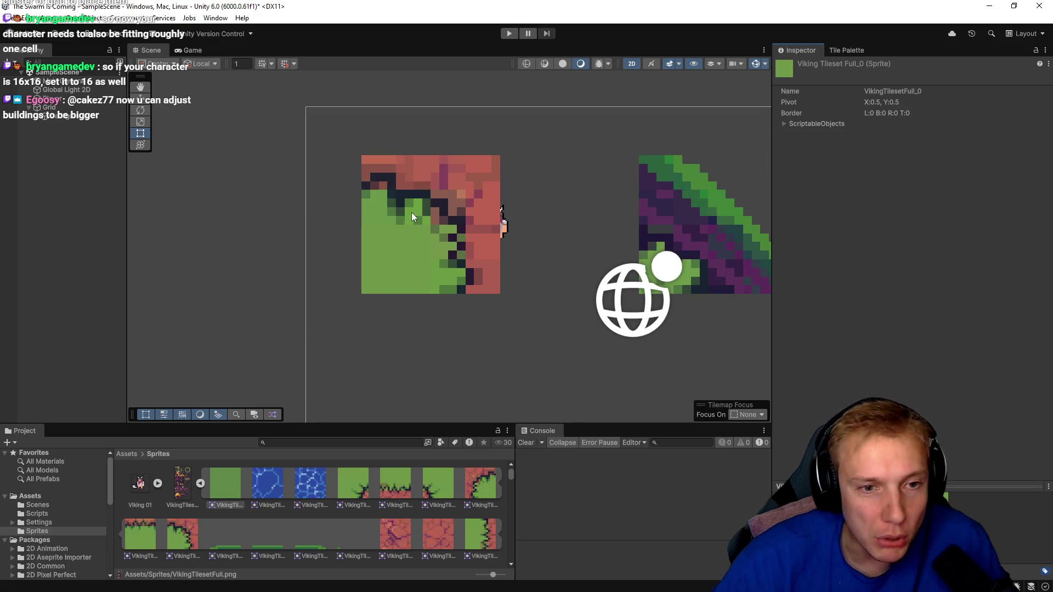
pyautogui.moveTo(535, 226); pyautogui.dragTo(473, 231)
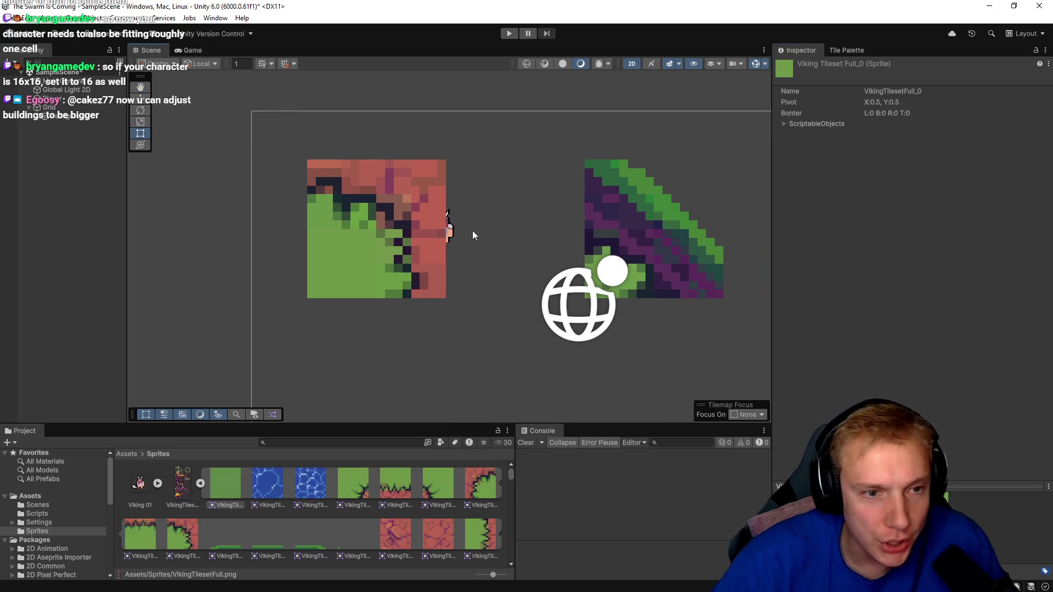
pyautogui.click(393, 204)
pyautogui.scroll(-2, 471, 230)
pyautogui.scroll(-2, 477, 245)
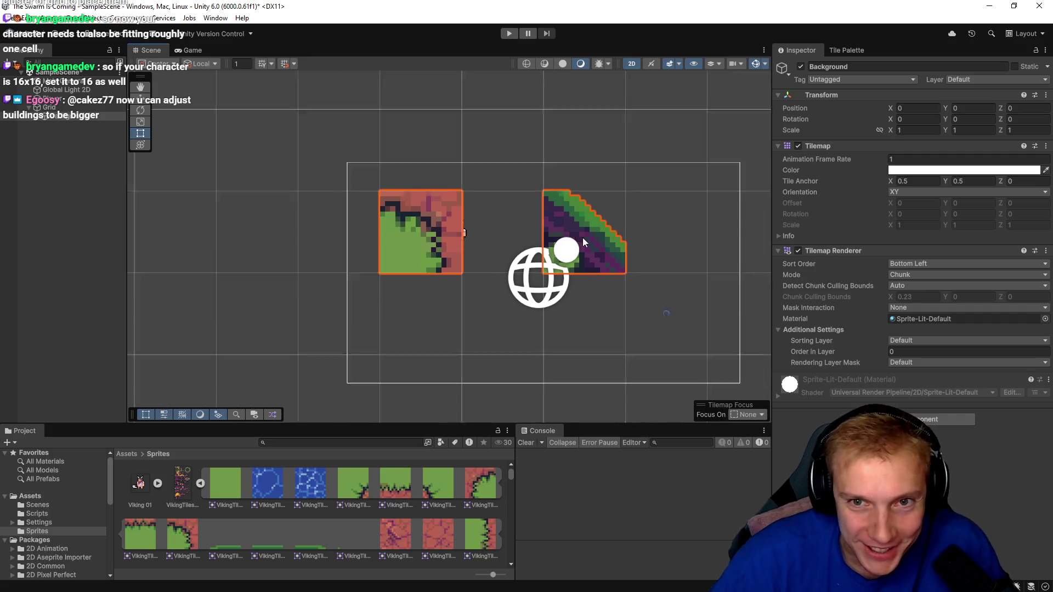
pyautogui.click(846, 50)
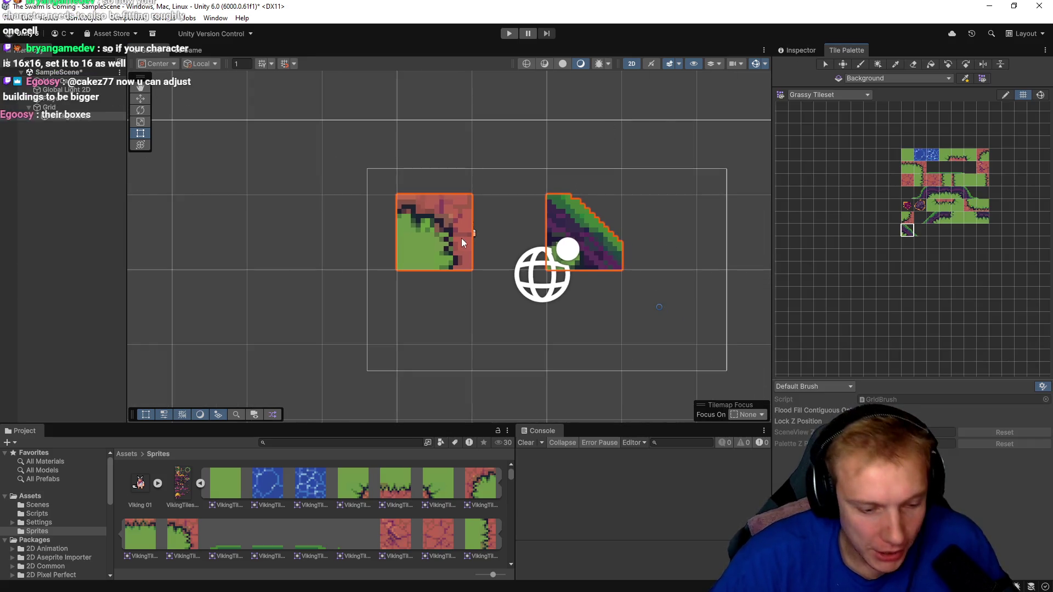
pyautogui.click(913, 63)
pyautogui.click(435, 231)
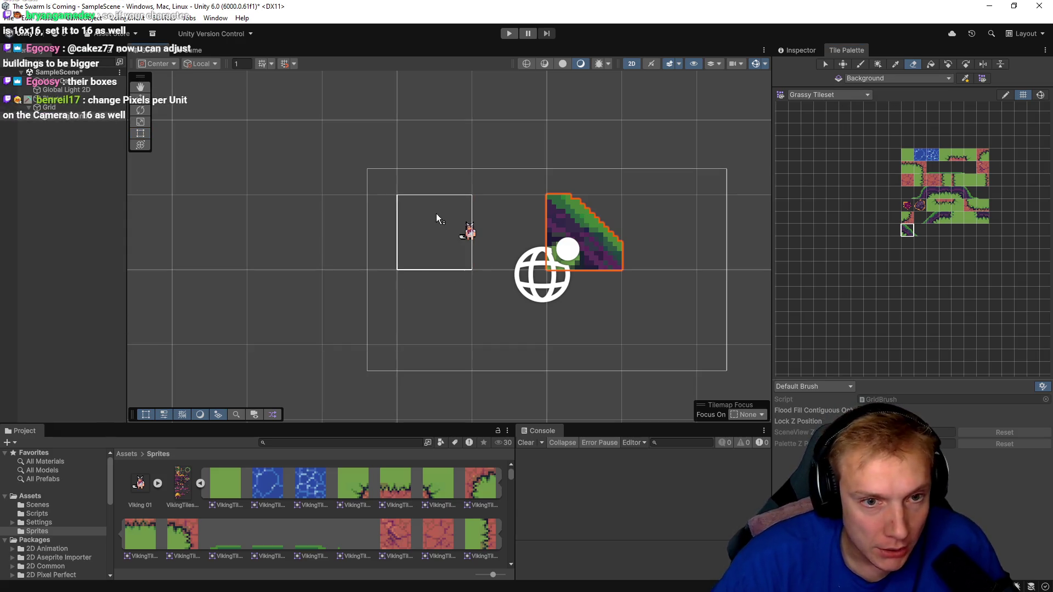
pyautogui.click(584, 230)
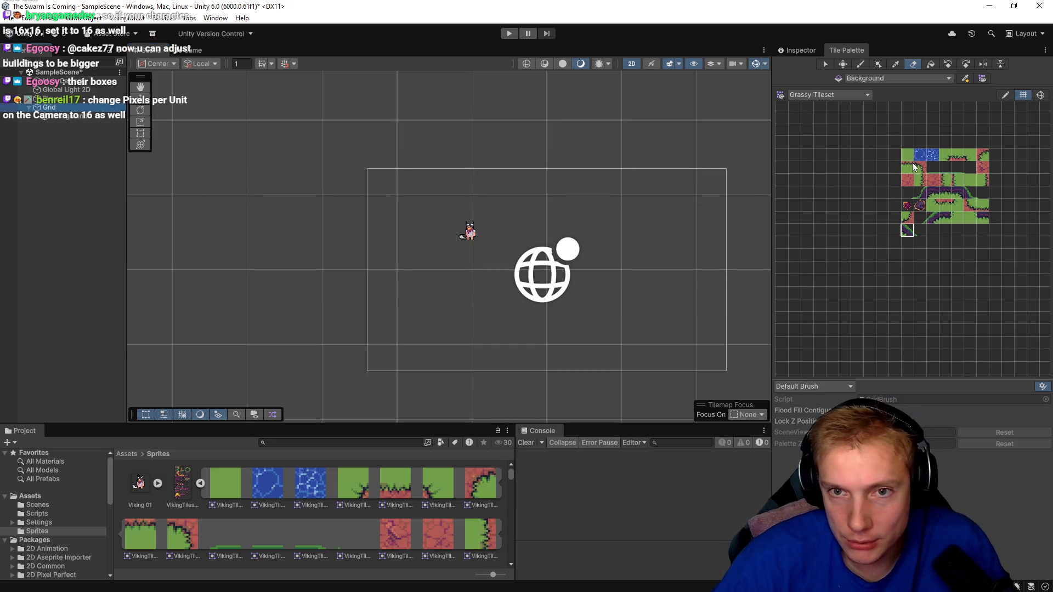
# - Check the Grid and Main Camera pixels-per-unit settings, then return to the Tile Palette
pyautogui.click(798, 50)
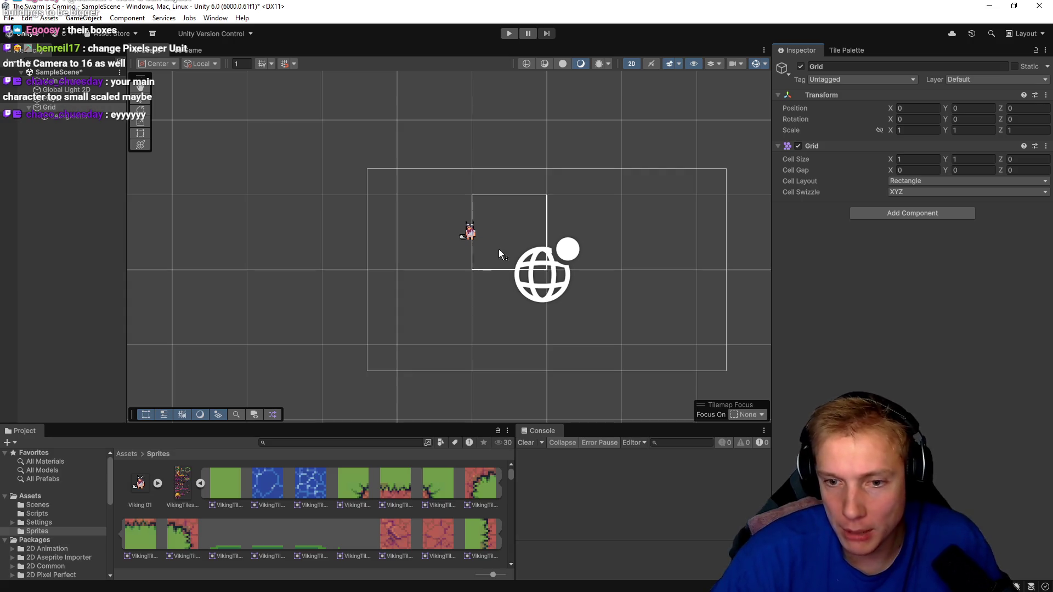
pyautogui.click(57, 82)
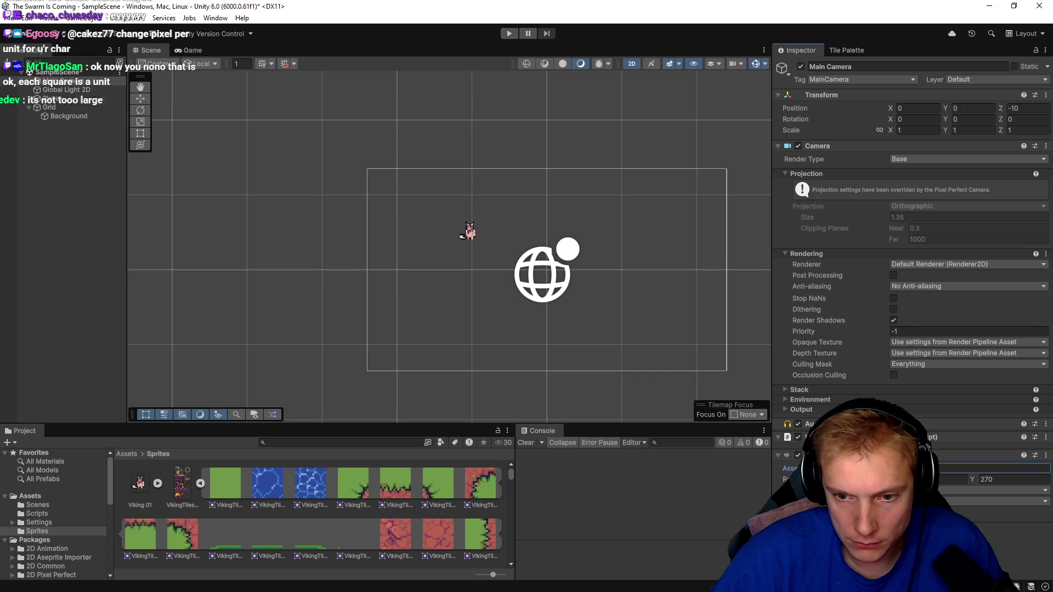
pyautogui.click(988, 468)
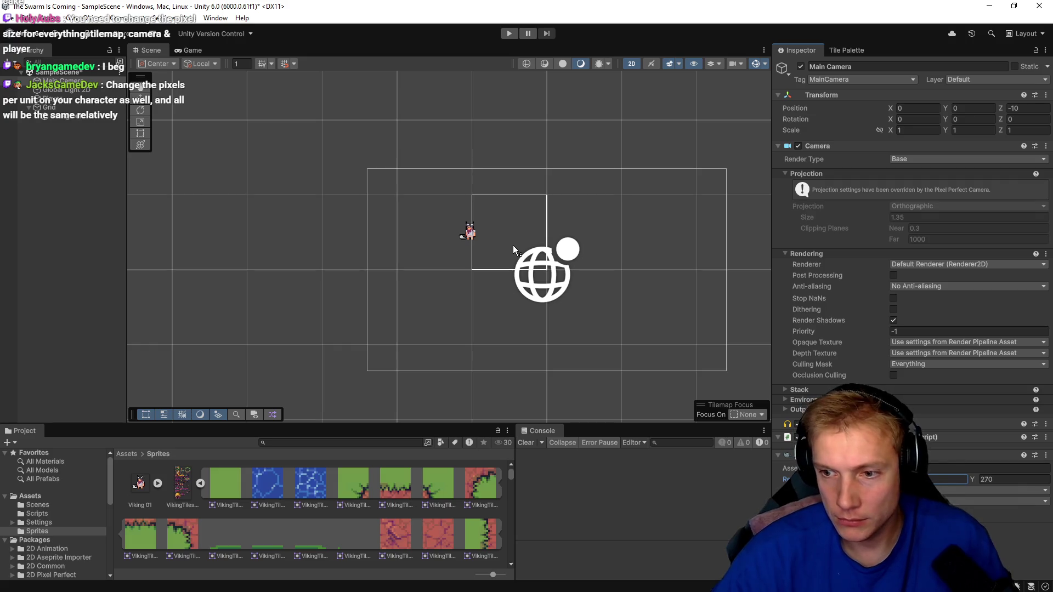
pyautogui.scroll(-5, 512, 245)
pyautogui.click(847, 50)
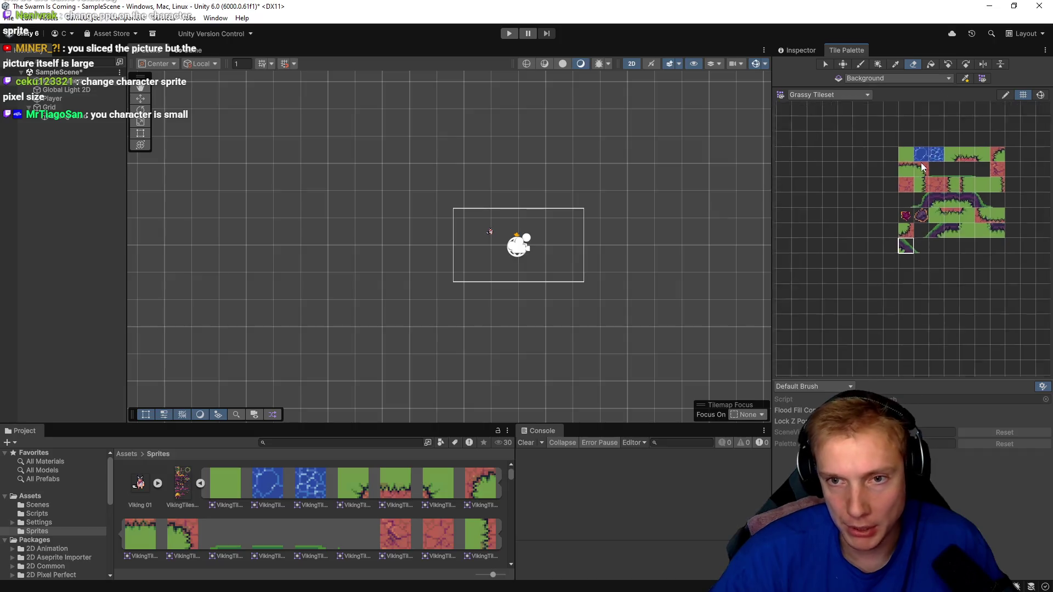
# - Pick the red brick tile, paint a patch around the scene centre, and run the game
pyautogui.click(867, 96)
pyautogui.click(871, 97)
pyautogui.scroll(-3, 902, 226)
pyautogui.scroll(-3, 909, 226)
pyautogui.scroll(5, 873, 205)
pyautogui.moveTo(878, 193); pyautogui.dragTo(788, 205)
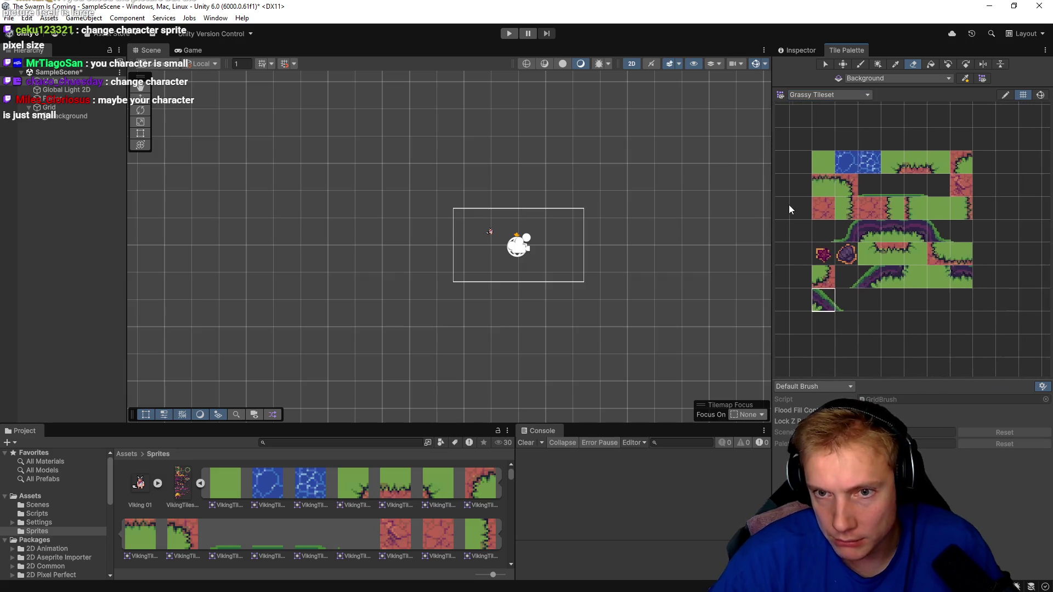
pyautogui.scroll(1, 460, 230)
pyautogui.moveTo(450, 201)
pyautogui.mouseDown()
pyautogui.moveTo(505, 236)
pyautogui.moveTo(674, 264)
pyautogui.moveTo(444, 296)
pyautogui.mouseUp()
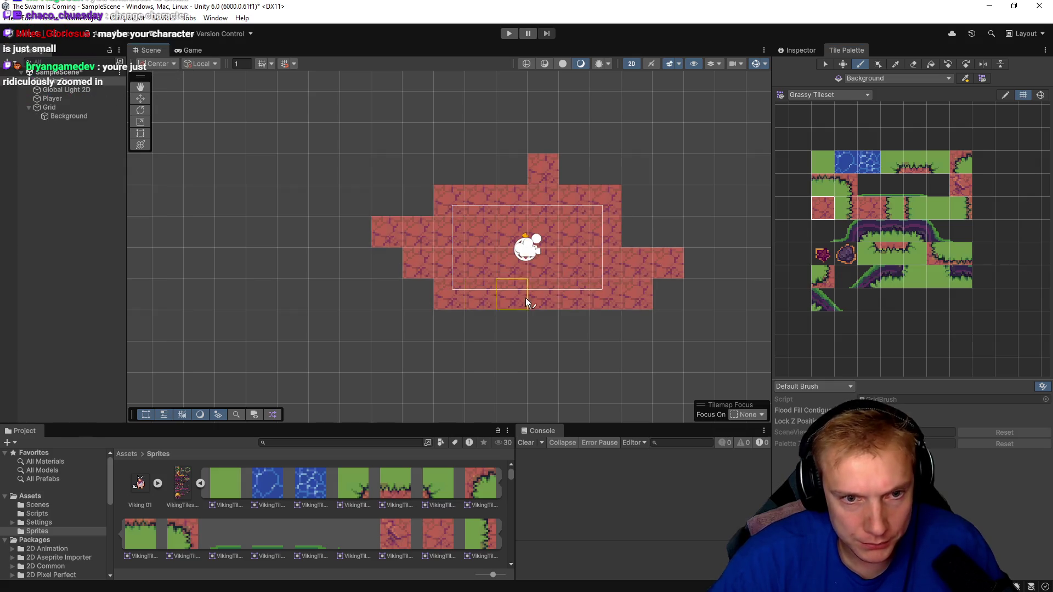
pyautogui.click(509, 35)
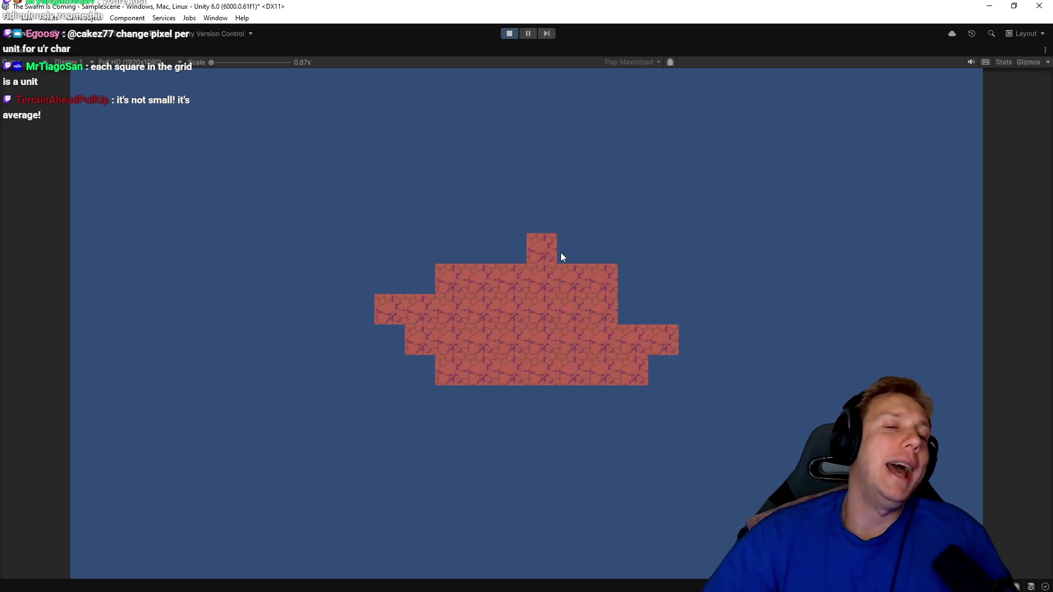
# - Exit Play mode to return to the Scene view with the brick floor
pyautogui.click(510, 34)
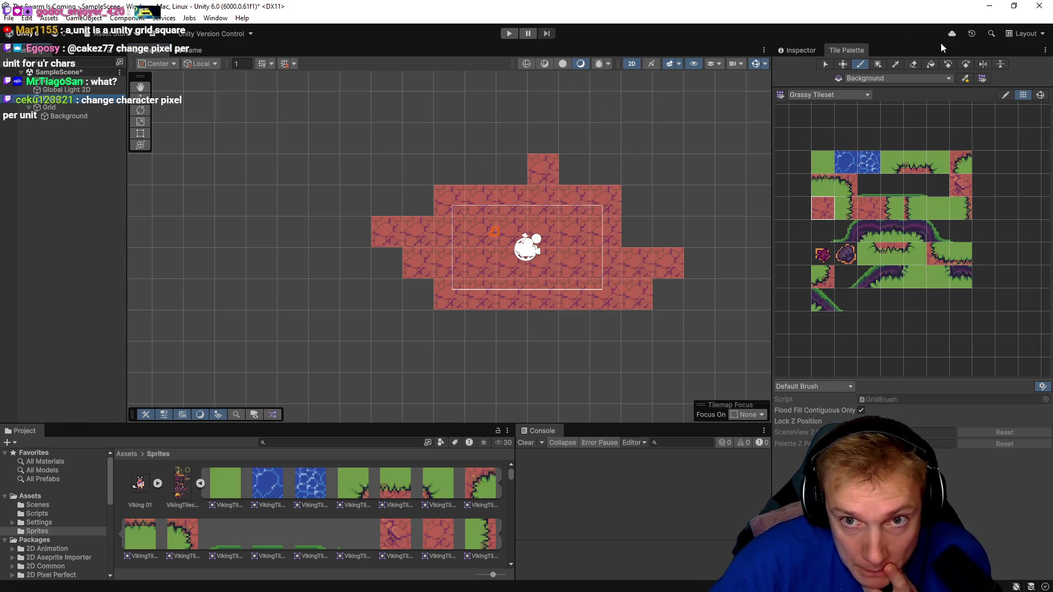
# - Set the Viking 01 sprite's Pixels Per Unit to 16
pyautogui.click(812, 49)
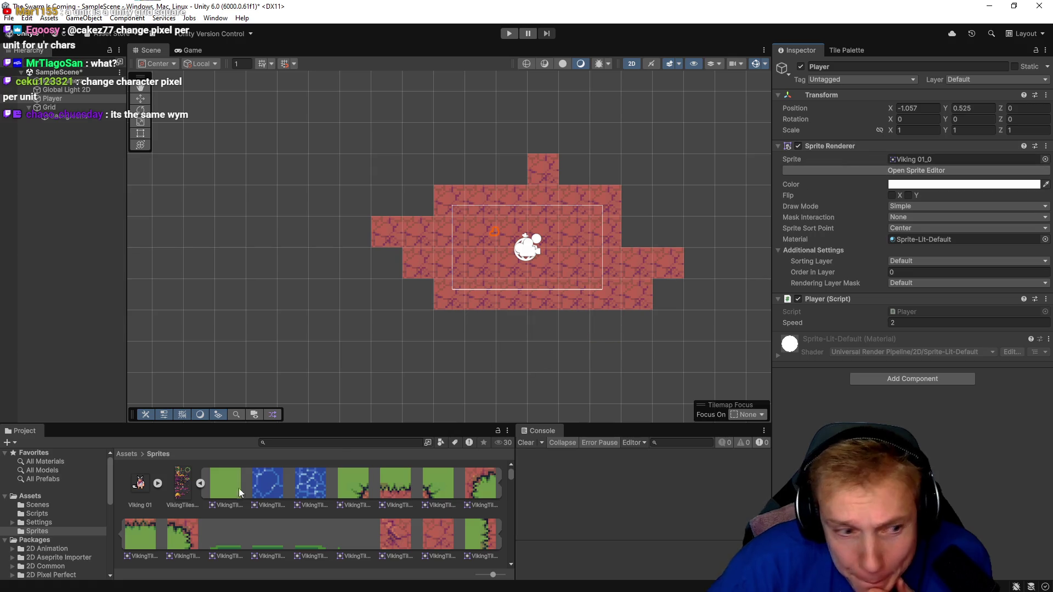
pyautogui.click(140, 483)
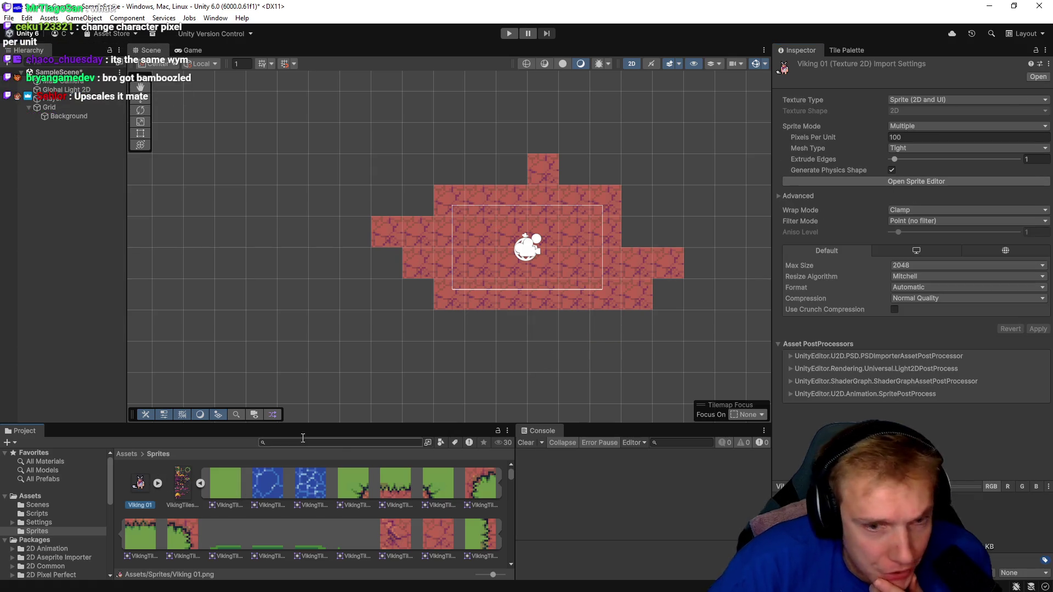
pyautogui.click(904, 135)
pyautogui.write('16')
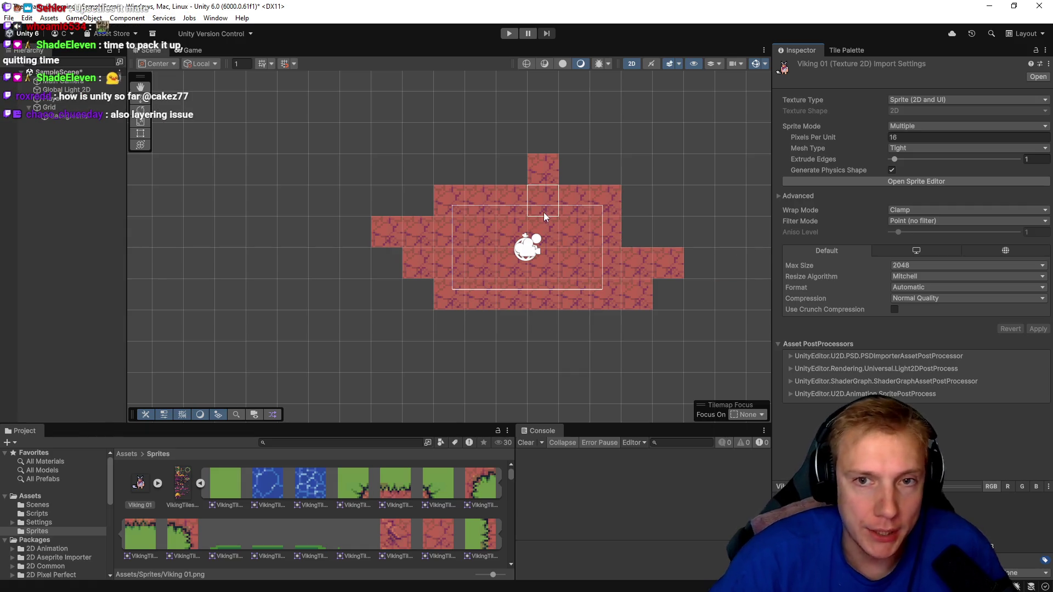
# - Set the Player's Order in Layer to 1 so it draws above the floor
pyautogui.click(62, 99)
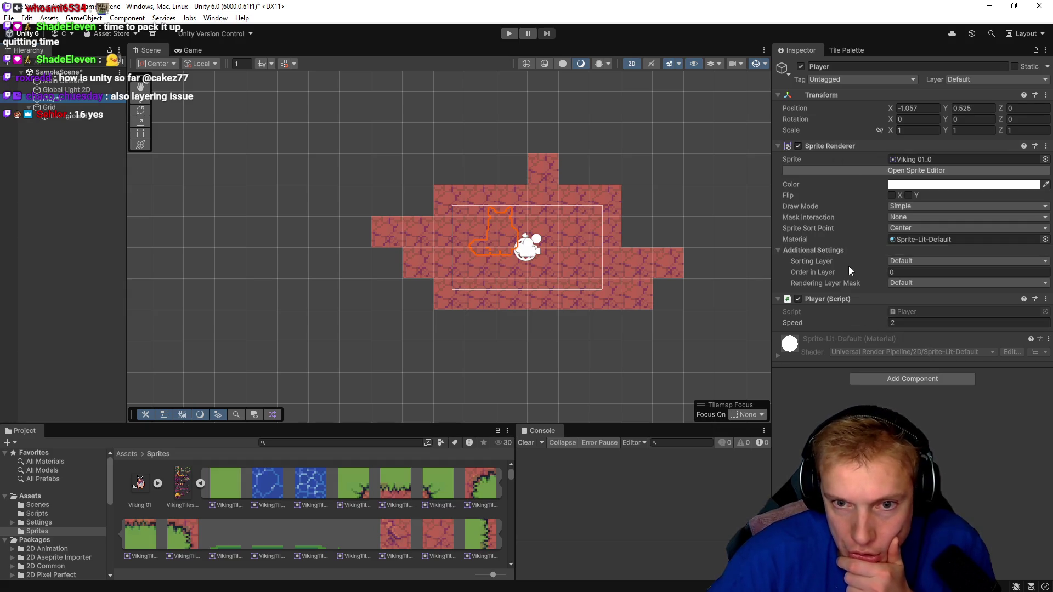
pyautogui.click(985, 272)
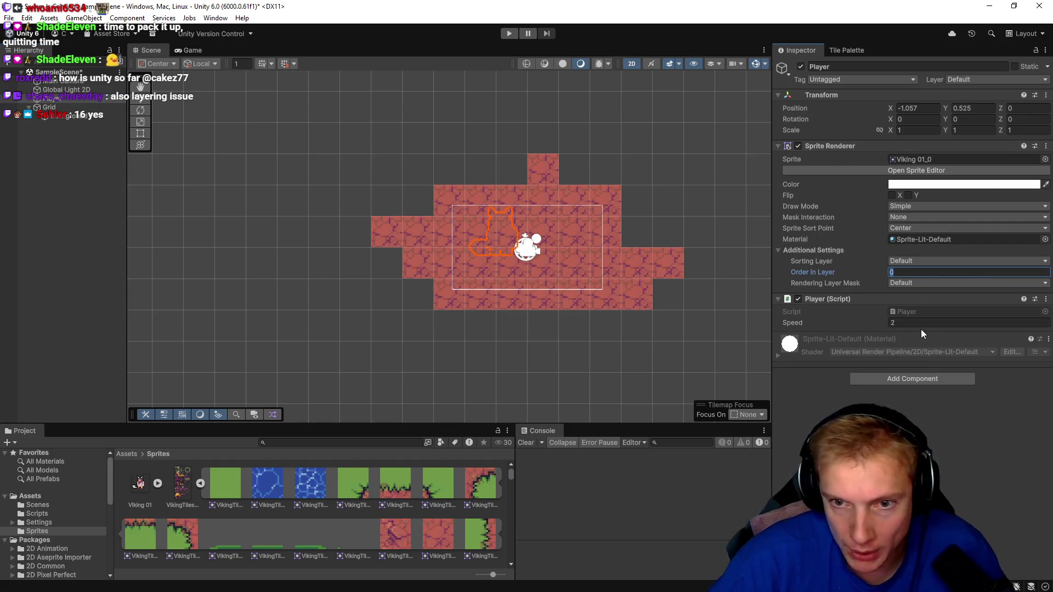
pyautogui.write('1')
pyautogui.press('Return')
pyautogui.moveTo(594, 242); pyautogui.dragTo(579, 245)
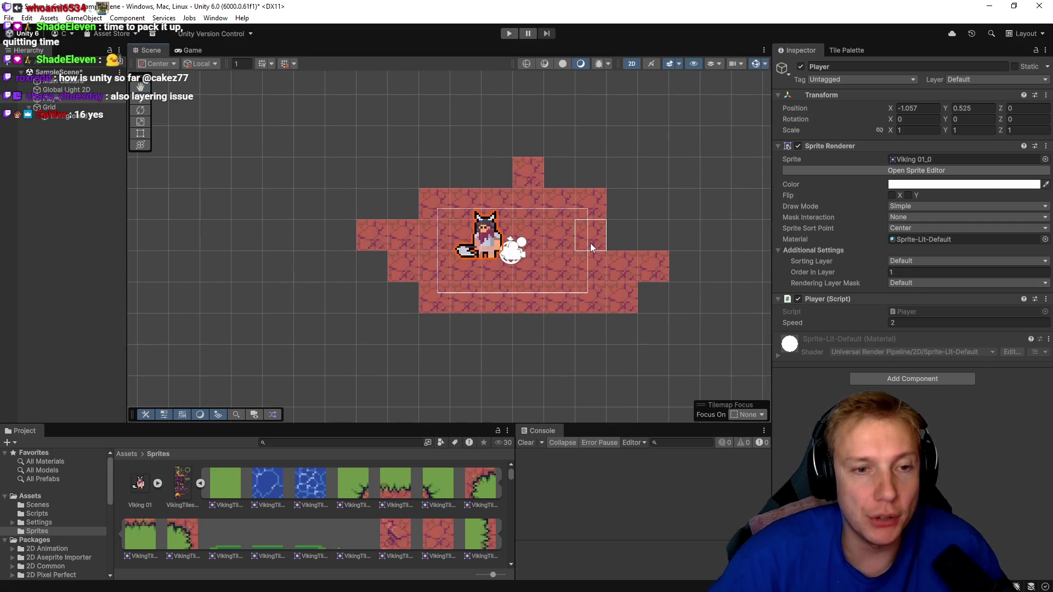
# - Recentre the tile island, check the Main Camera and Global Light 2D settings, and show the Grassy Tileset palette
pyautogui.scroll(4, 477, 200)
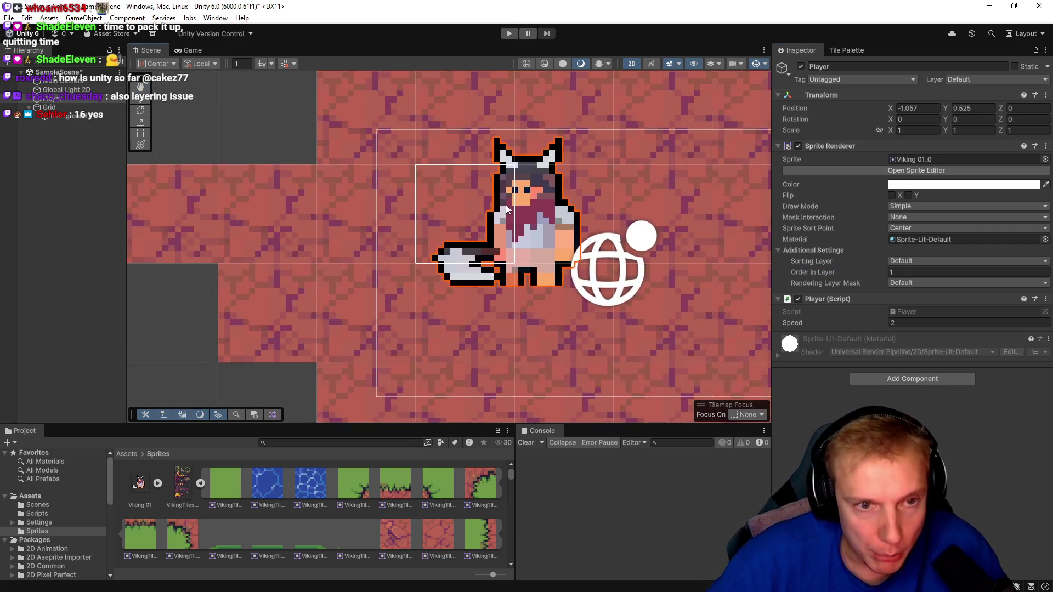
pyautogui.scroll(-1, 566, 234)
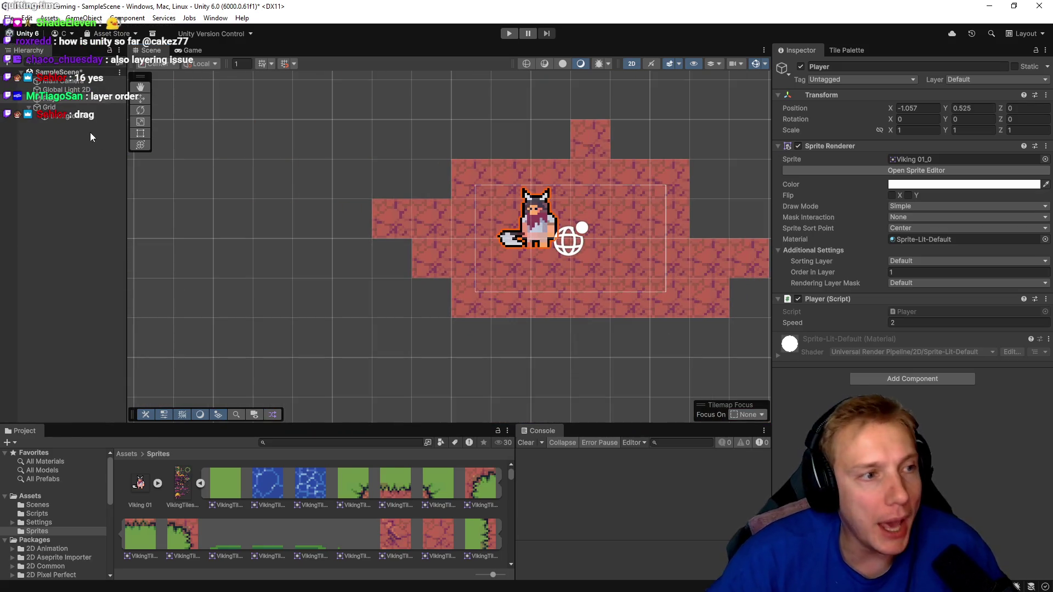
pyautogui.click(64, 78)
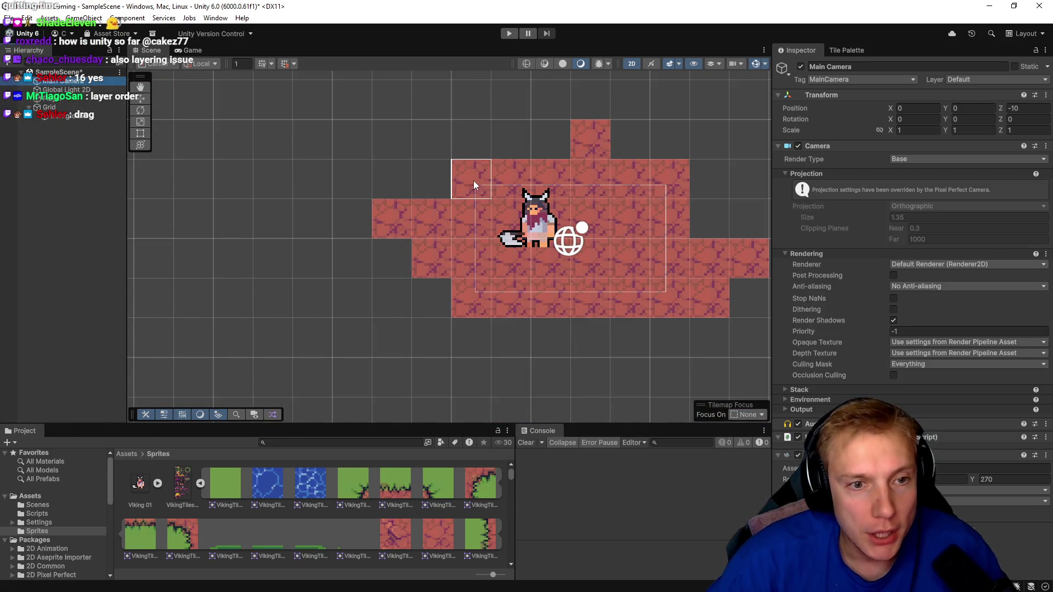
pyautogui.scroll(1, 475, 179)
pyautogui.scroll(-8, 475, 186)
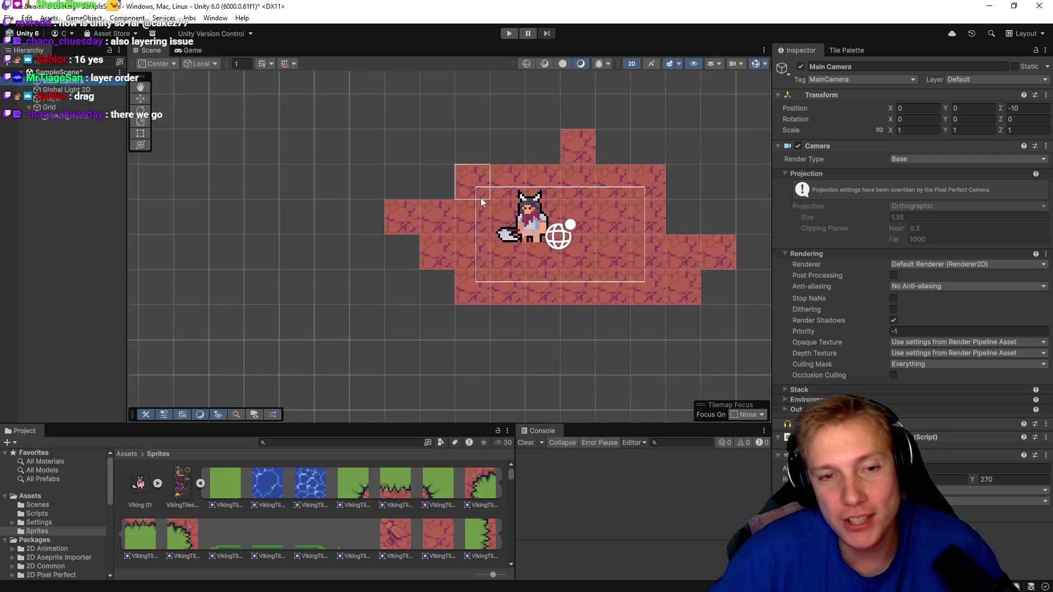
pyautogui.moveTo(606, 229)
pyautogui.mouseDown()
pyautogui.moveTo(524, 212)
pyautogui.moveTo(499, 226)
pyautogui.mouseUp()
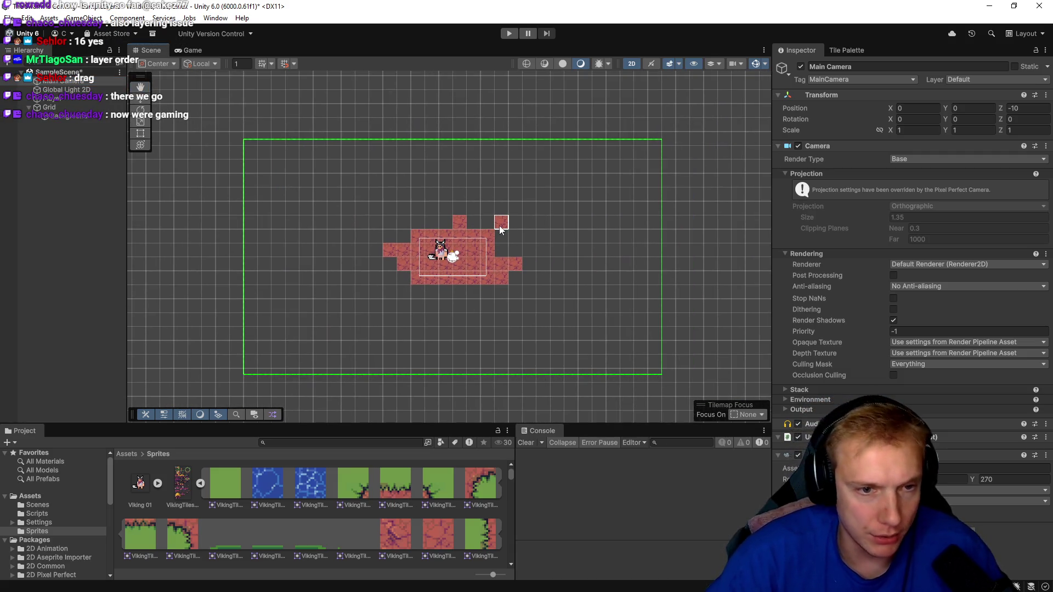
pyautogui.scroll(2, 456, 239)
pyautogui.scroll(2, 453, 247)
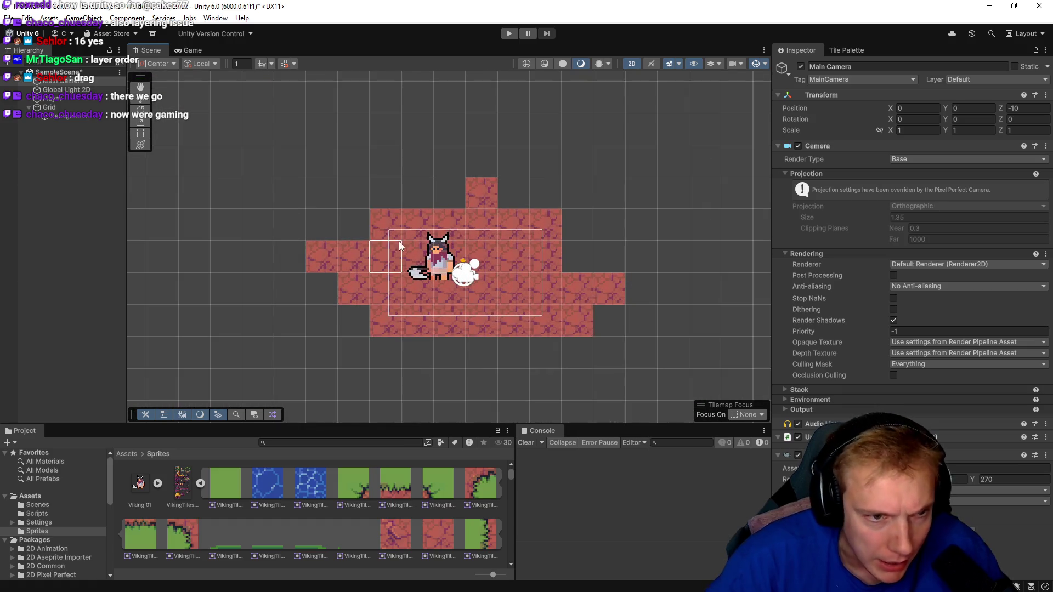
pyautogui.click(63, 89)
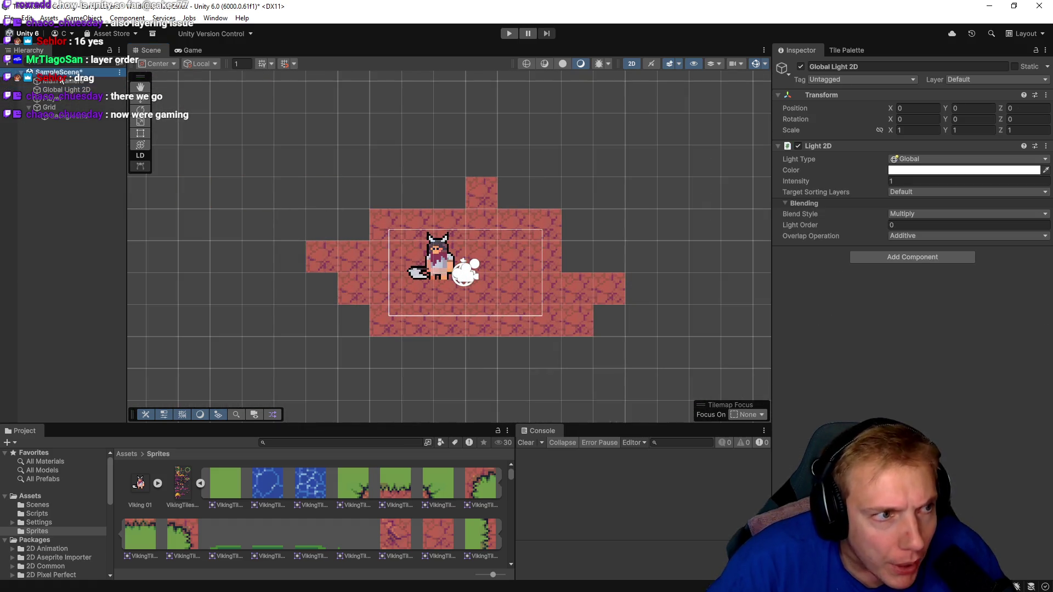
pyautogui.click(61, 81)
pyautogui.scroll(-5, 415, 183)
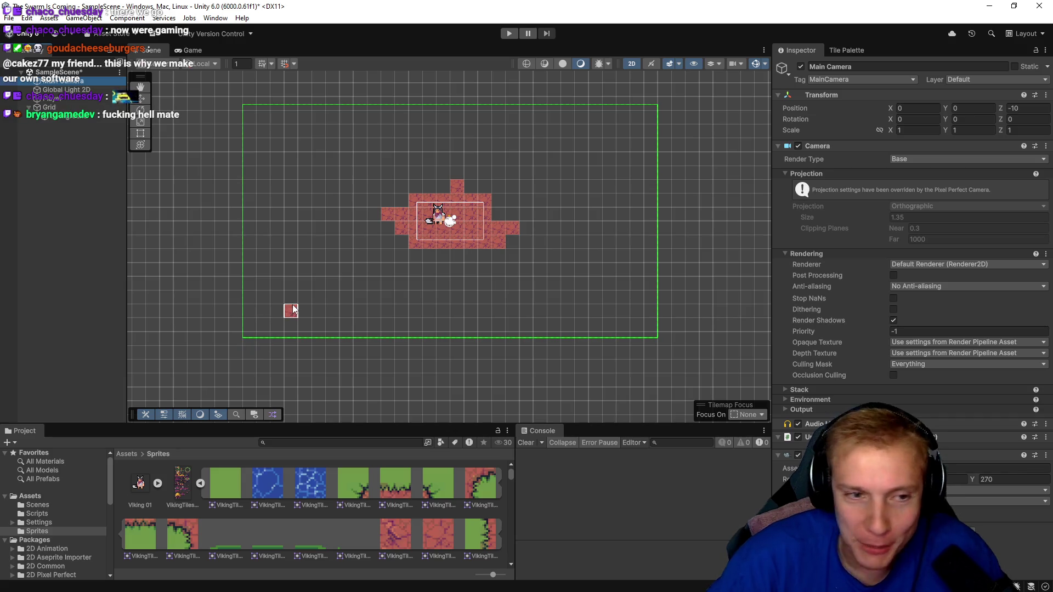
pyautogui.click(849, 50)
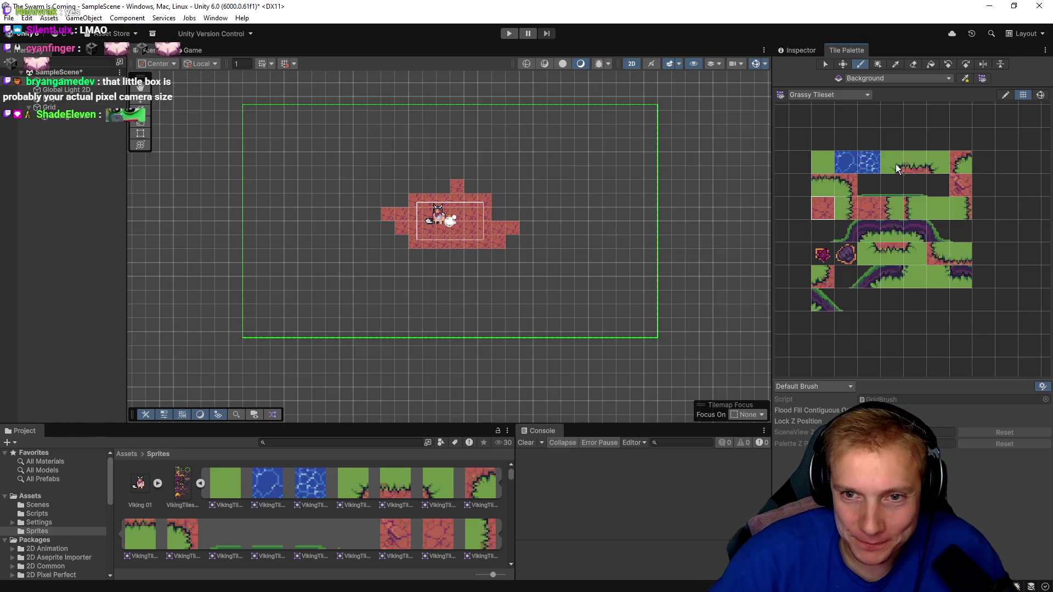
# - Paint grass tiles beside the island and a row of rock tiles above it
pyautogui.moveTo(901, 169); pyautogui.dragTo(916, 165)
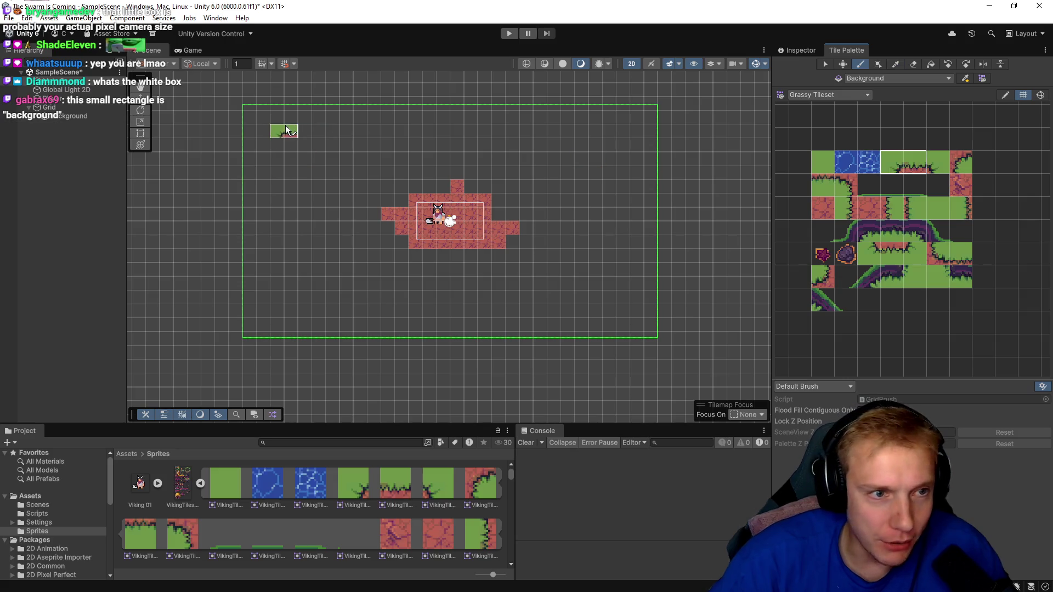
pyautogui.rightClick(388, 233)
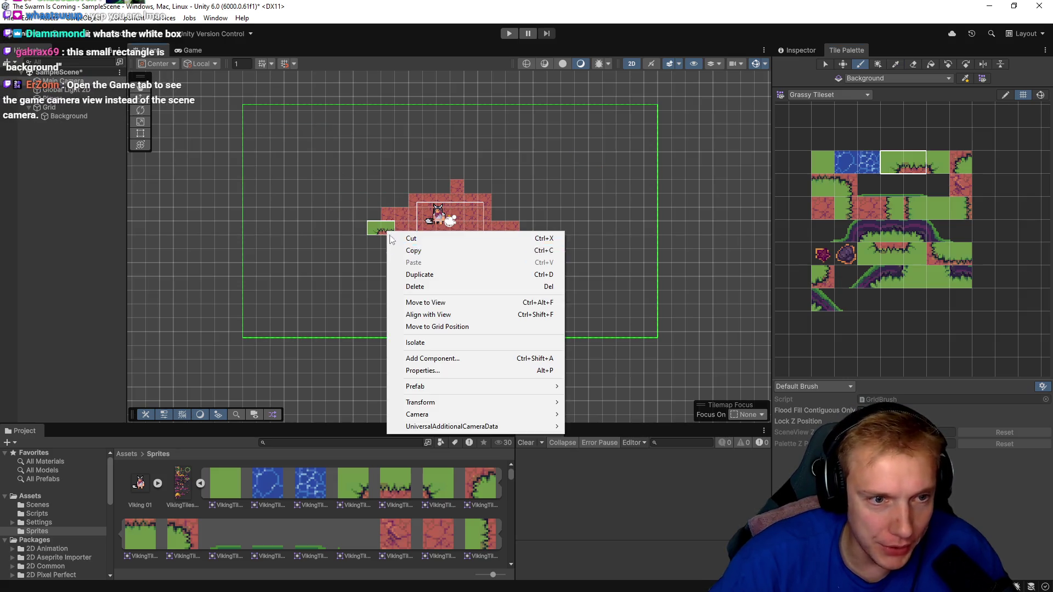
pyautogui.click(353, 190)
pyautogui.click(857, 262)
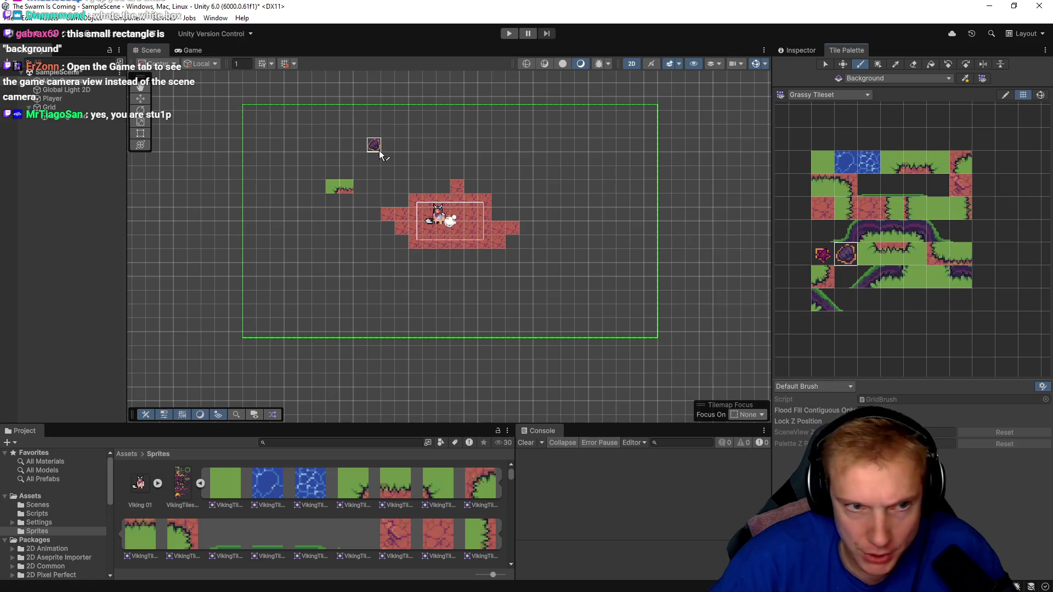
pyautogui.moveTo(384, 145); pyautogui.dragTo(476, 147)
pyautogui.scroll(1, 433, 138)
pyautogui.scroll(2, 432, 136)
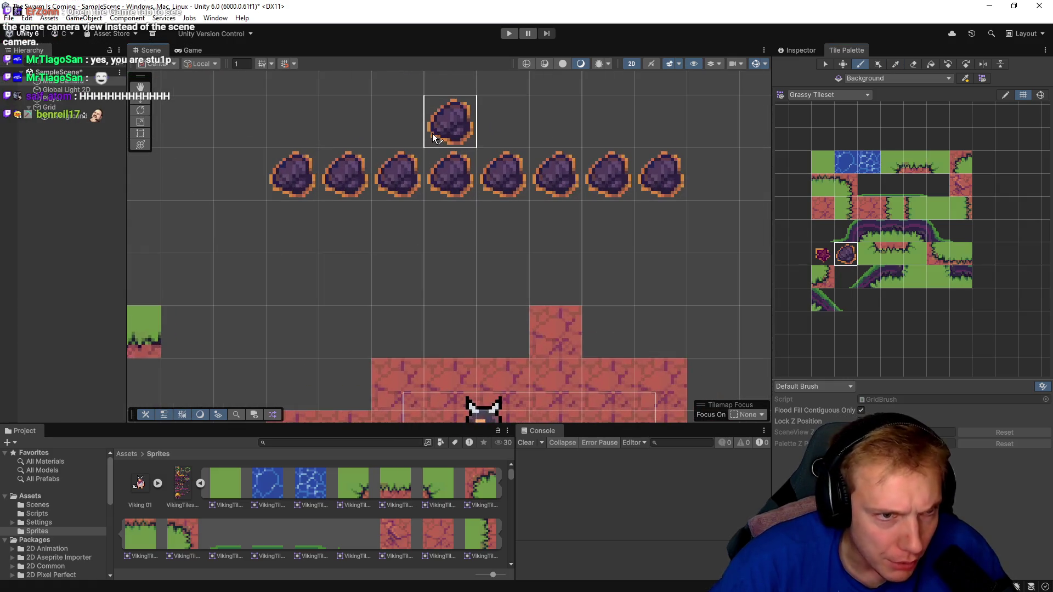
pyautogui.scroll(-2, 432, 135)
# - Erase the rock row and the tiles left of the character, then switch to the Viking Village page
pyautogui.press('d')
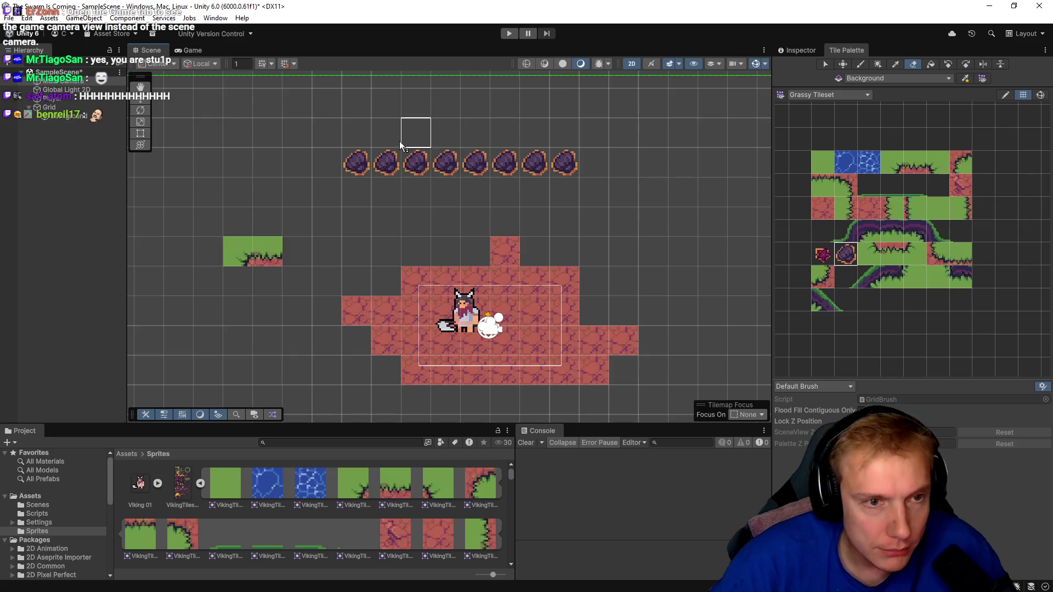
pyautogui.moveTo(357, 162); pyautogui.dragTo(620, 161)
pyautogui.moveTo(334, 320); pyautogui.dragTo(413, 315)
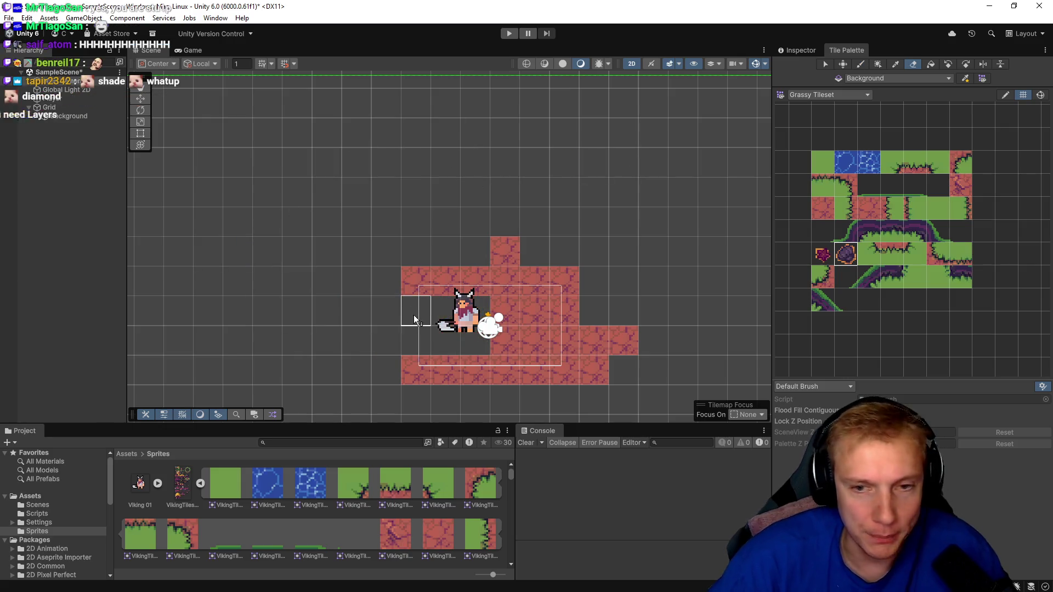
pyautogui.scroll(-3, 400, 309)
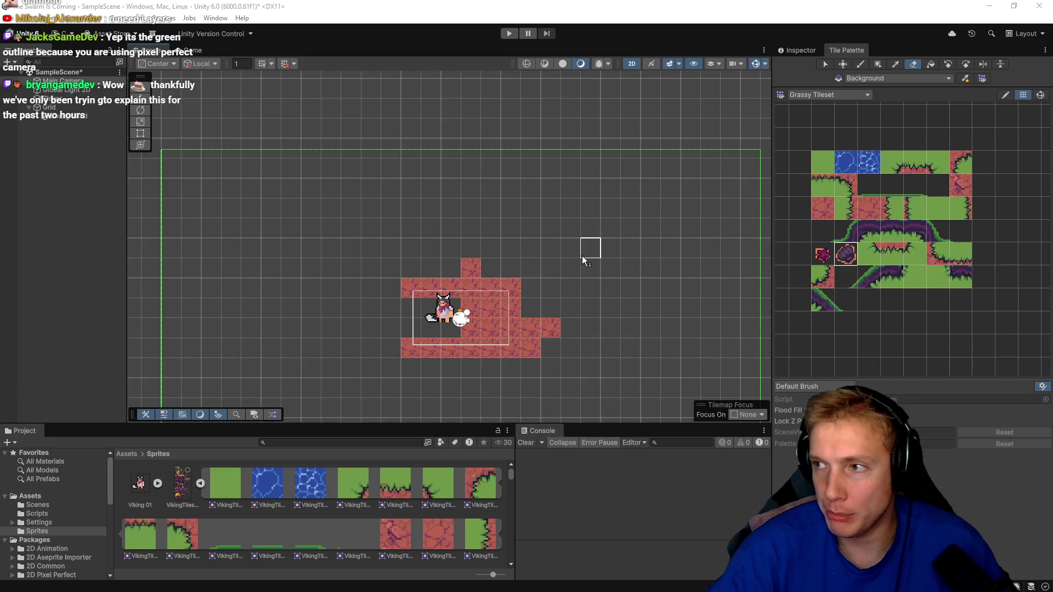
pyautogui.hotkey('alt', 'Tab')
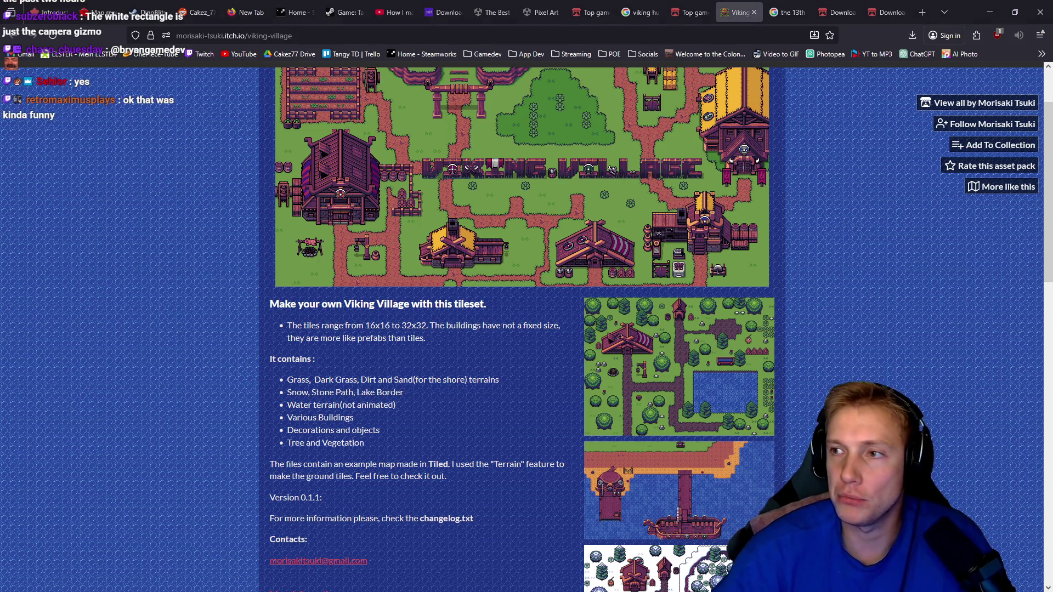
# - Switch to the Tilemaps tutorial, raise its playback speed, and watch it full screen
pyautogui.hotkey('alt', 'Tab')
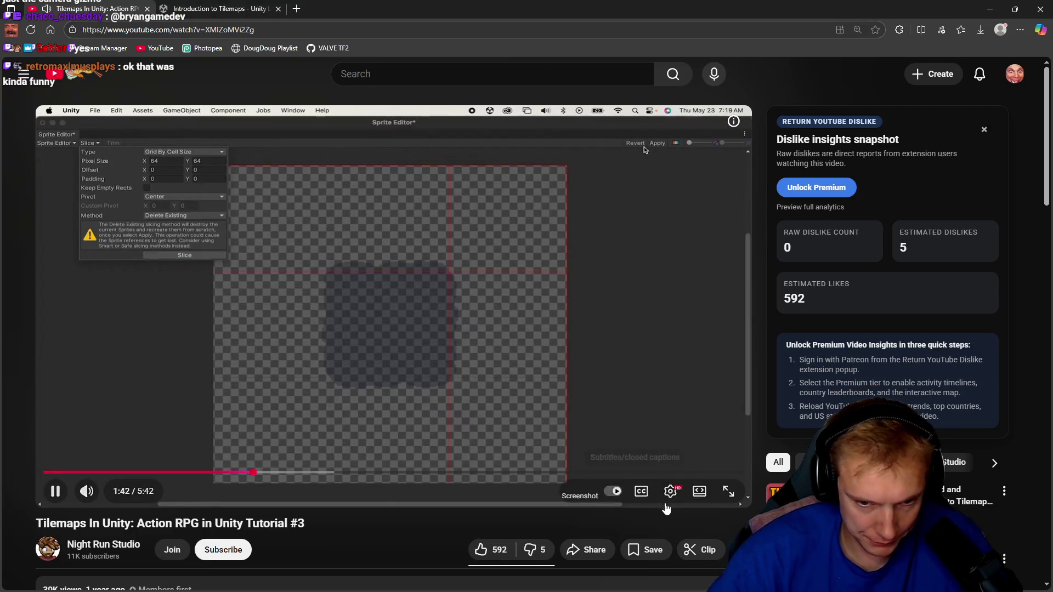
pyautogui.click(670, 490)
pyautogui.click(660, 422)
pyautogui.scroll(-2, 663, 395)
pyautogui.click(665, 392)
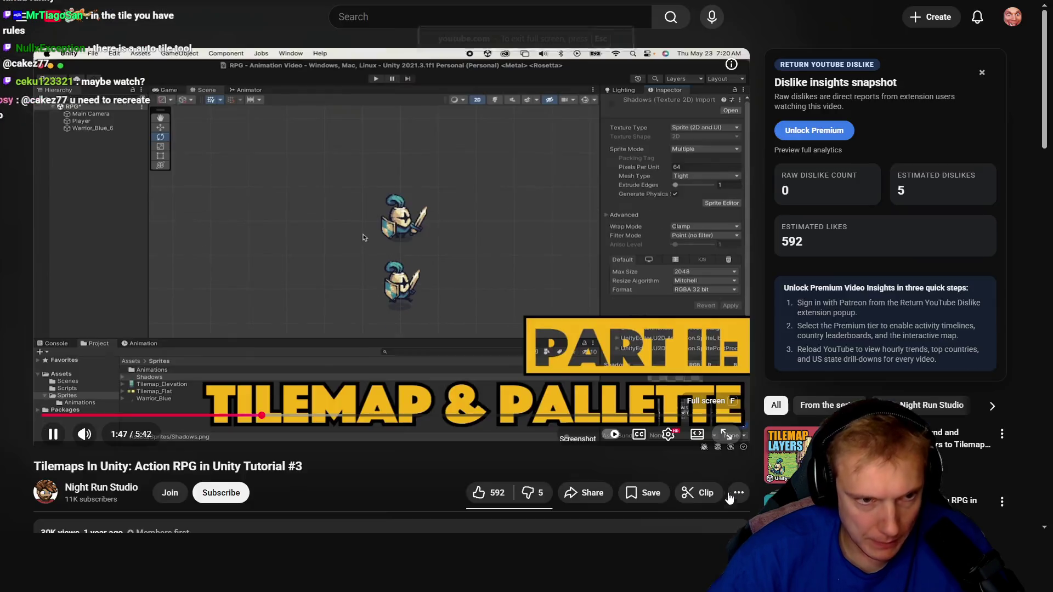
pyautogui.click(730, 500)
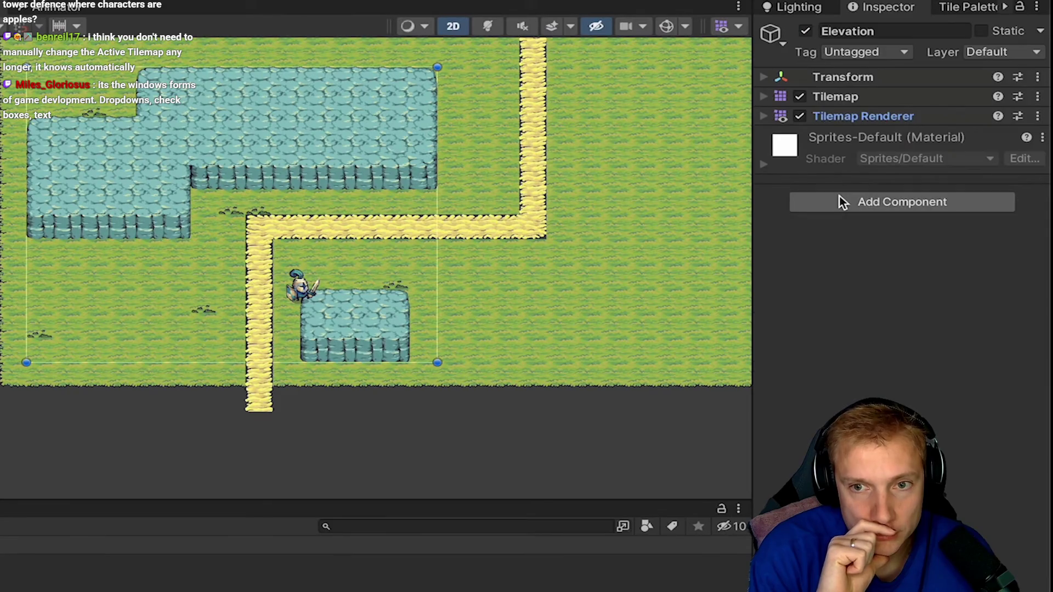
# - Pause the tutorial at the Tilemap Collider 2D overlay, then resume playback to the ending
pyautogui.click(576, 170)
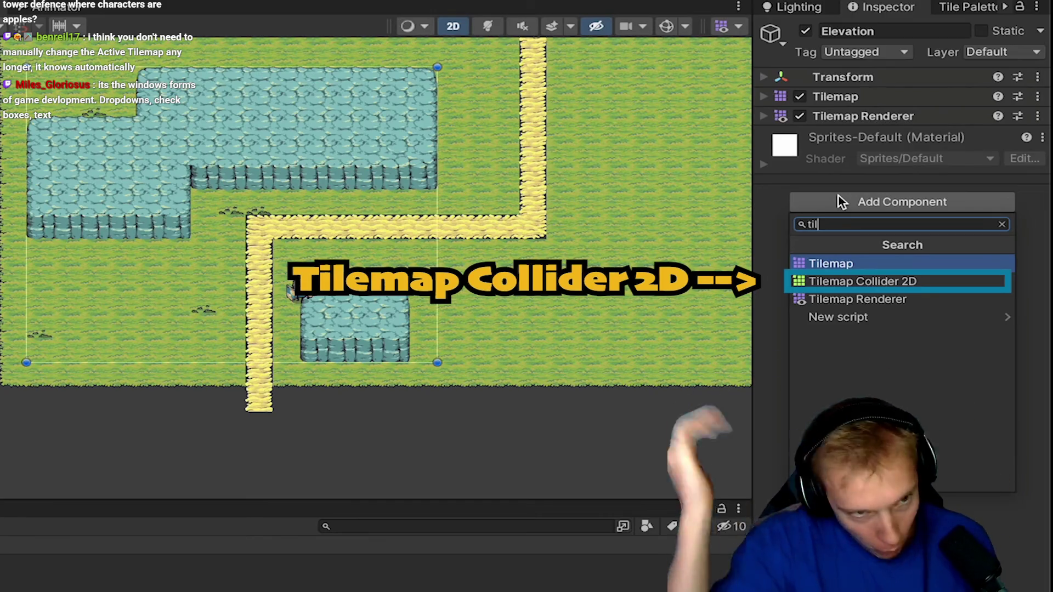
pyautogui.moveTo(503, 332)
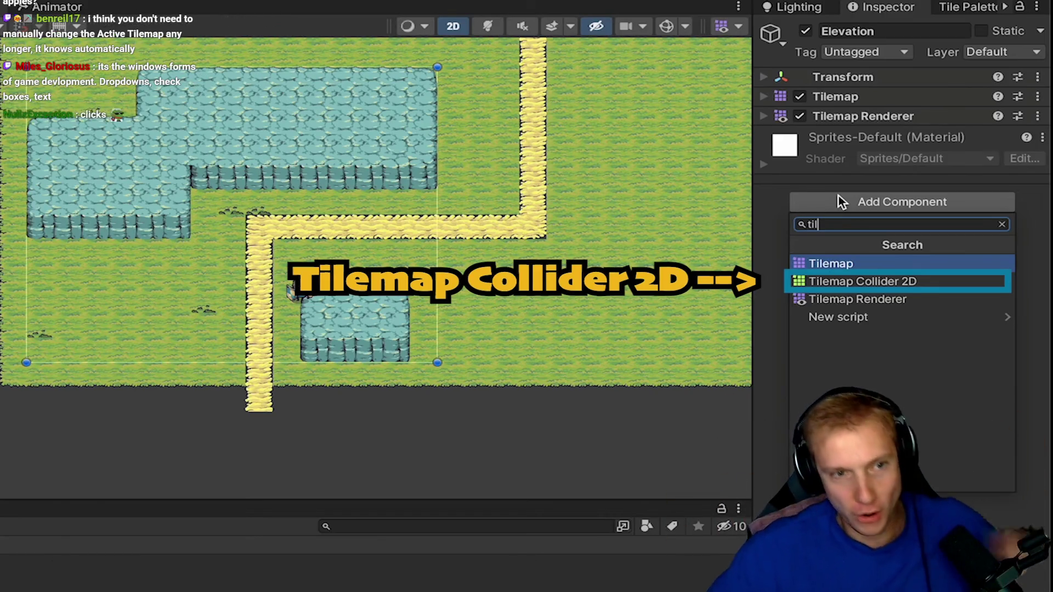
pyautogui.click(529, 247)
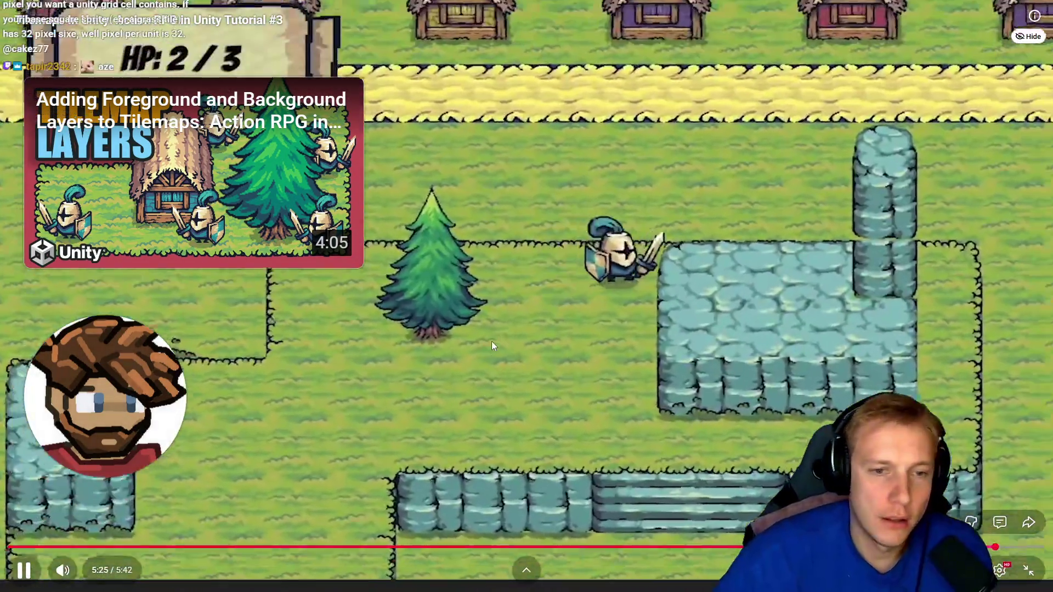
# - Pause the tutorial near its end and exit full screen to the normal YouTube page
pyautogui.click(492, 341)
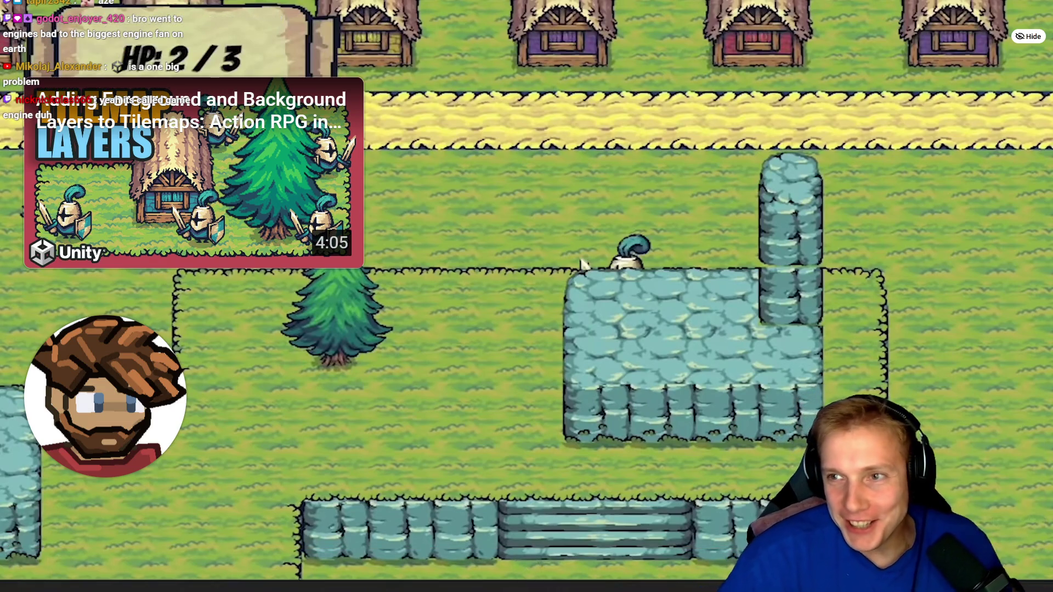
pyautogui.moveTo(426, 295)
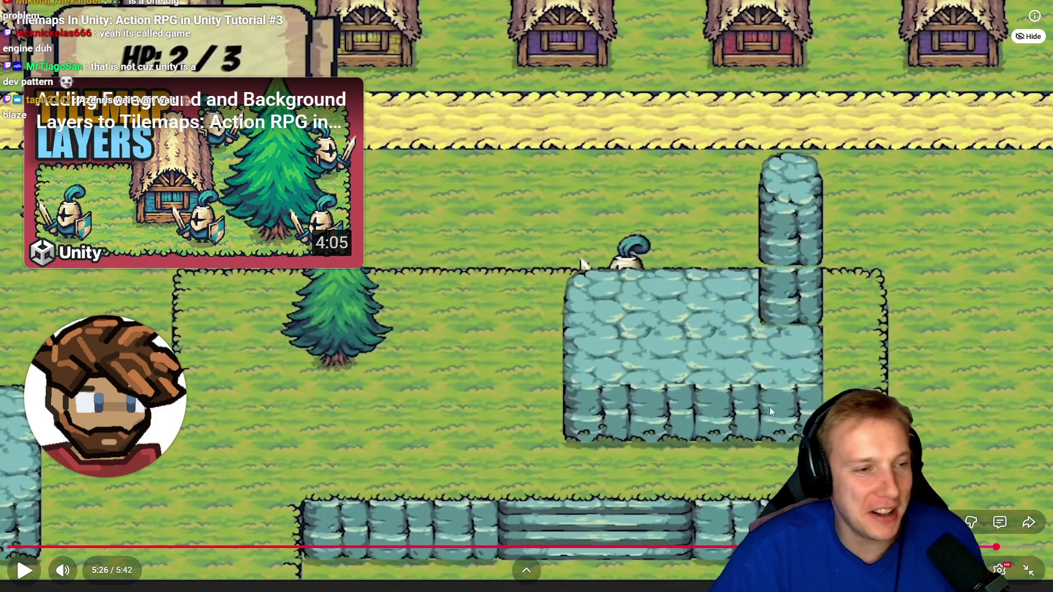
pyautogui.press('Escape')
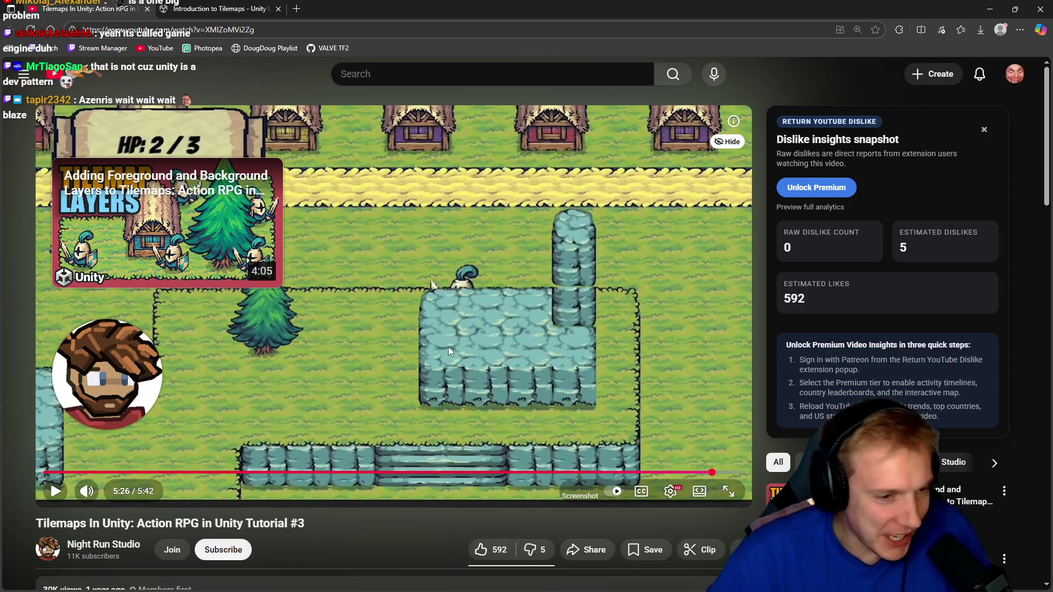
pyautogui.scroll(-2, 449, 346)
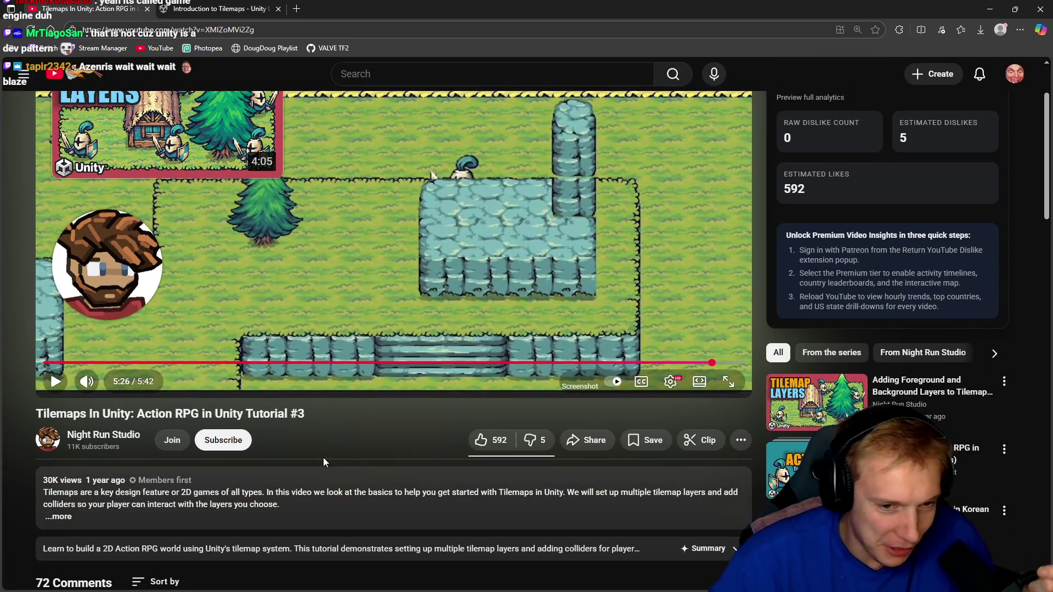
pyautogui.scroll(-1, 366, 420)
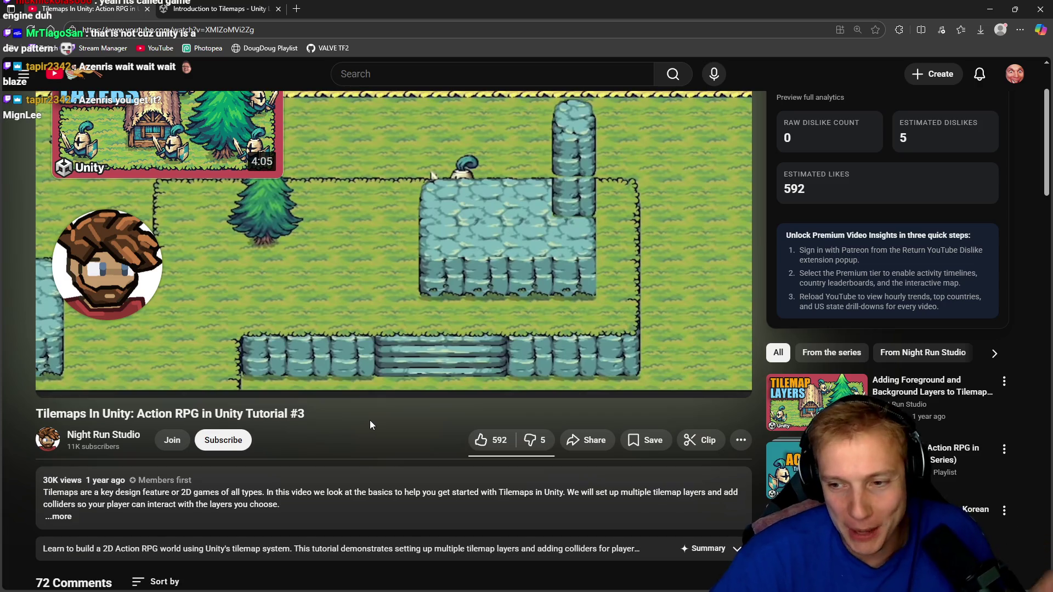
pyautogui.scroll(3, 387, 400)
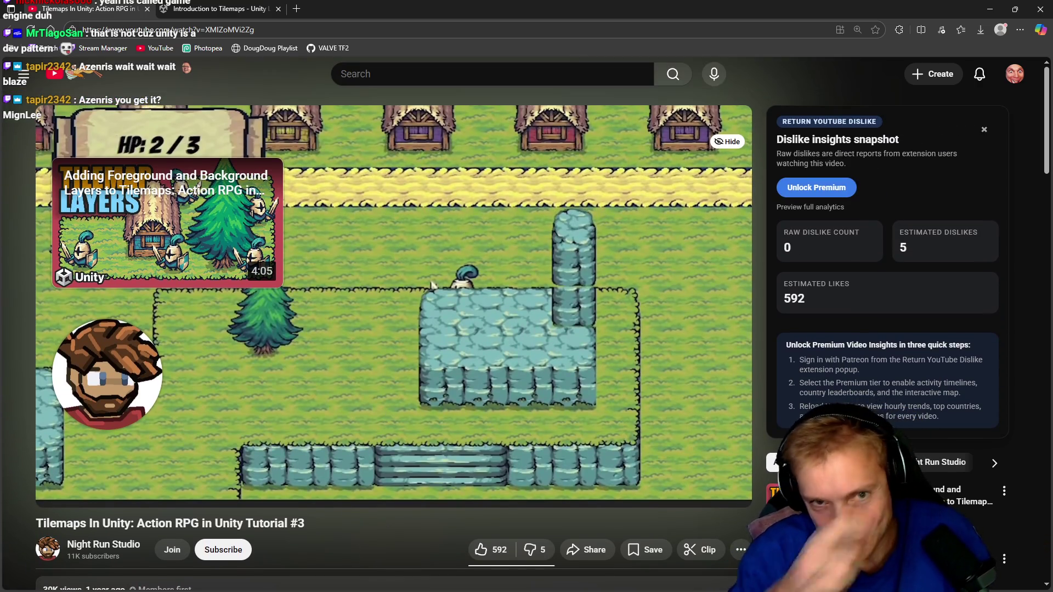
# - Minimize both browser windows to return to Unity, re-centring the tile island in the scene
pyautogui.click(286, 28)
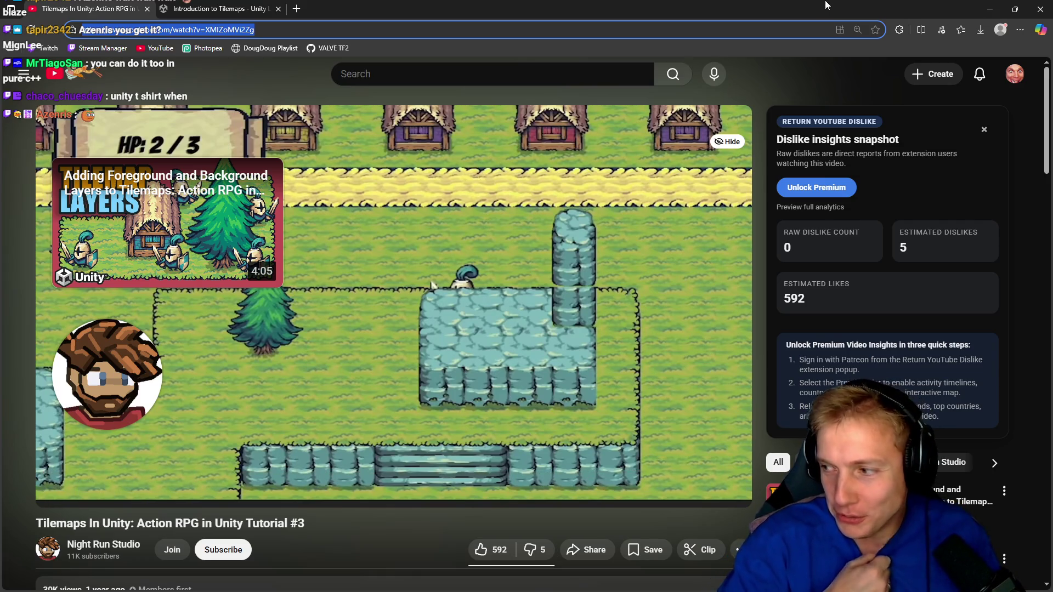
pyautogui.click(990, 7)
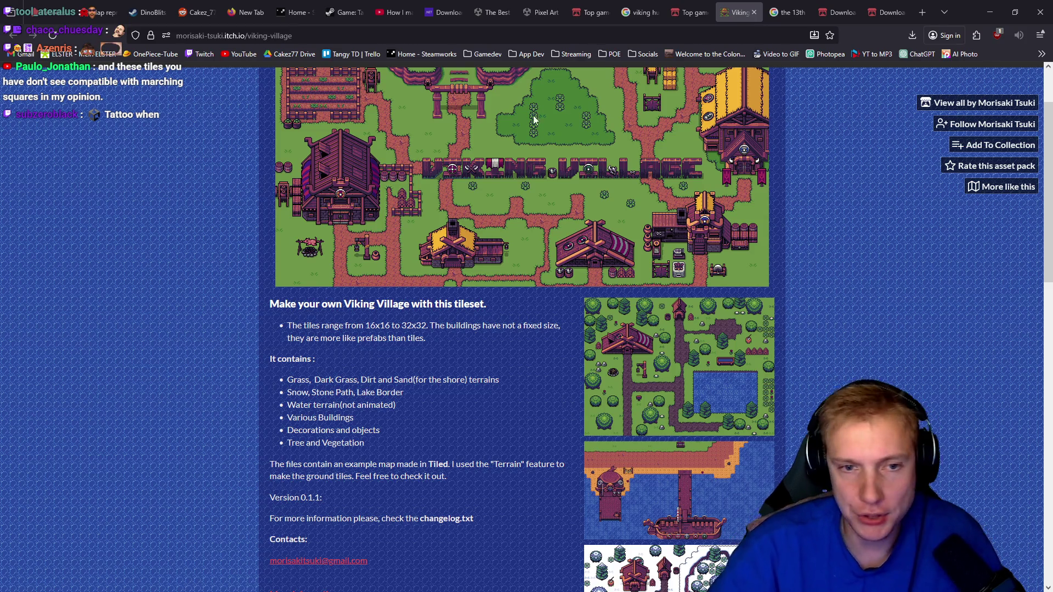
pyautogui.click(987, 10)
pyautogui.moveTo(391, 244); pyautogui.dragTo(389, 215)
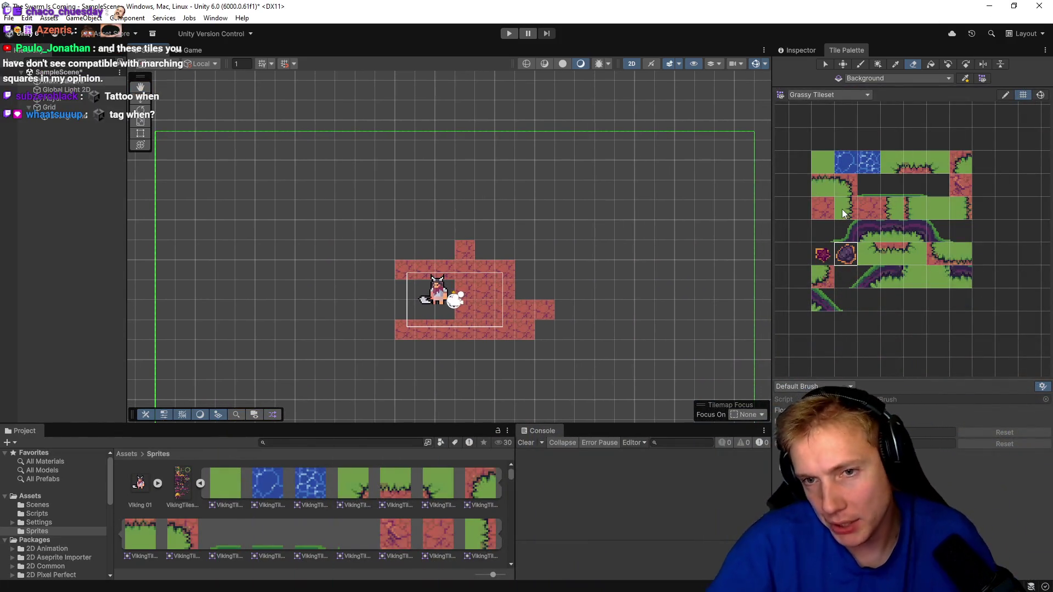
# - Browse the sliced Viking tile sprites and raise the Scene/Project divider for a taller Project panel
pyautogui.scroll(-5, 545, 198)
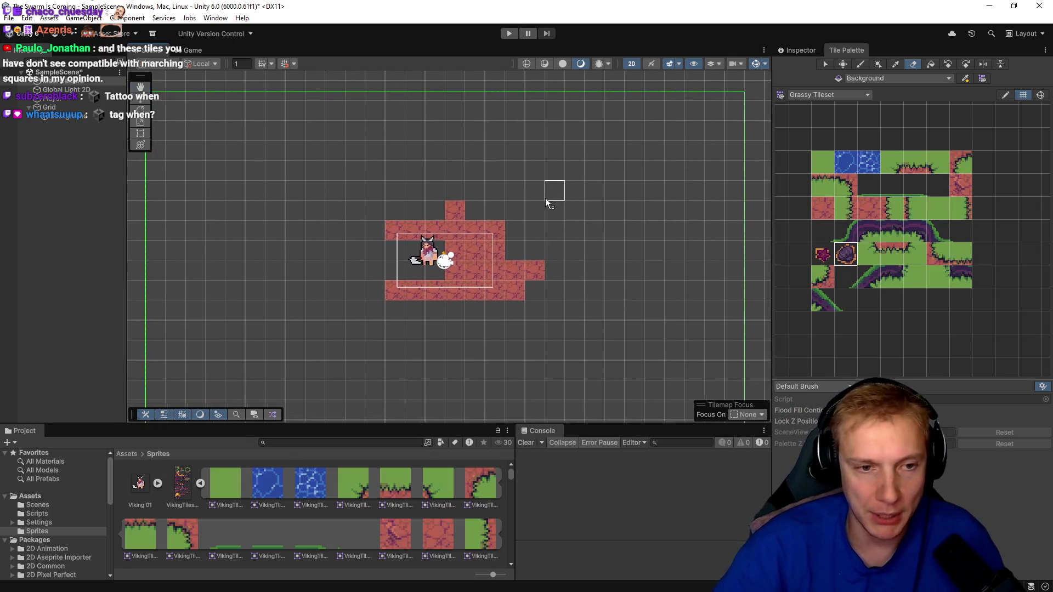
pyautogui.scroll(3, 529, 219)
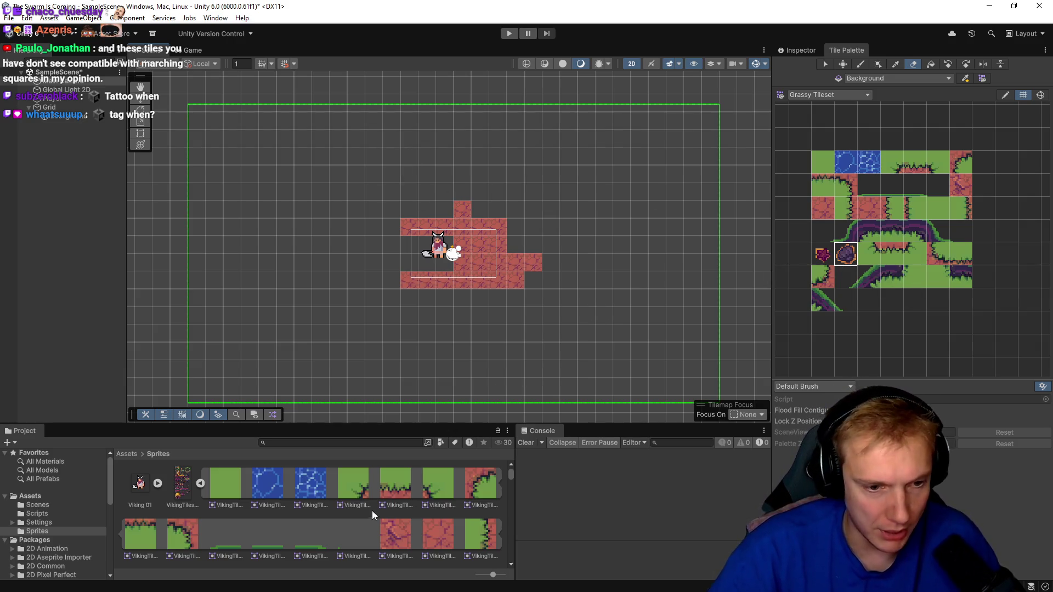
pyautogui.scroll(-6, 410, 505)
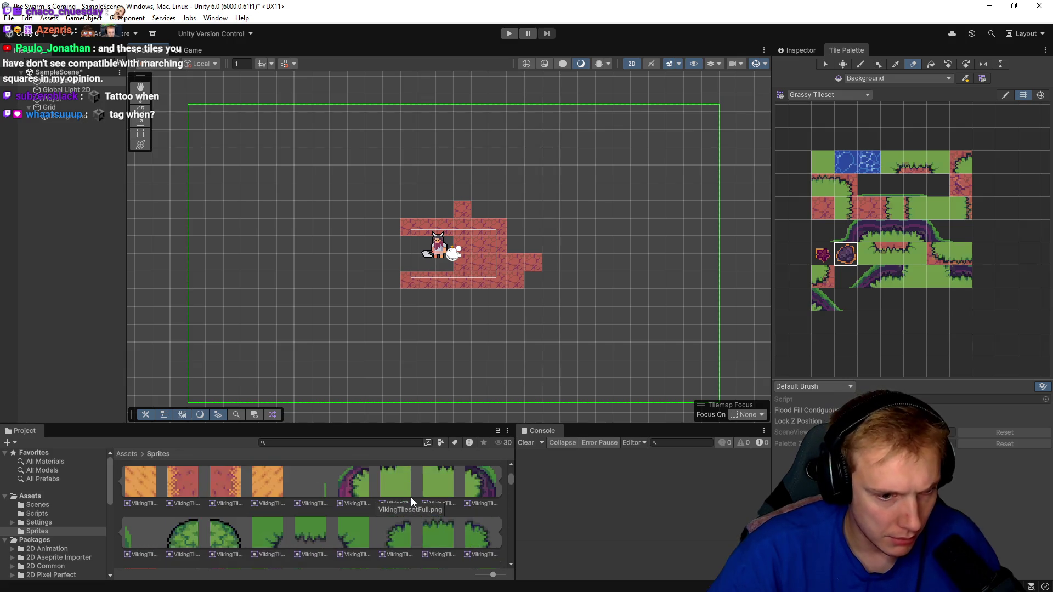
pyautogui.scroll(-3, 414, 503)
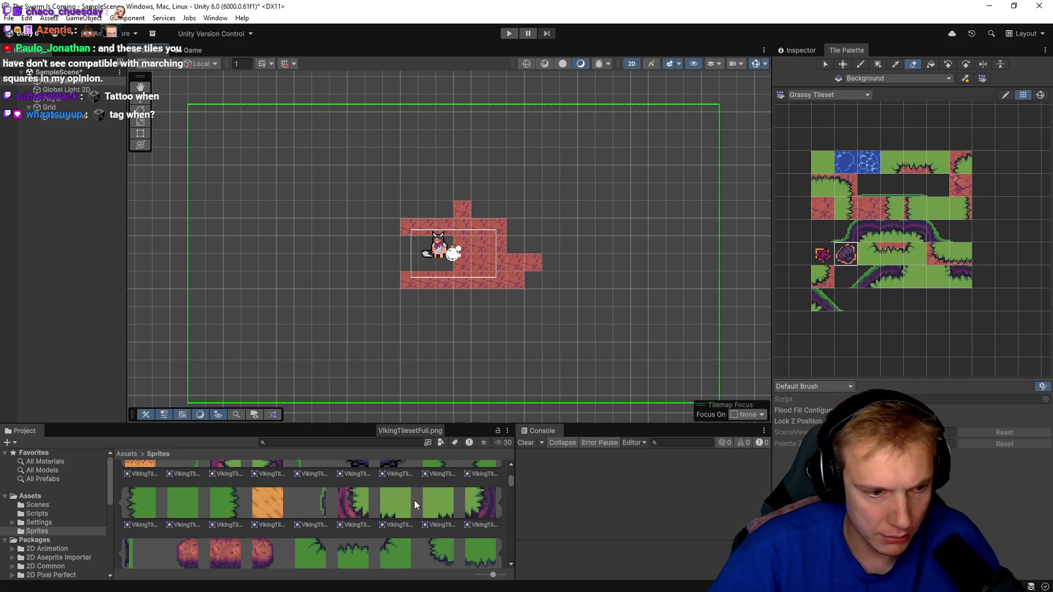
pyautogui.scroll(-1, 897, 278)
pyautogui.scroll(-1, 897, 278)
pyautogui.scroll(-3, 349, 540)
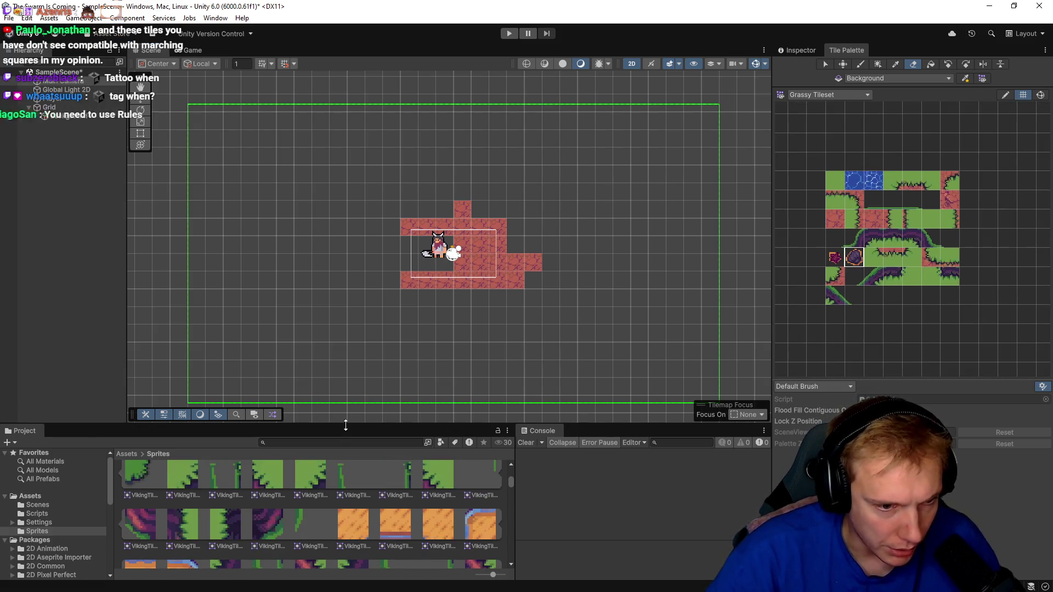
pyautogui.moveTo(344, 424); pyautogui.dragTo(345, 175)
pyautogui.scroll(-3, 353, 343)
pyautogui.scroll(5, 357, 341)
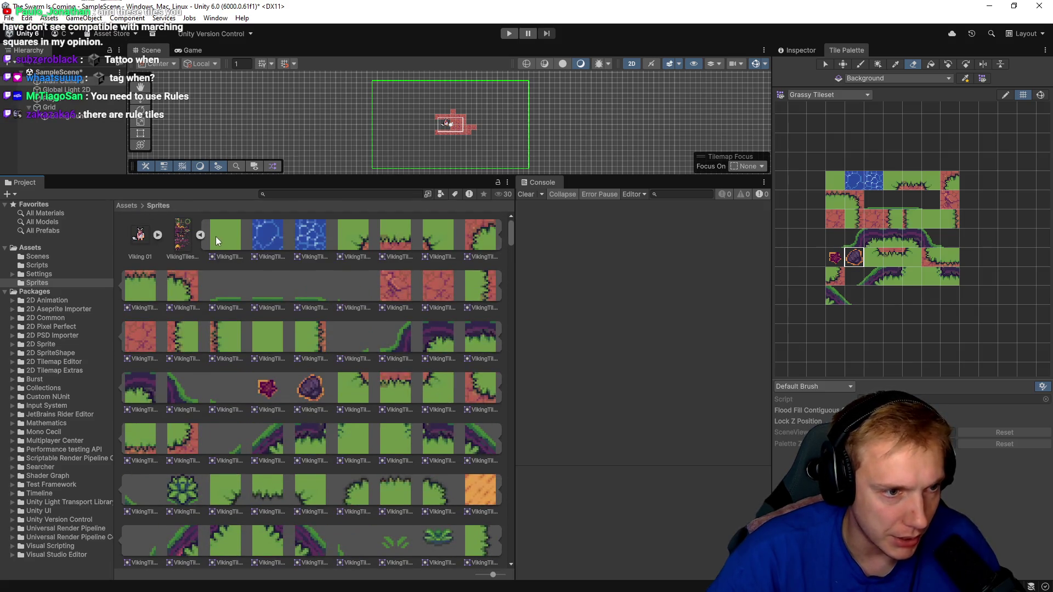
# - Try deleting the first sliced VikingTilesetFull tile sprite and read the resulting Console warning
pyautogui.click(182, 233)
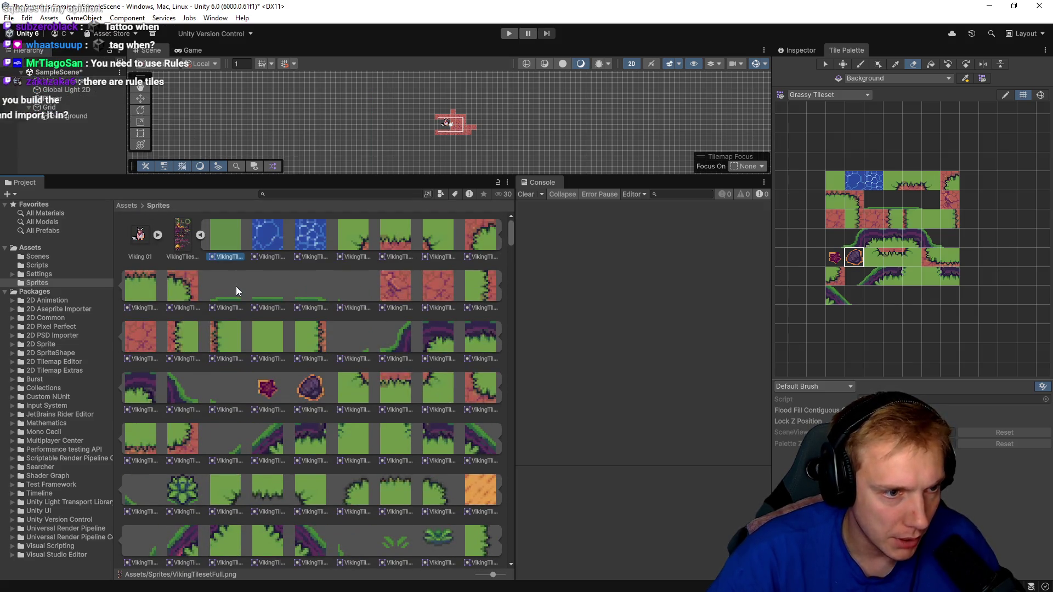
pyautogui.click(229, 235)
pyautogui.press('Delete')
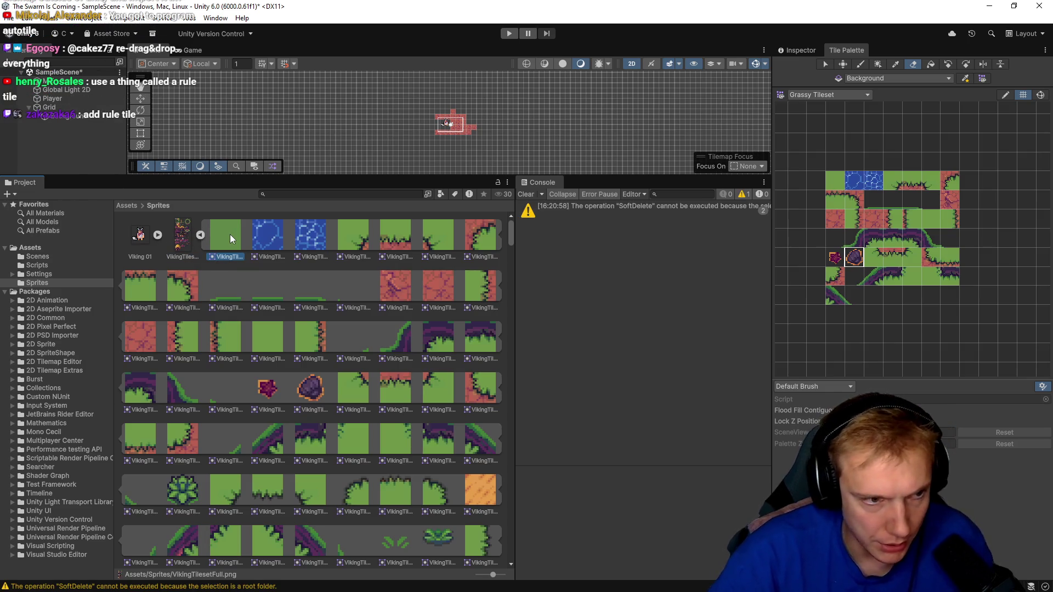
pyautogui.click(691, 207)
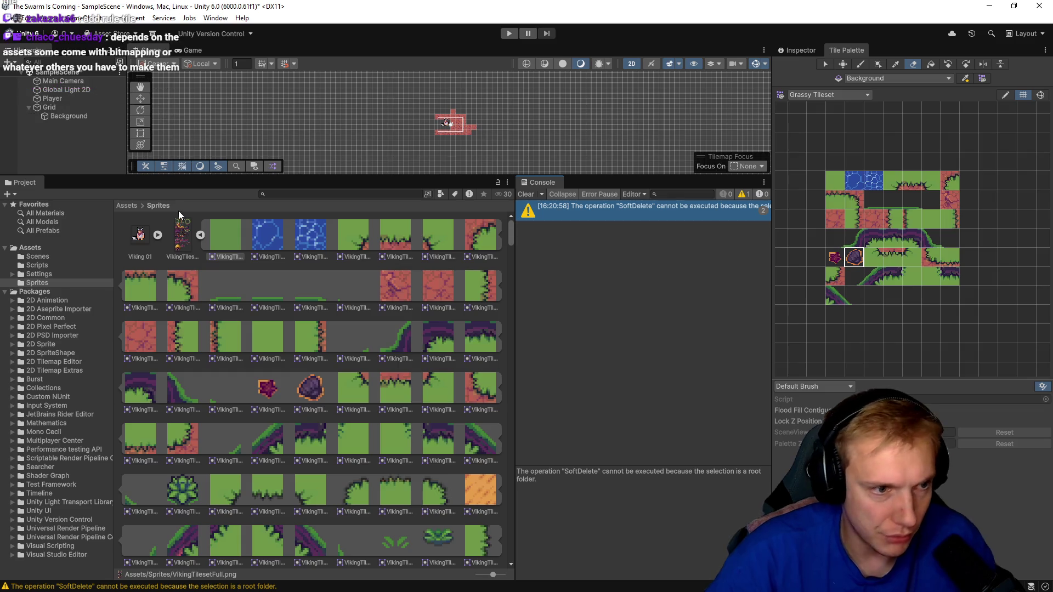
# - Select every asset in the Sprites folder and request their deletion
pyautogui.click(183, 235)
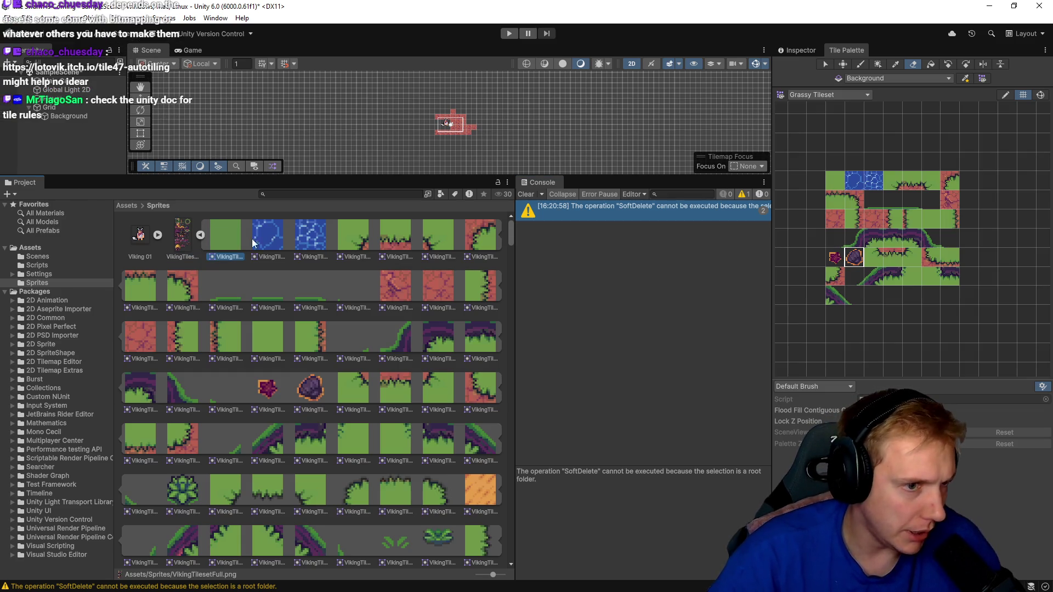
pyautogui.scroll(-10, 337, 384)
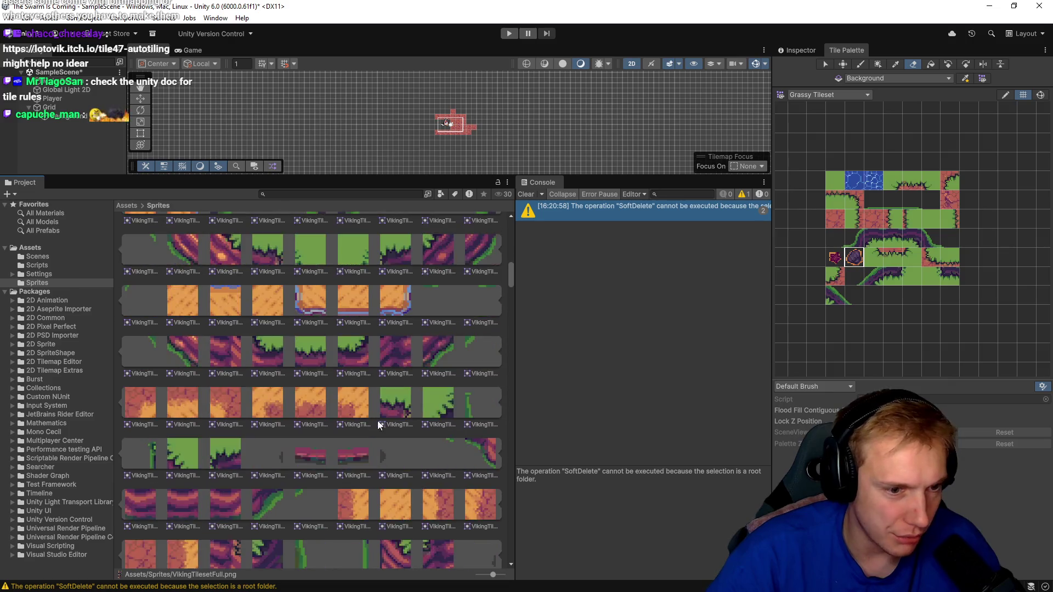
pyautogui.scroll(-5, 387, 417)
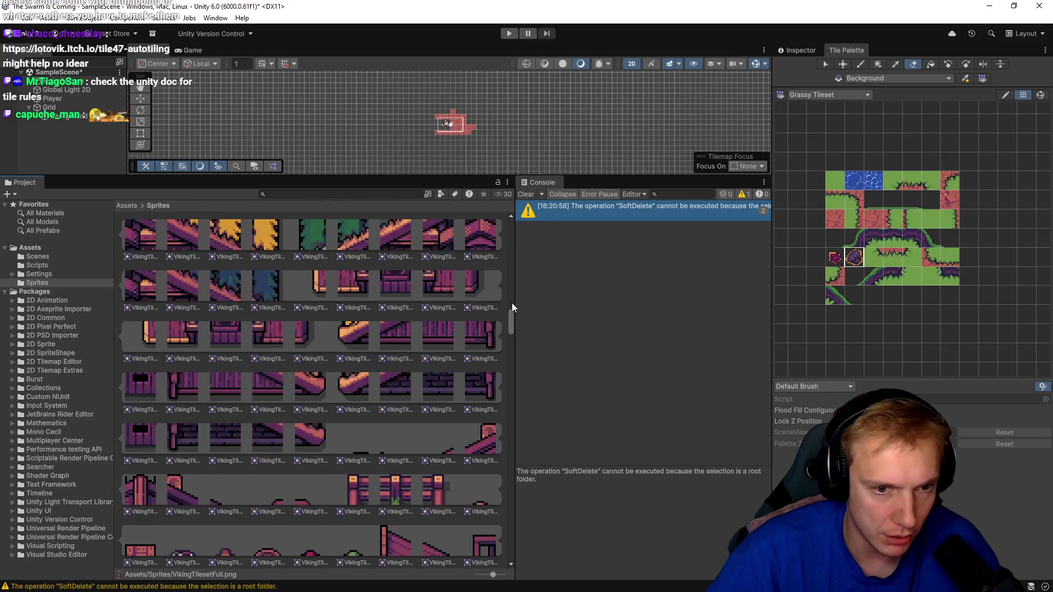
pyautogui.moveTo(511, 318)
pyautogui.mouseDown()
pyautogui.moveTo(511, 459)
pyautogui.moveTo(533, 546)
pyautogui.mouseUp()
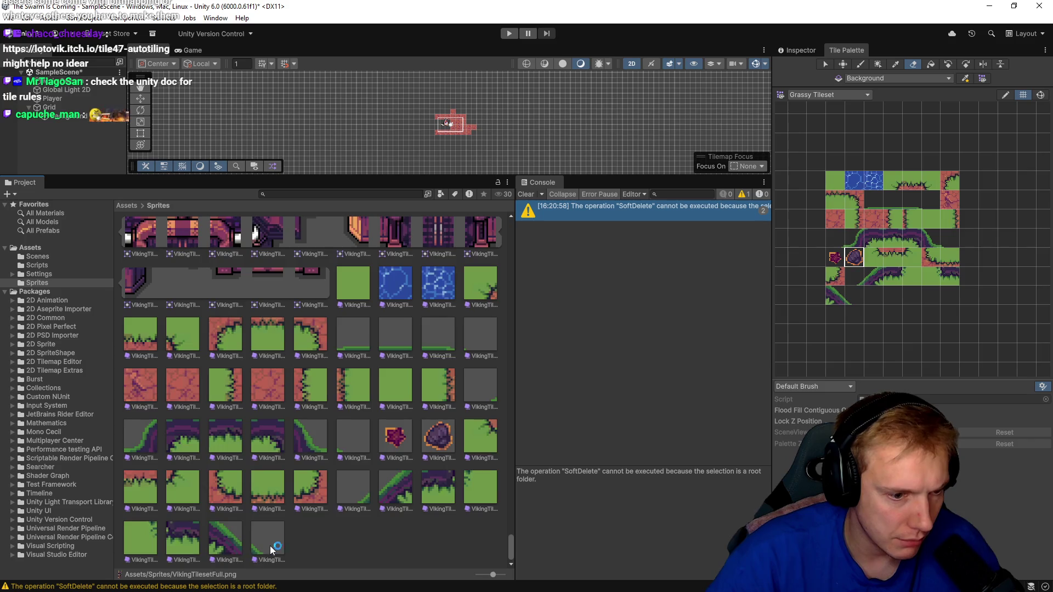
pyautogui.hotkey('ctrl', 'a')
pyautogui.press('Delete')
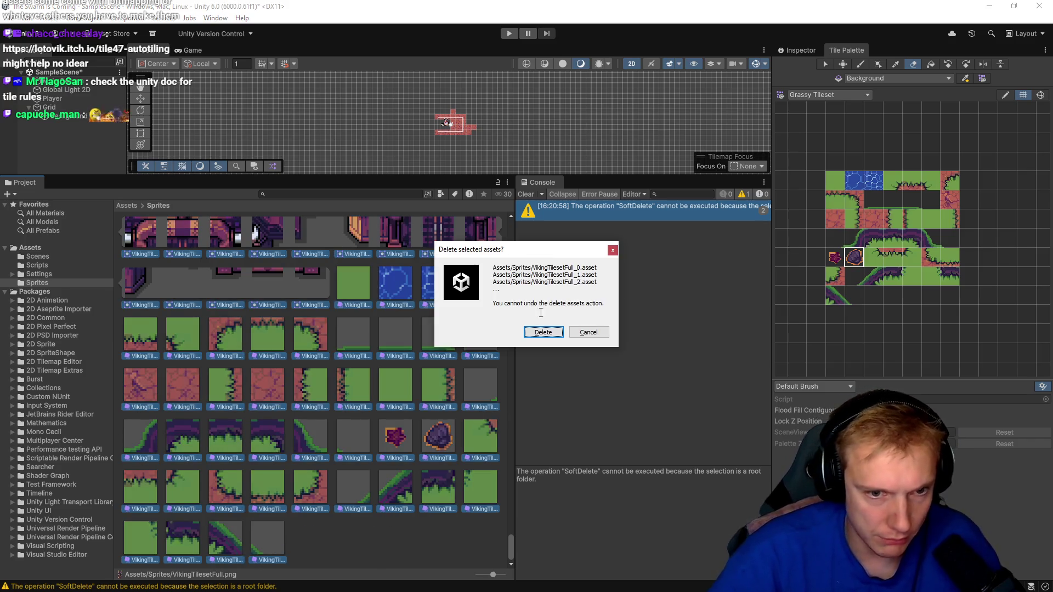
# - Confirm deleting the tile assets, then select the remaining range of tile sprites and try deleting them
pyautogui.click(543, 332)
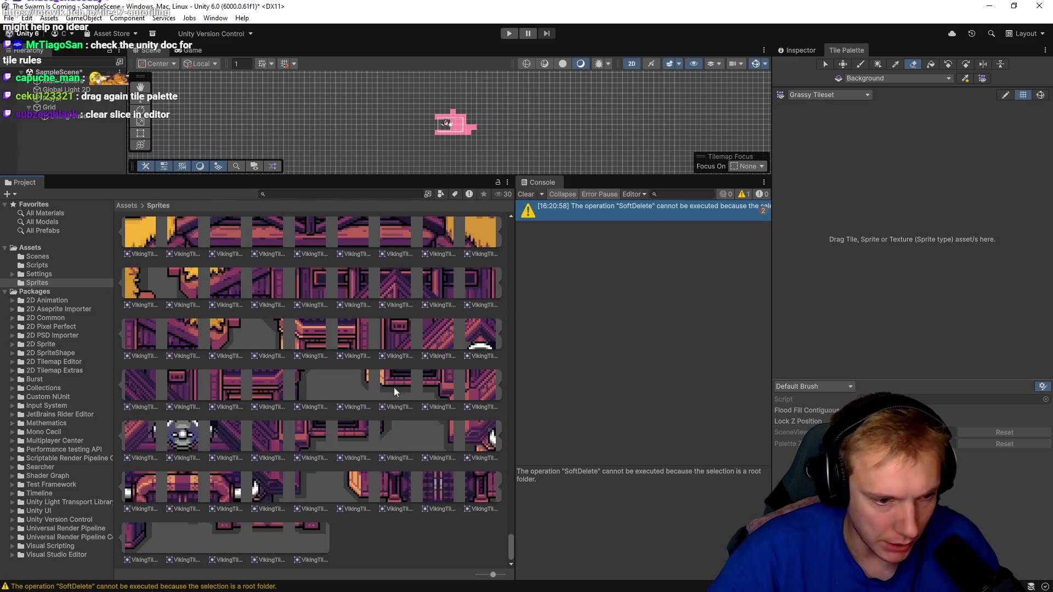
pyautogui.scroll(5, 394, 387)
pyautogui.scroll(10, 396, 407)
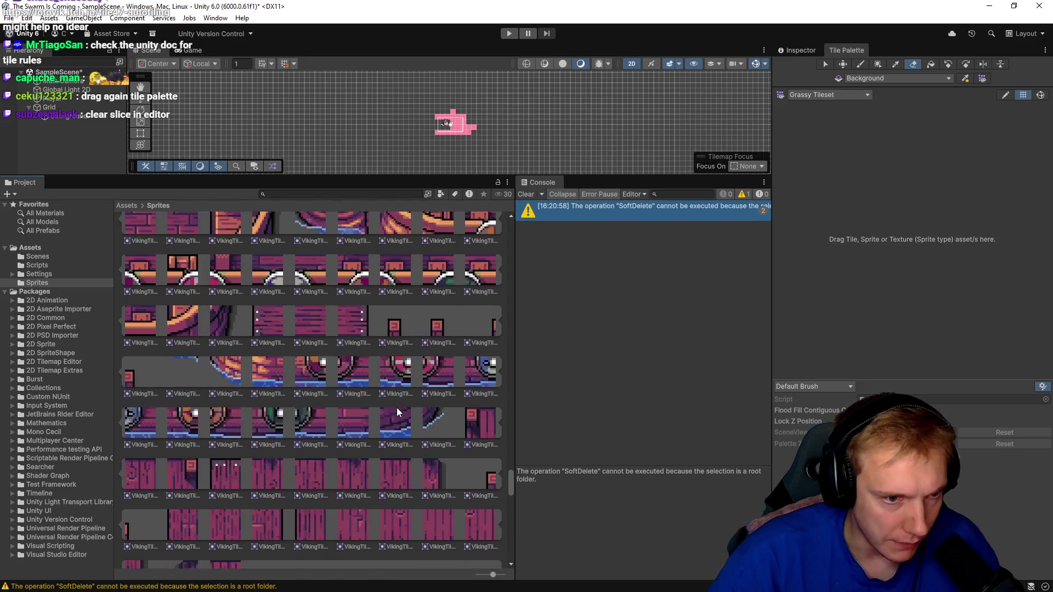
pyautogui.scroll(10, 414, 412)
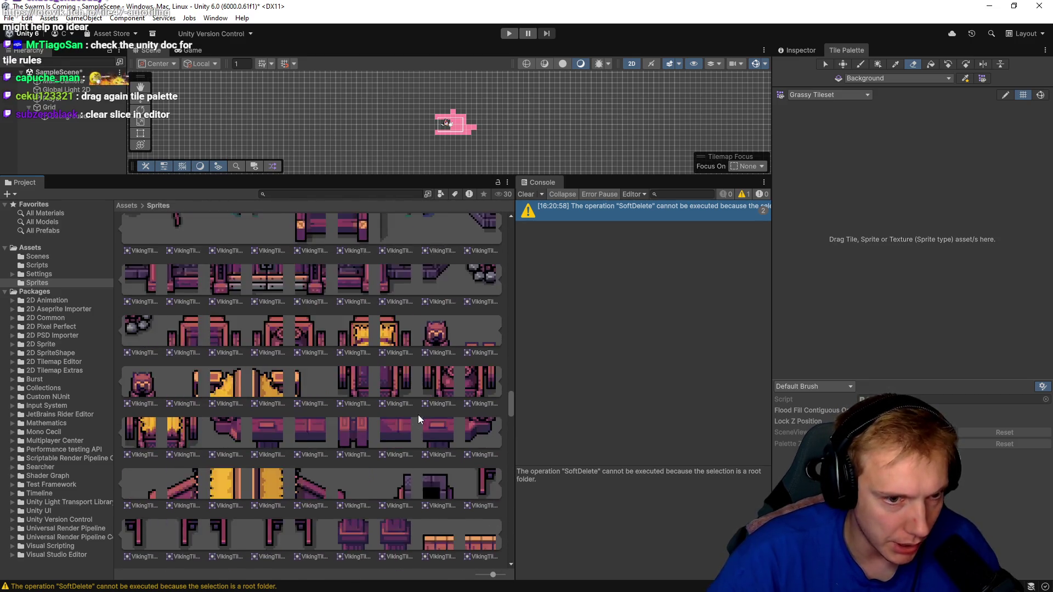
pyautogui.moveTo(512, 396); pyautogui.dragTo(515, 230)
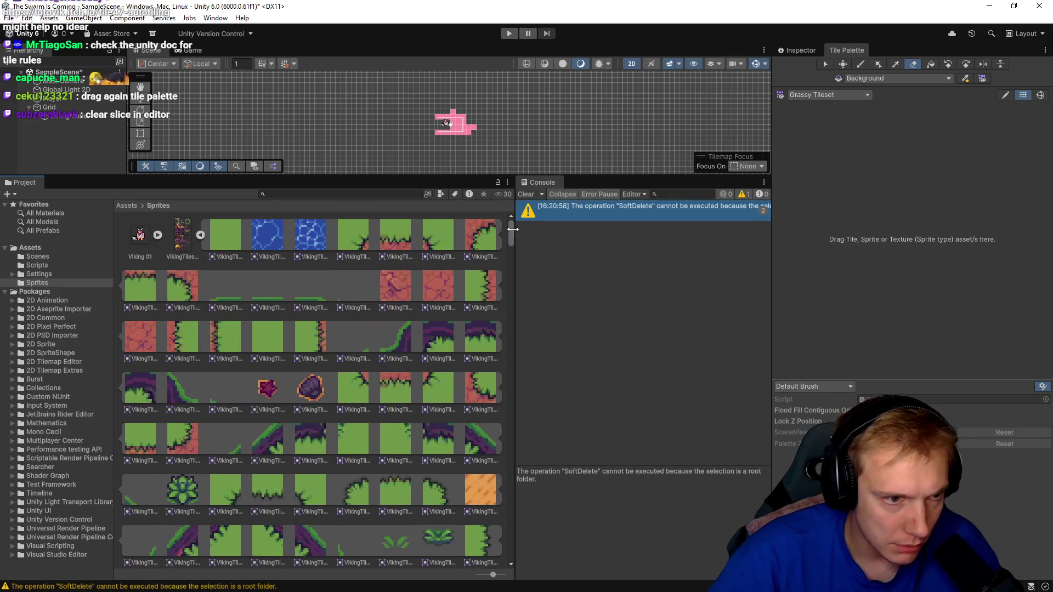
pyautogui.scroll(-10, 252, 325)
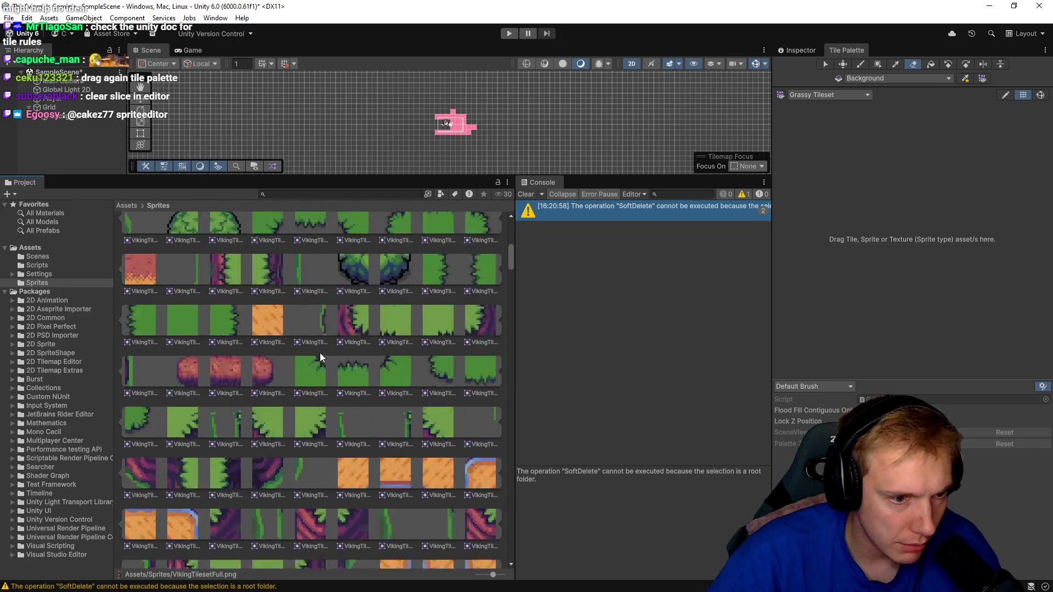
pyautogui.keyDown('shift'); pyautogui.click(354, 356); pyautogui.keyUp('shift')
pyautogui.press('Delete')
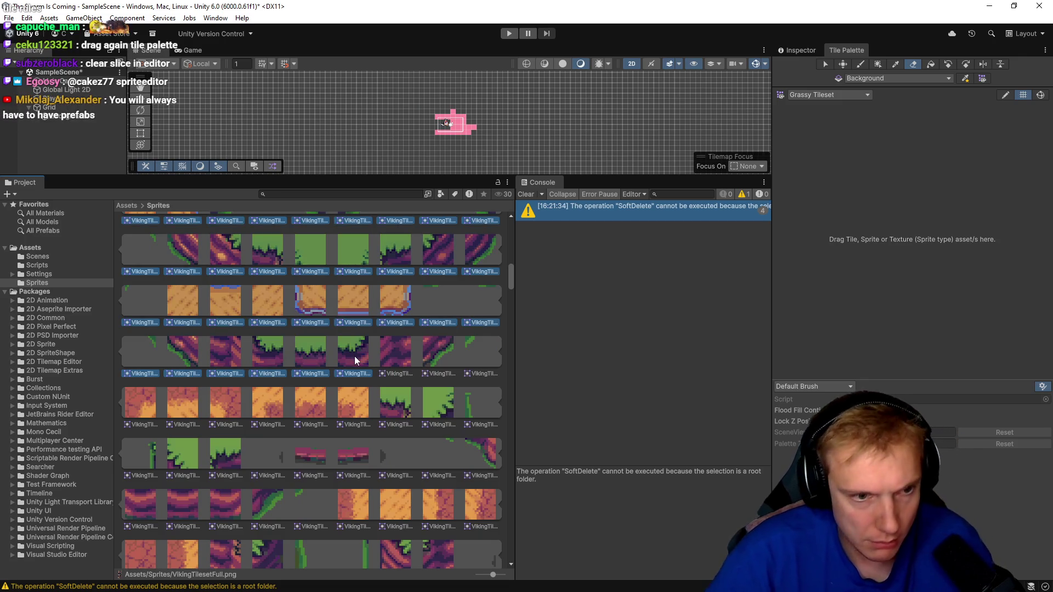
# - Reselect the Grassy Tileset palette and inspect the sheet's remaining tile sprites
pyautogui.scroll(10, 329, 324)
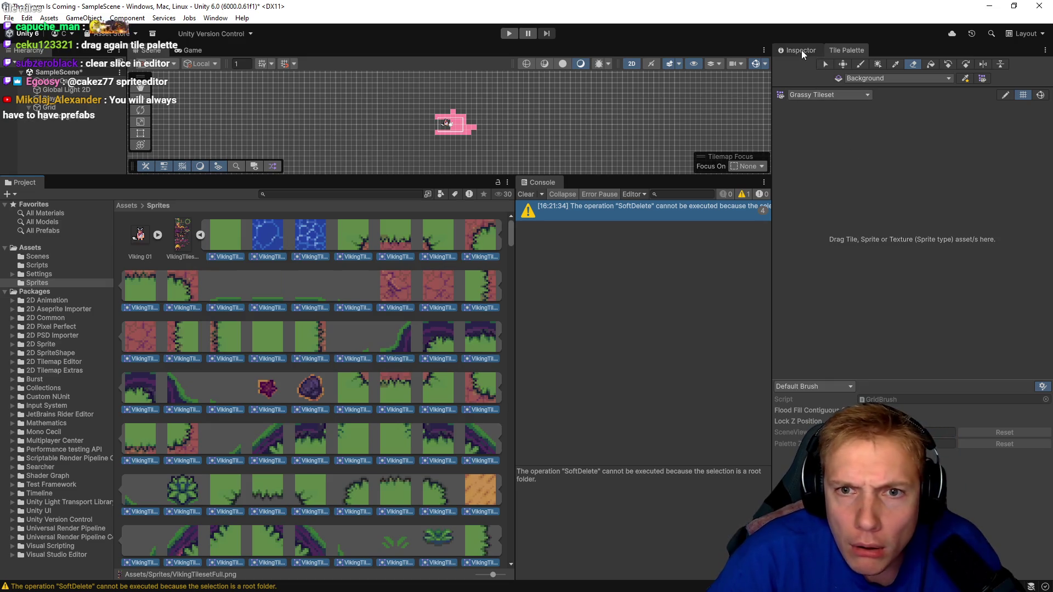
pyautogui.click(865, 97)
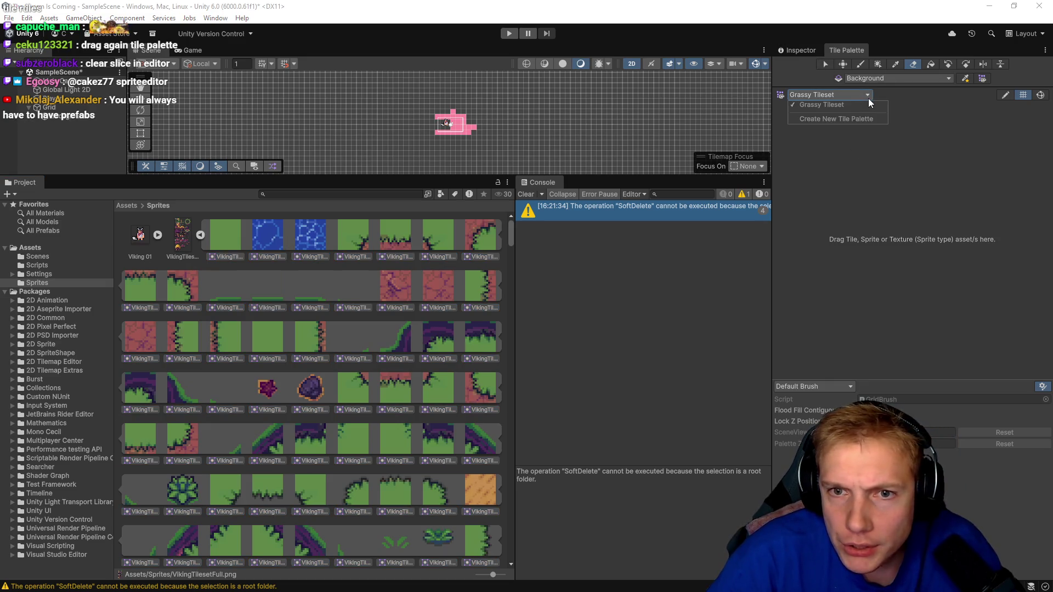
pyautogui.click(833, 105)
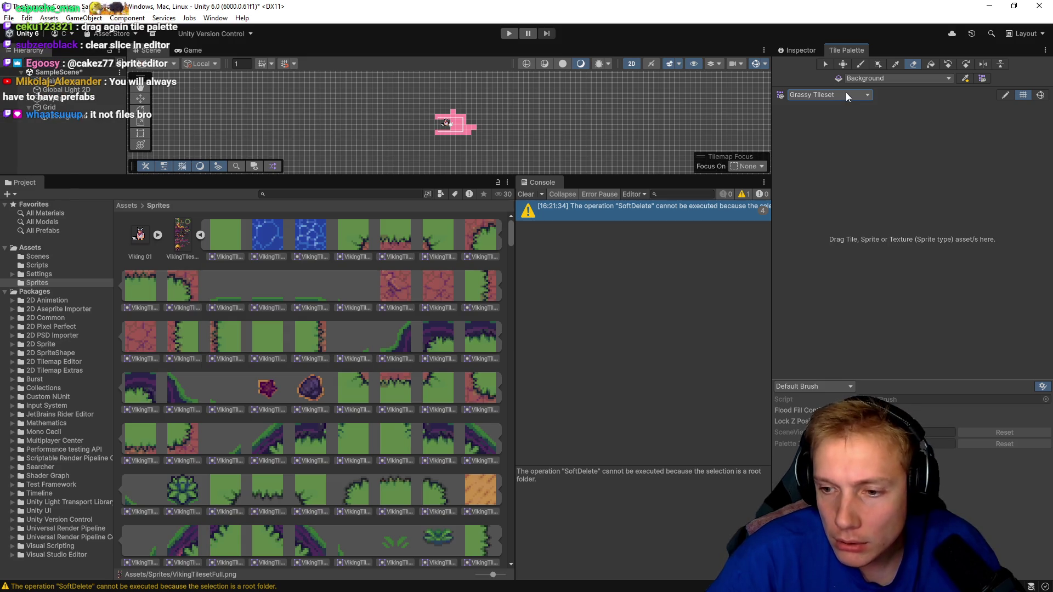
pyautogui.click(846, 94)
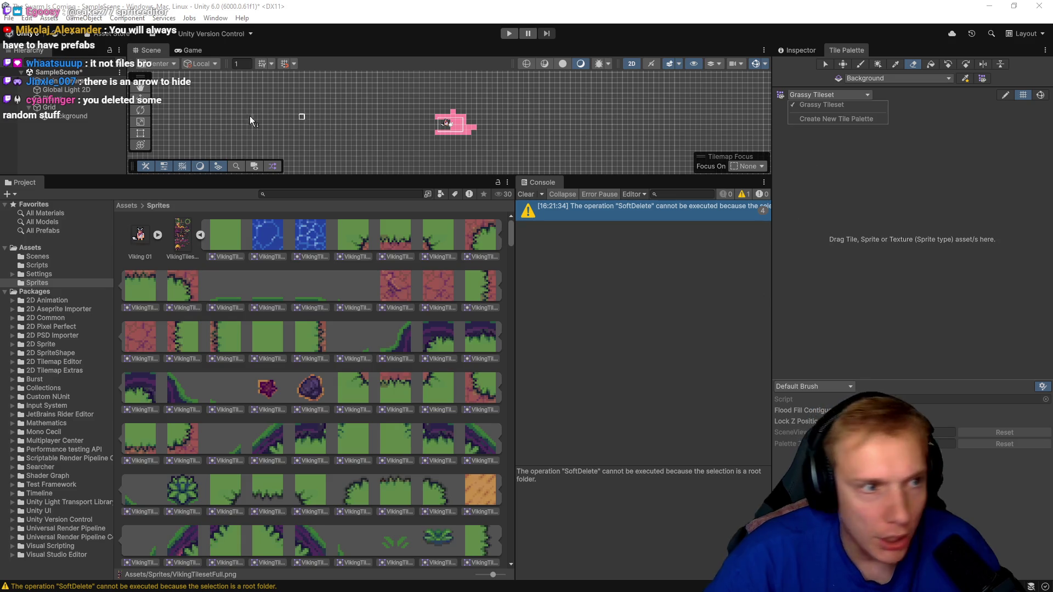
pyautogui.click(222, 236)
pyautogui.rightClick(222, 236)
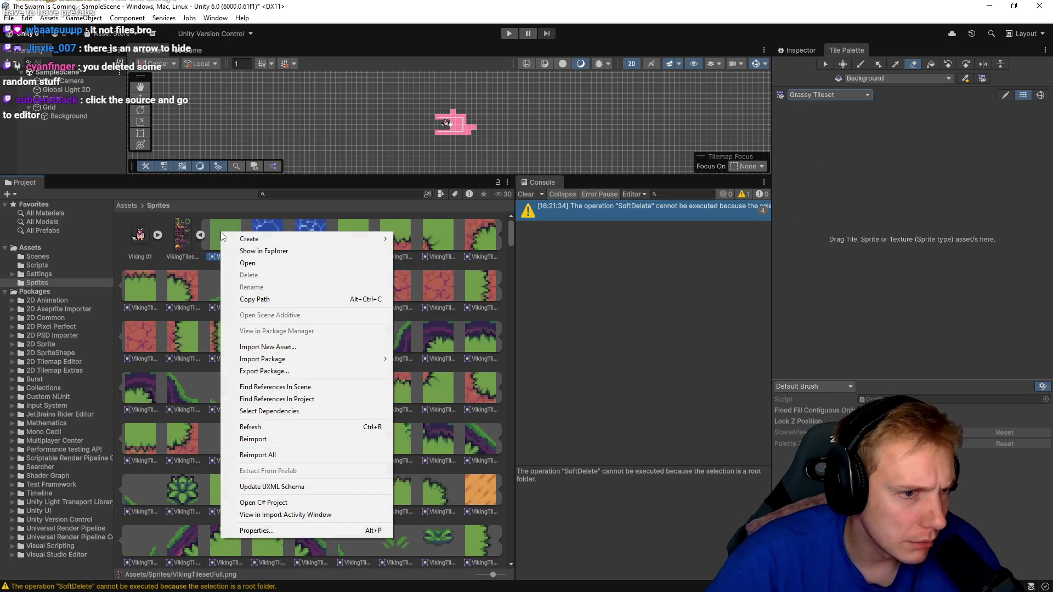
pyautogui.click(182, 235)
pyautogui.click(229, 230)
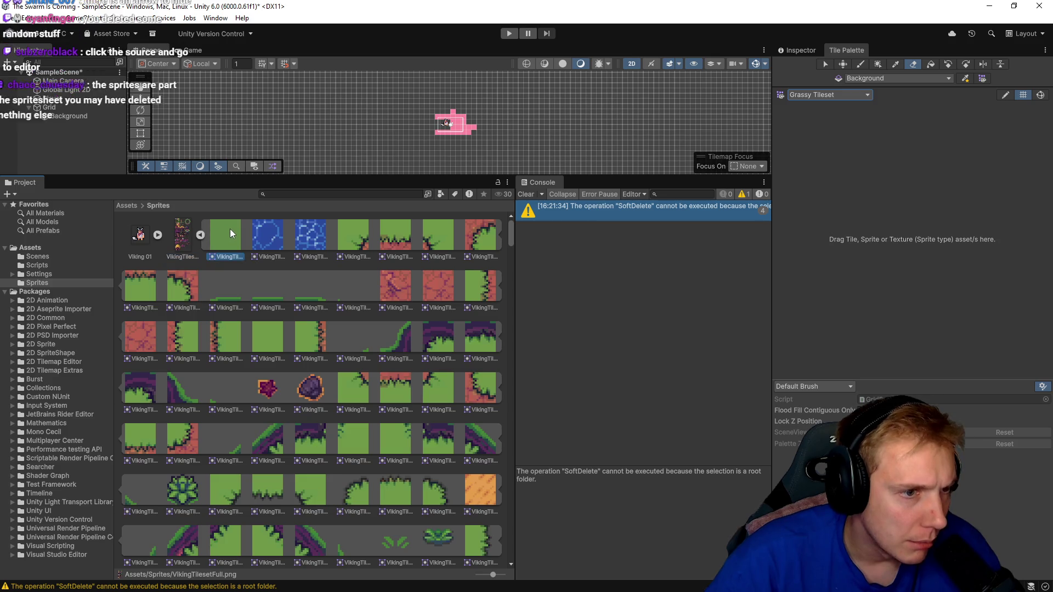
pyautogui.click(282, 239)
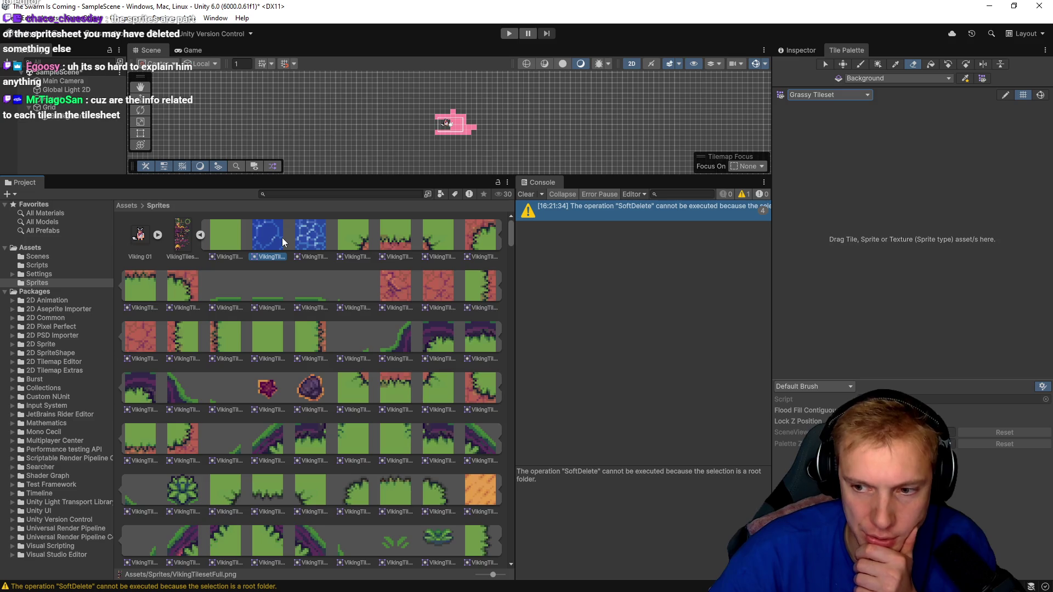
# - Delete VikingTilesetFull.png together with its sprites, leaving only Viking 01
pyautogui.click(140, 236)
pyautogui.click(181, 237)
pyautogui.press('Delete')
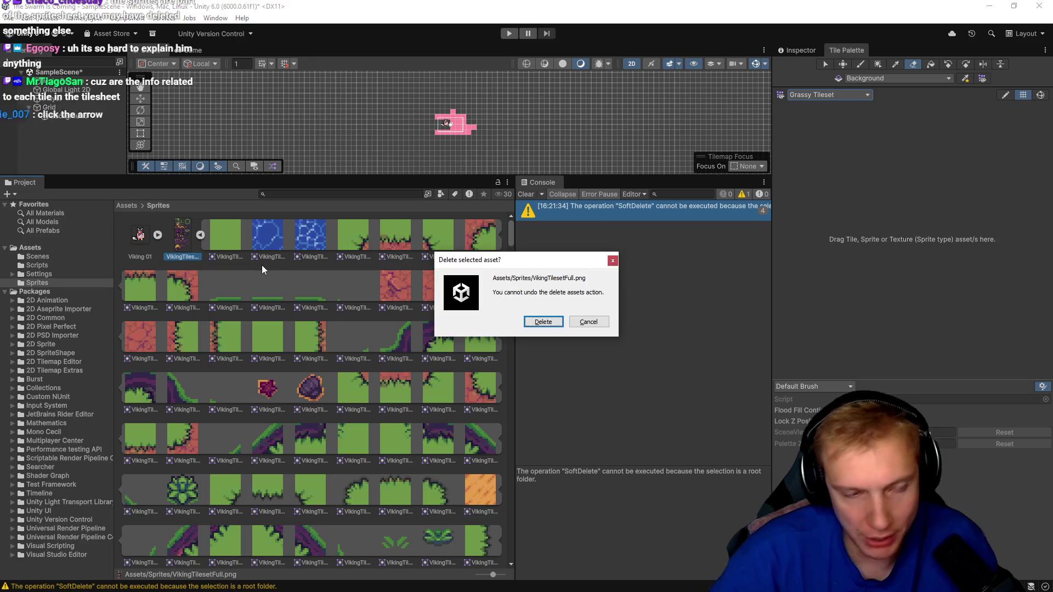
pyautogui.click(543, 321)
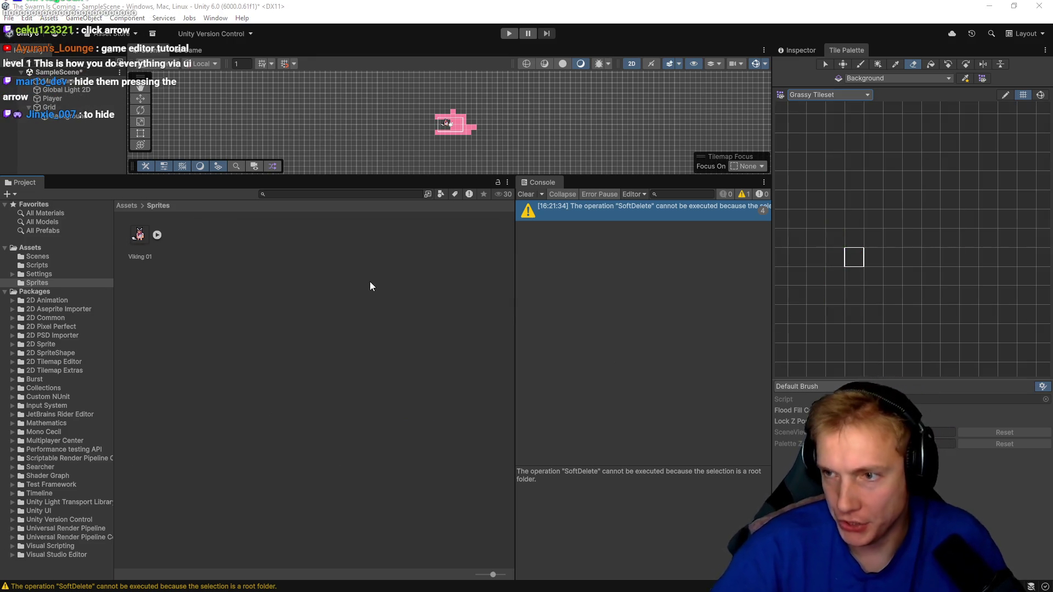
pyautogui.hotkey('alt', 'Tab')
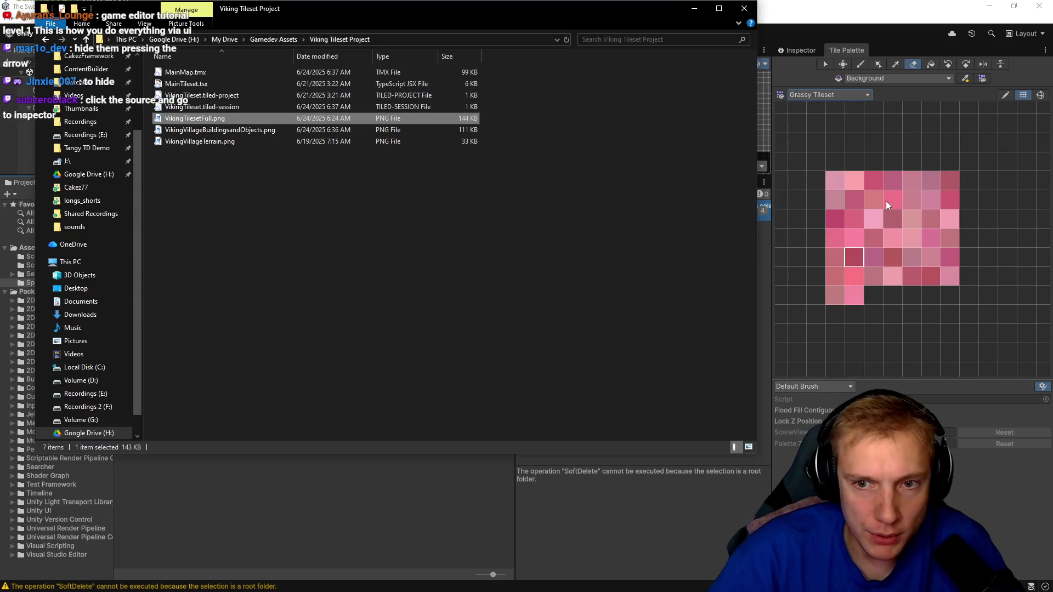
# - Preview VikingVillageTerrain.png, then drag it from File Explorer into Unity's Sprites folder
pyautogui.click(302, 203)
pyautogui.click(189, 141)
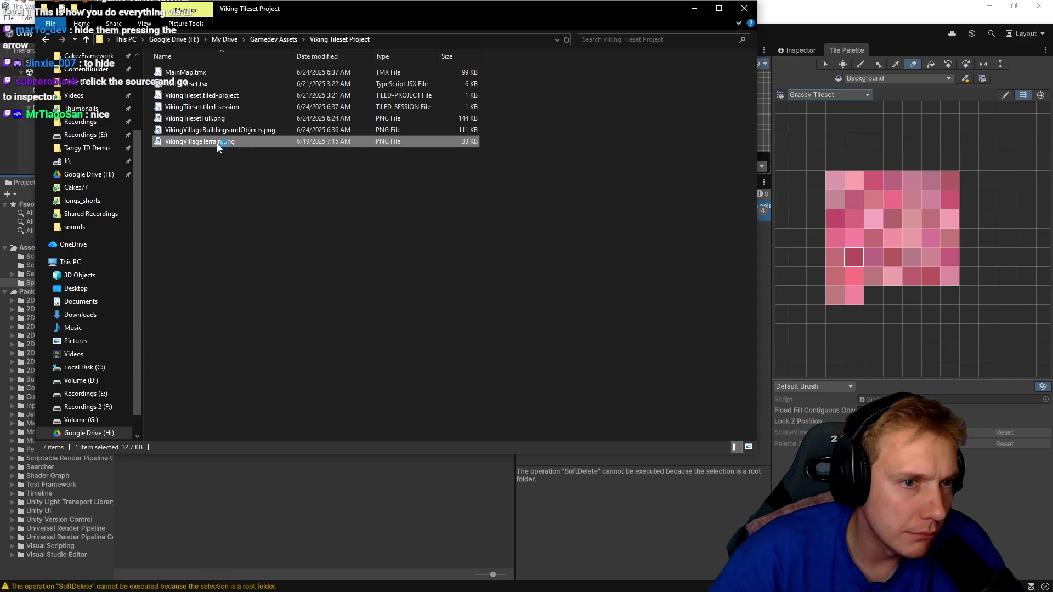
pyautogui.press('Return')
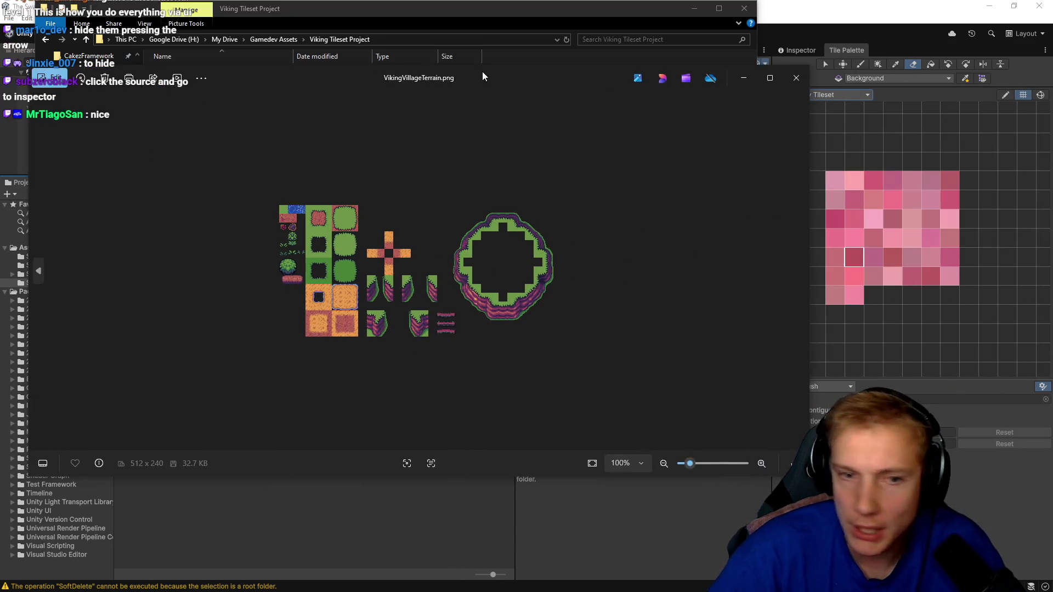
pyautogui.click(803, 81)
pyautogui.moveTo(362, 31); pyautogui.dragTo(769, 135)
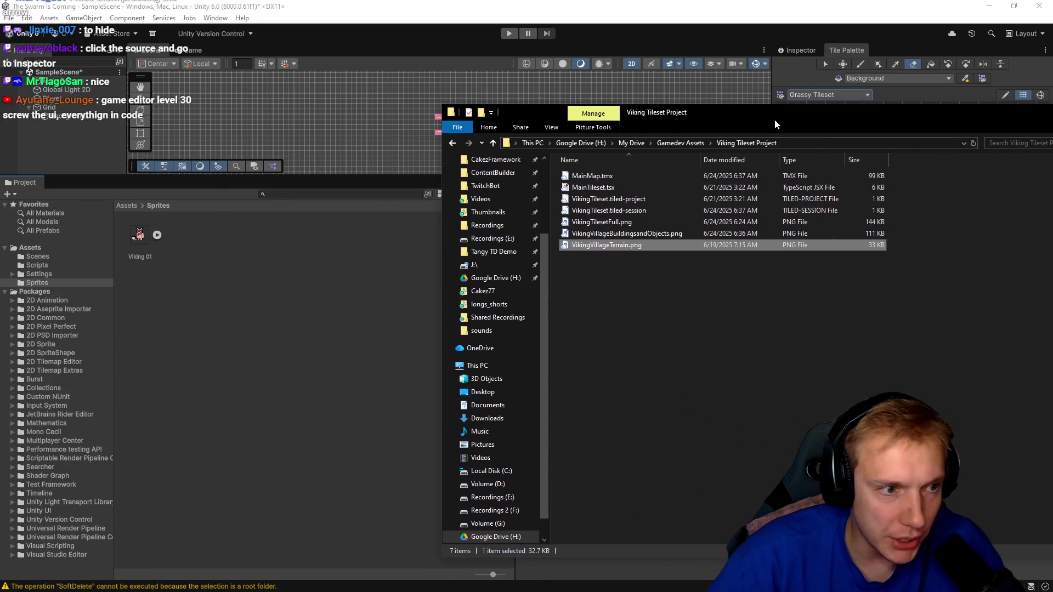
pyautogui.moveTo(614, 245); pyautogui.dragTo(277, 270)
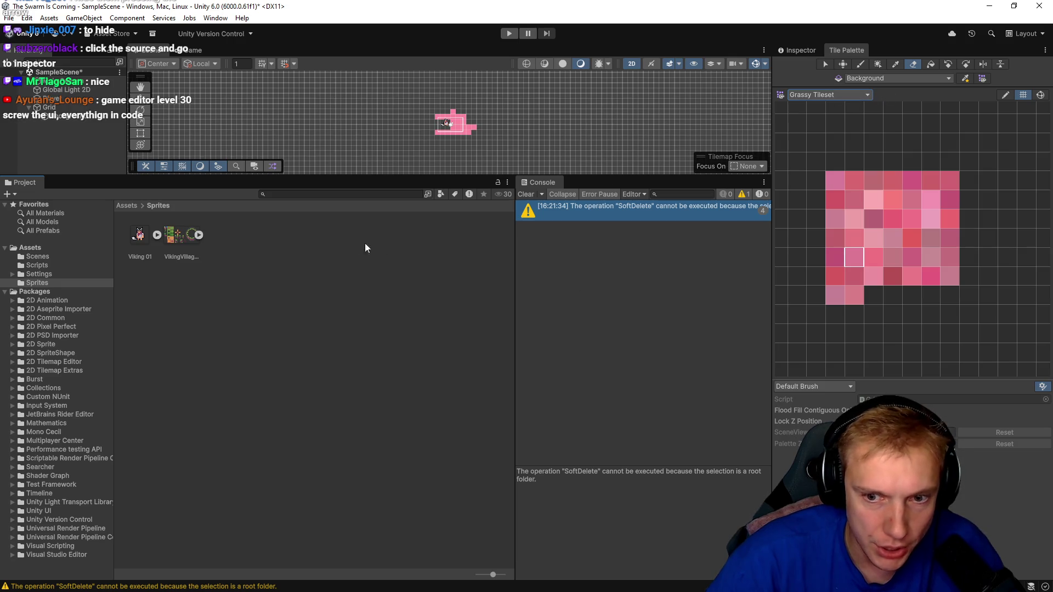
# - Drop the VikingVillageTerrain sheet onto the Tile Palette, saving its tiles to a new 'Grassy Tileset' folder
pyautogui.moveTo(187, 235)
pyautogui.mouseDown()
pyautogui.moveTo(937, 216)
pyautogui.moveTo(955, 162)
pyautogui.moveTo(863, 124)
pyautogui.mouseUp()
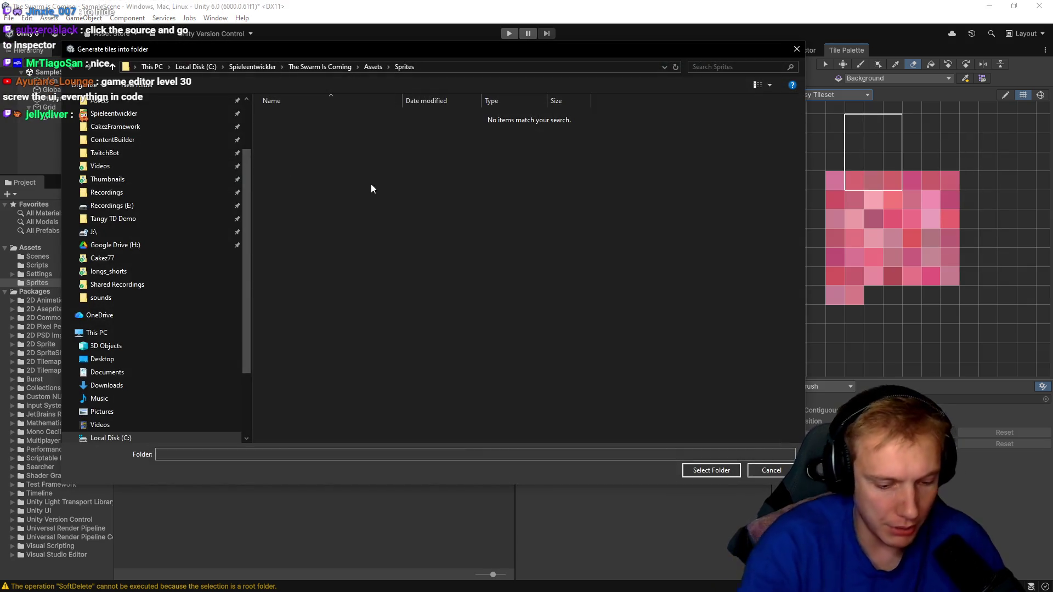
pyautogui.hotkey('ctrl', 'shift', 'n')
pyautogui.write('Grassy Tilestr')
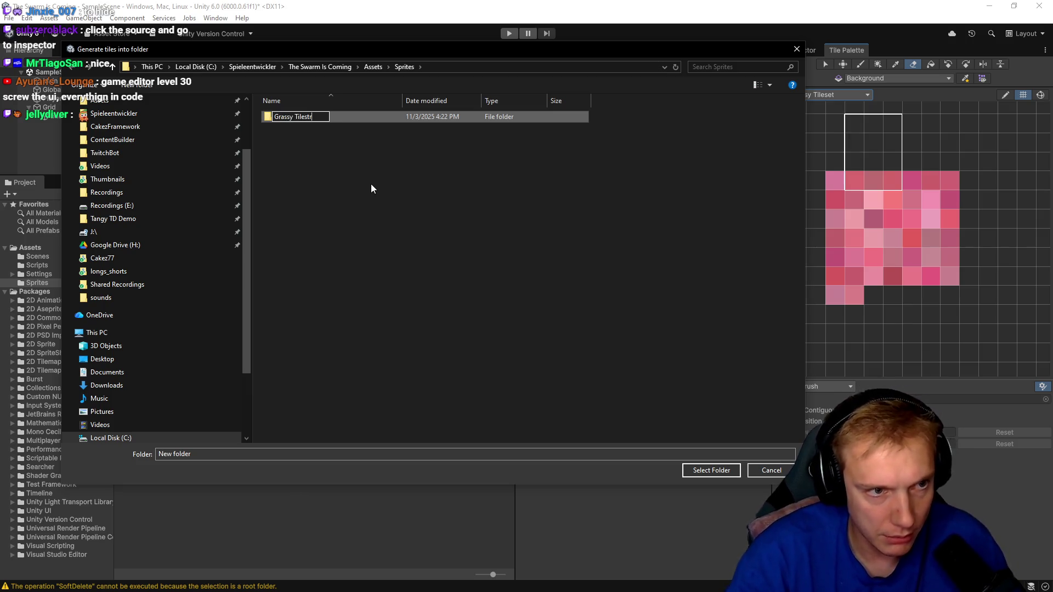
pyautogui.press('BackSpace')
pyautogui.press('BackSpace')
pyautogui.press('BackSpace')
pyautogui.write('leset')
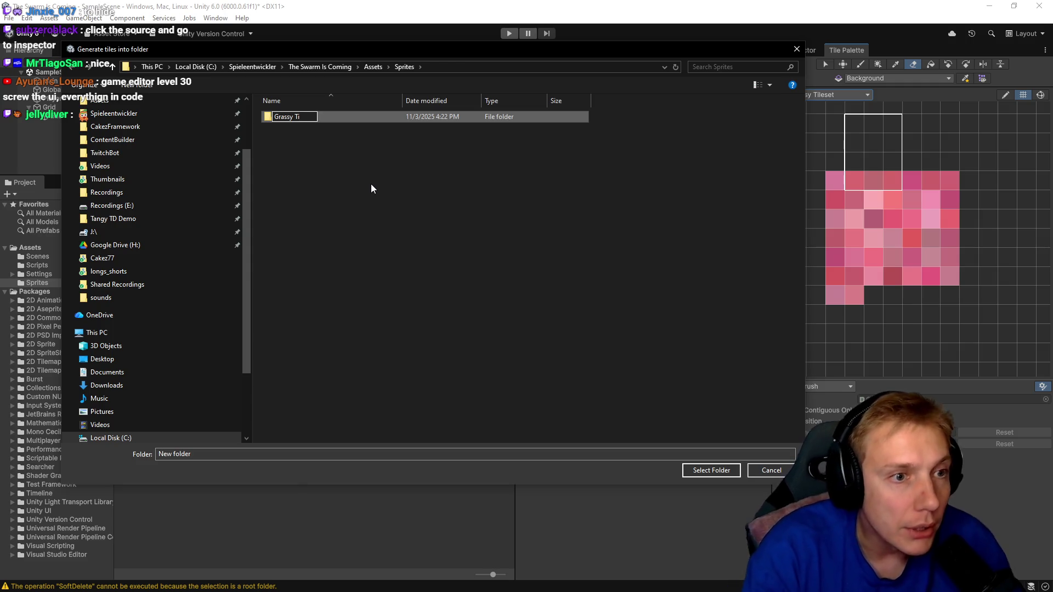
pyautogui.press('Return')
pyautogui.press('Return')
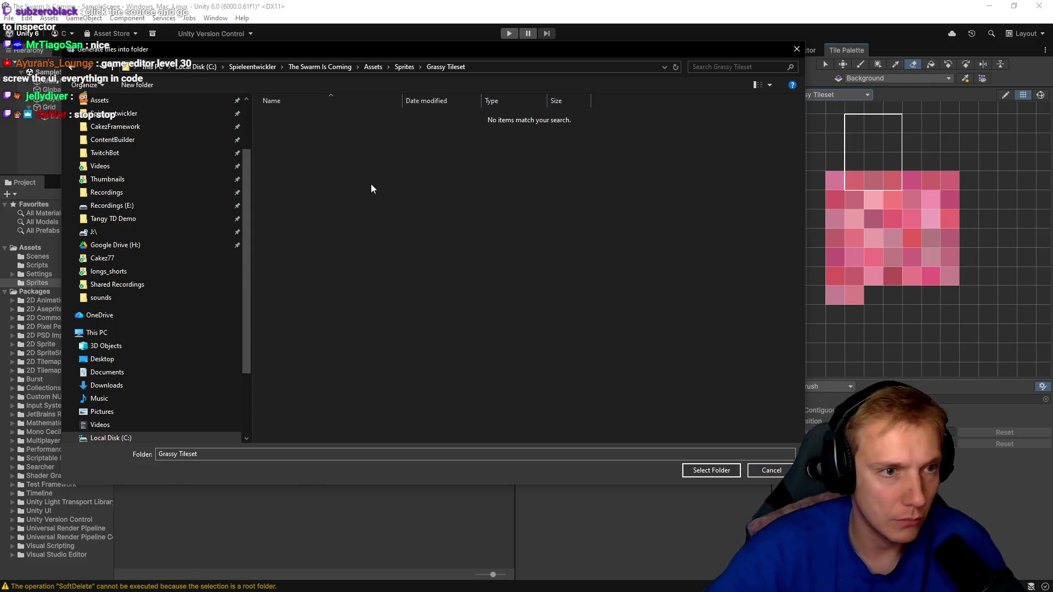
pyautogui.click(713, 472)
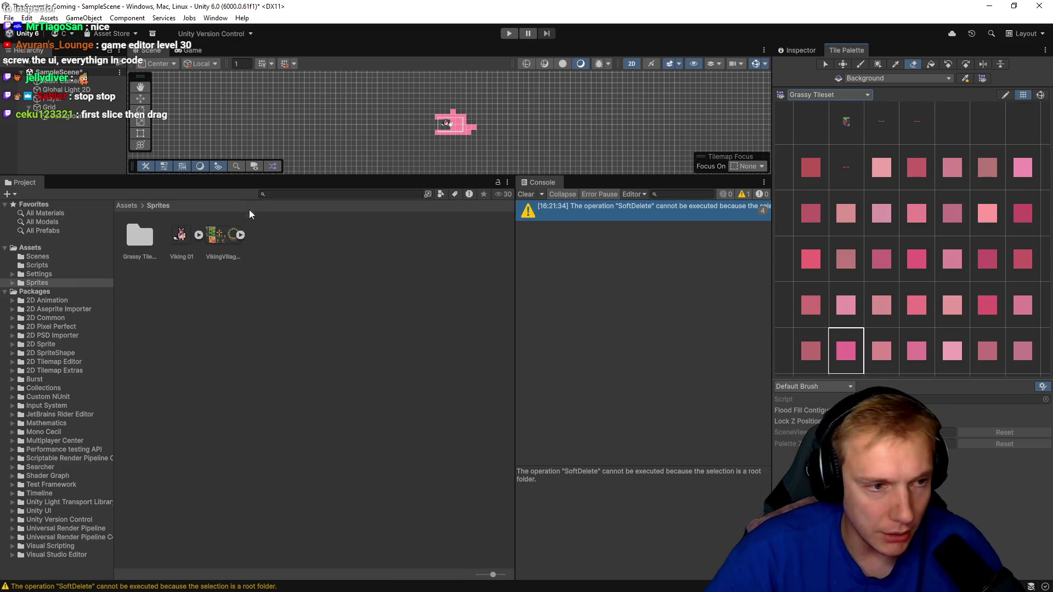
pyautogui.click(231, 242)
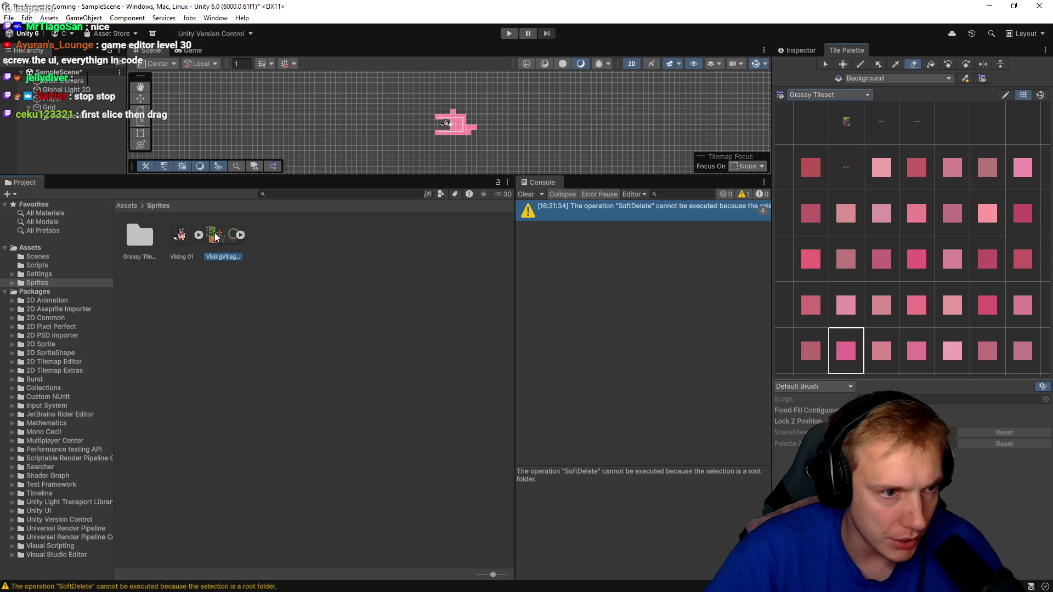
# - Set the terrain sheet's Pixels Per Unit to 16
pyautogui.click(813, 48)
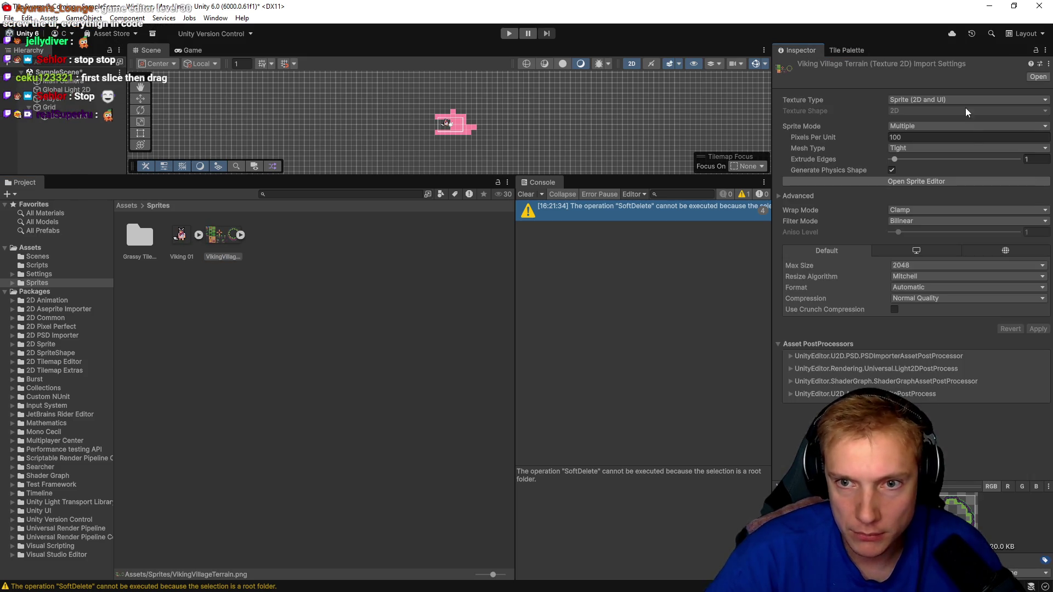
pyautogui.click(790, 133)
pyautogui.write('1')
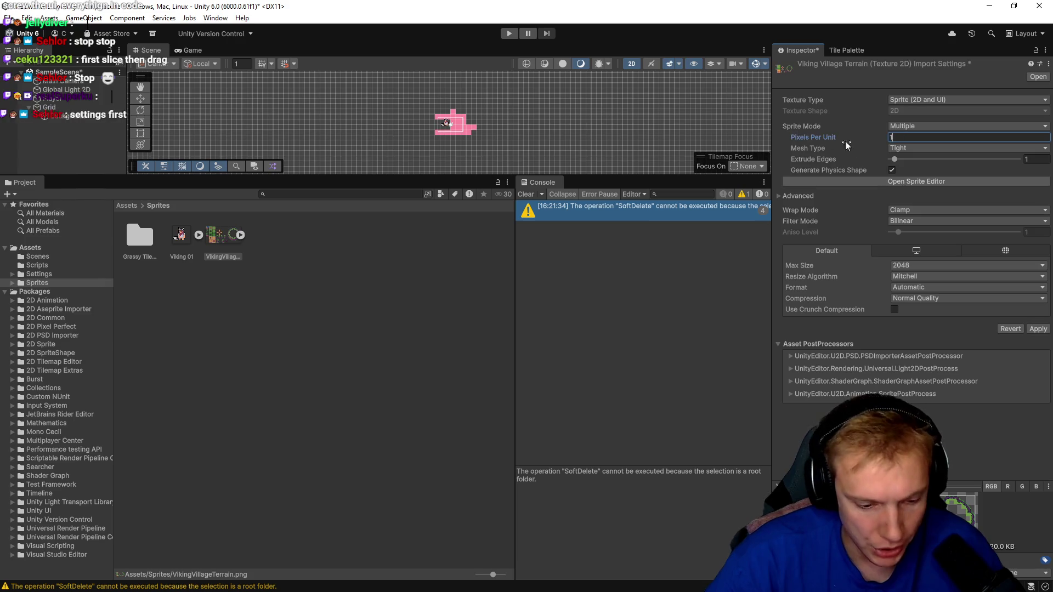
pyautogui.write('6')
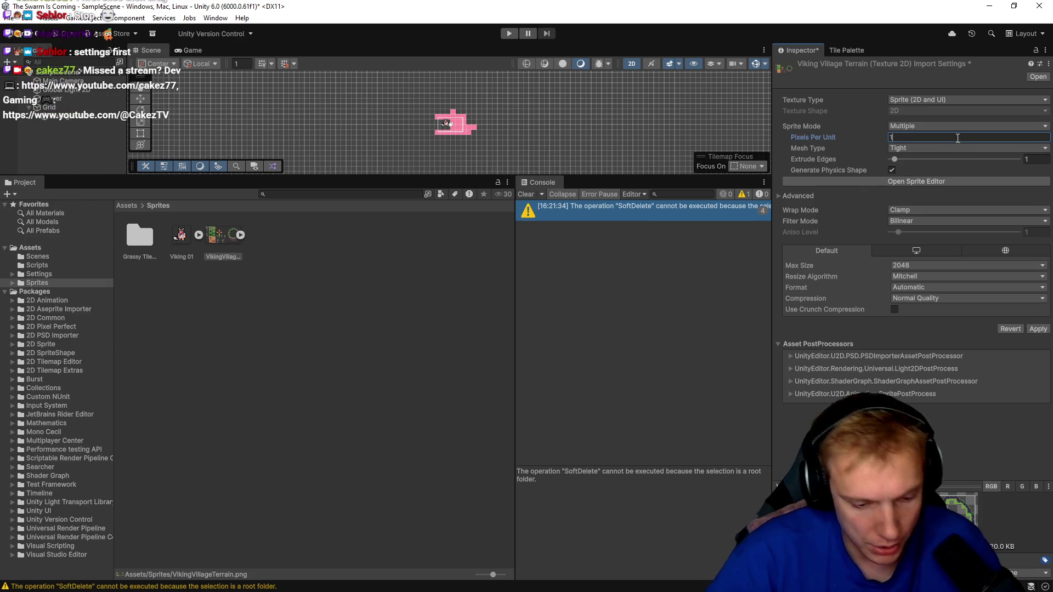
# - In the Sprite Editor, slice the sheet Grid By Cell Size 16×16 and apply the slices
pyautogui.click(915, 181)
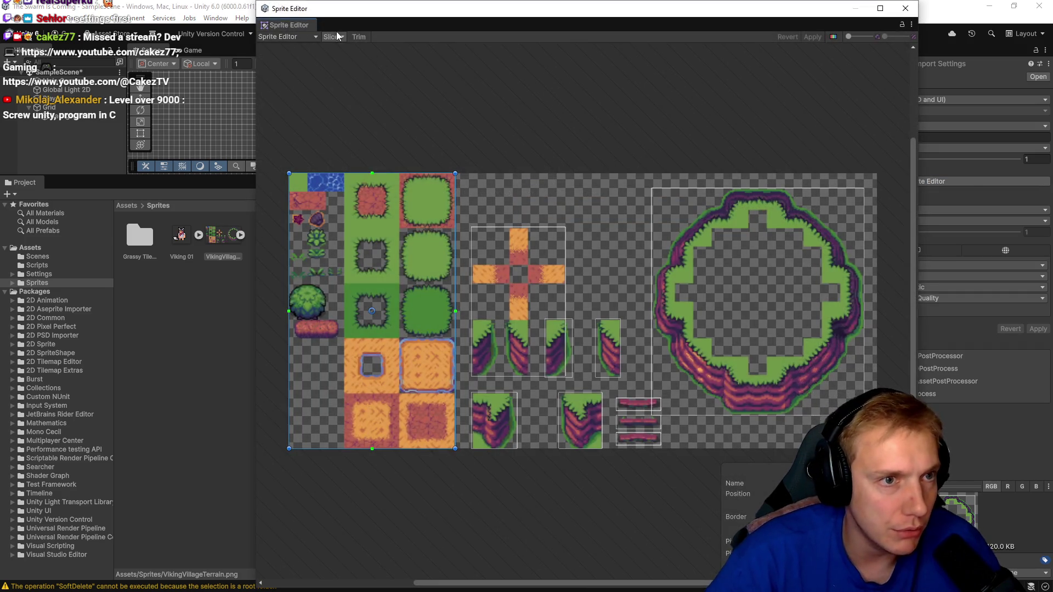
pyautogui.click(333, 36)
pyautogui.click(438, 50)
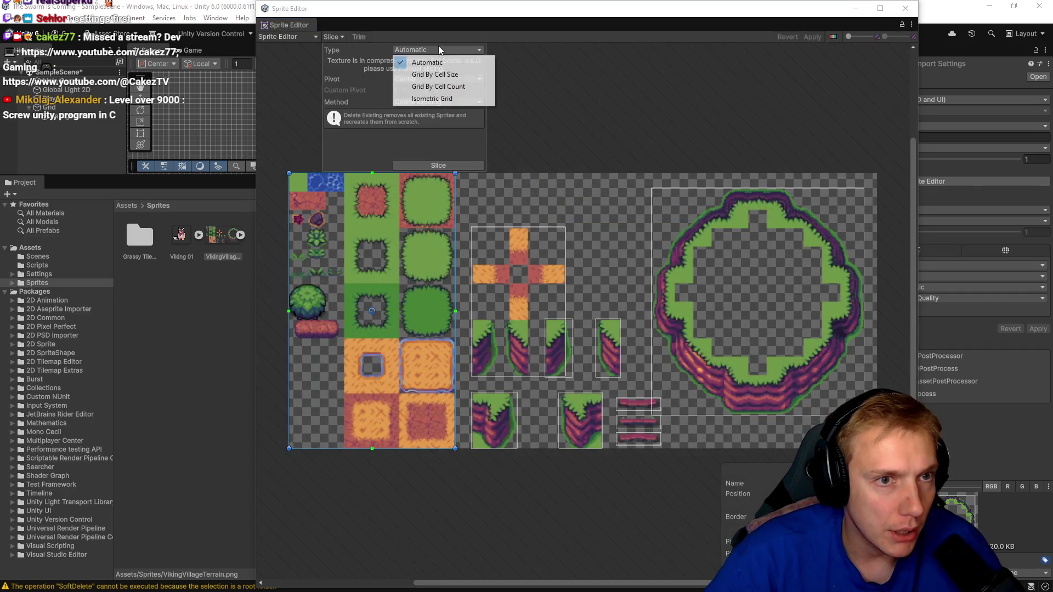
pyautogui.click(430, 73)
pyautogui.click(409, 61)
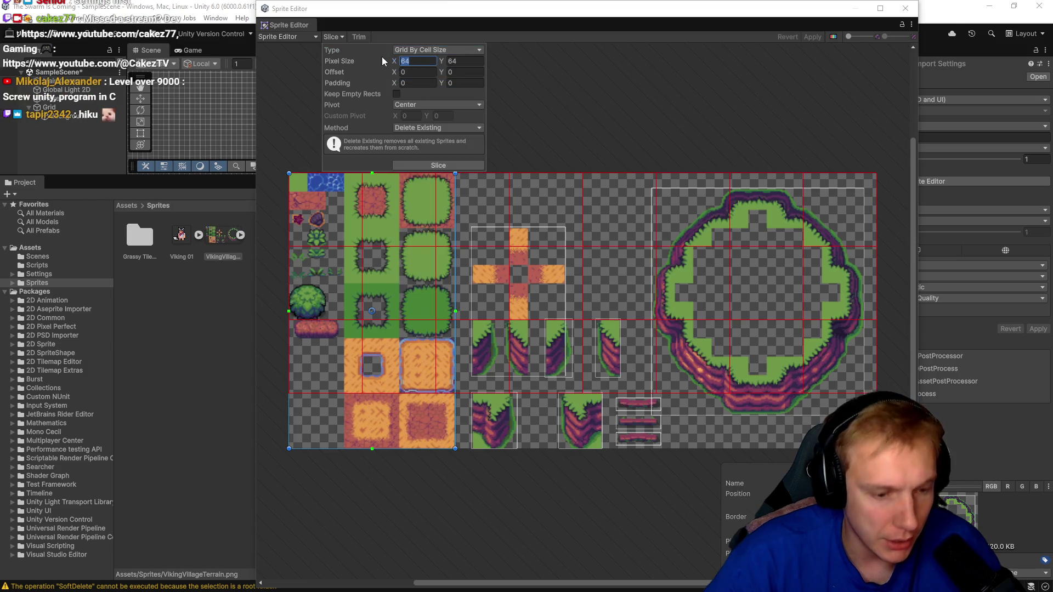
pyautogui.write('16')
pyautogui.press('Tab')
pyautogui.write('16')
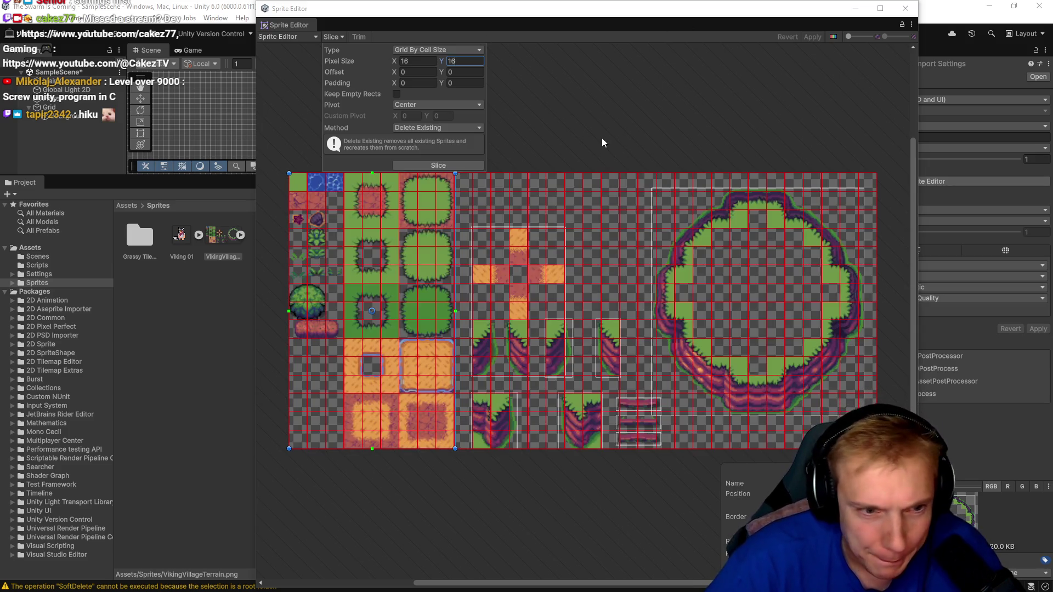
pyautogui.click(440, 166)
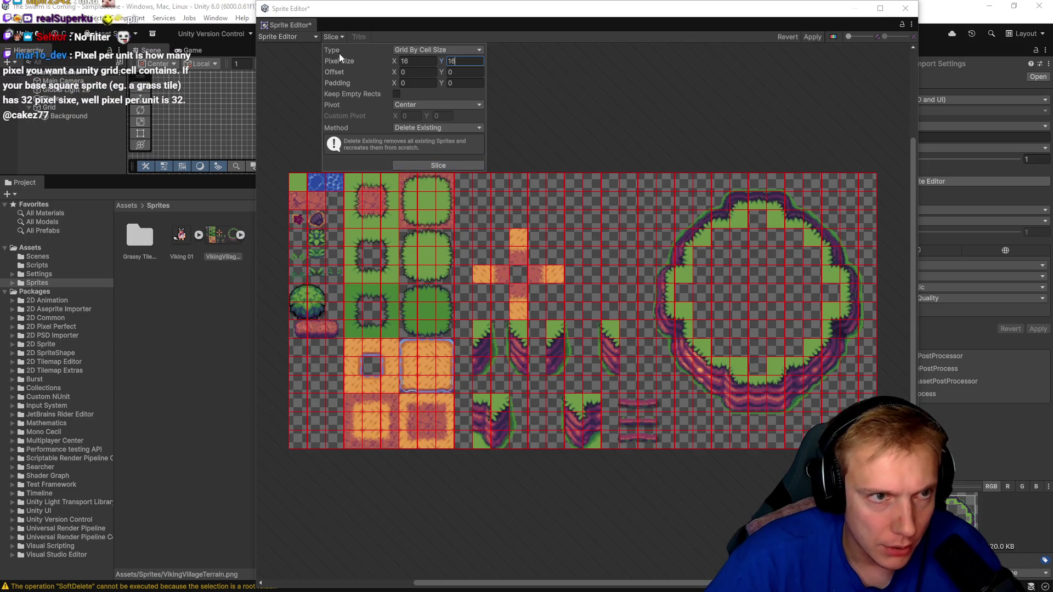
pyautogui.click(570, 125)
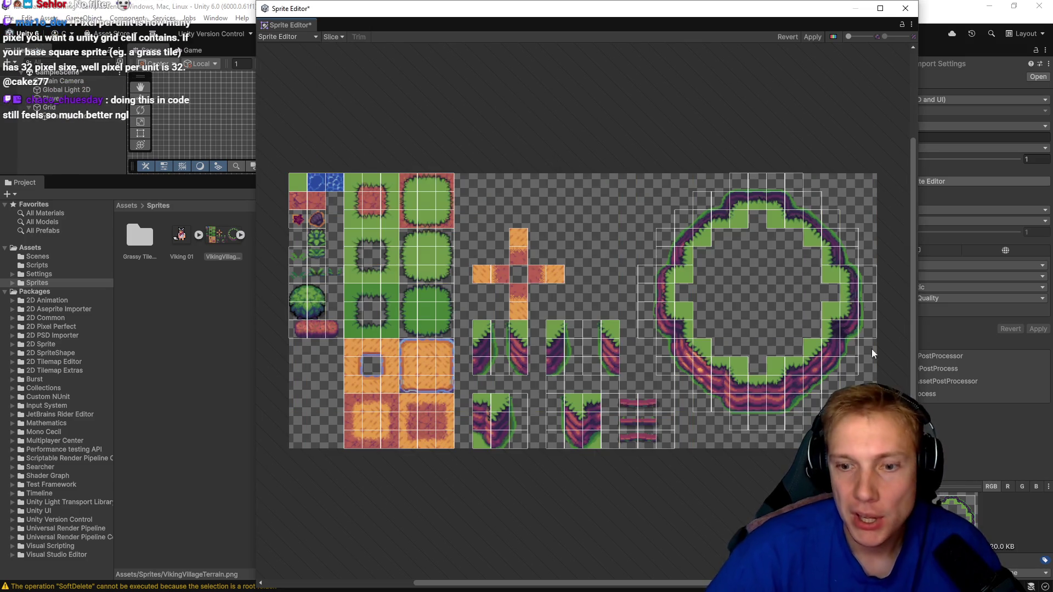
pyautogui.click(812, 37)
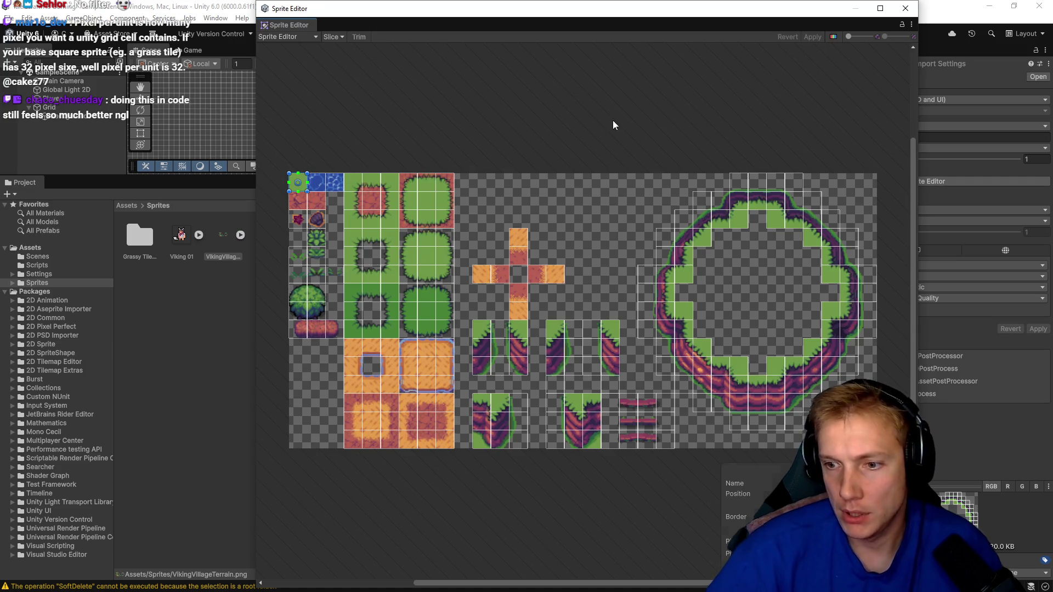
pyautogui.hotkey('alt', 'Tab')
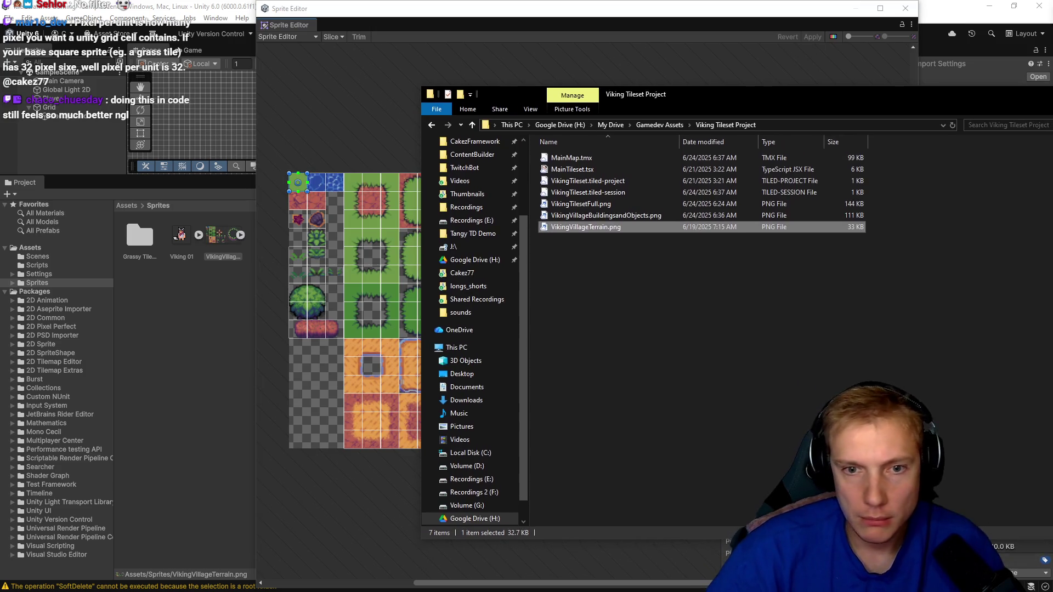
# - Bring the Viking Tileset Project folder window fully onscreen and close it
pyautogui.moveTo(1050, 94); pyautogui.dragTo(753, 77)
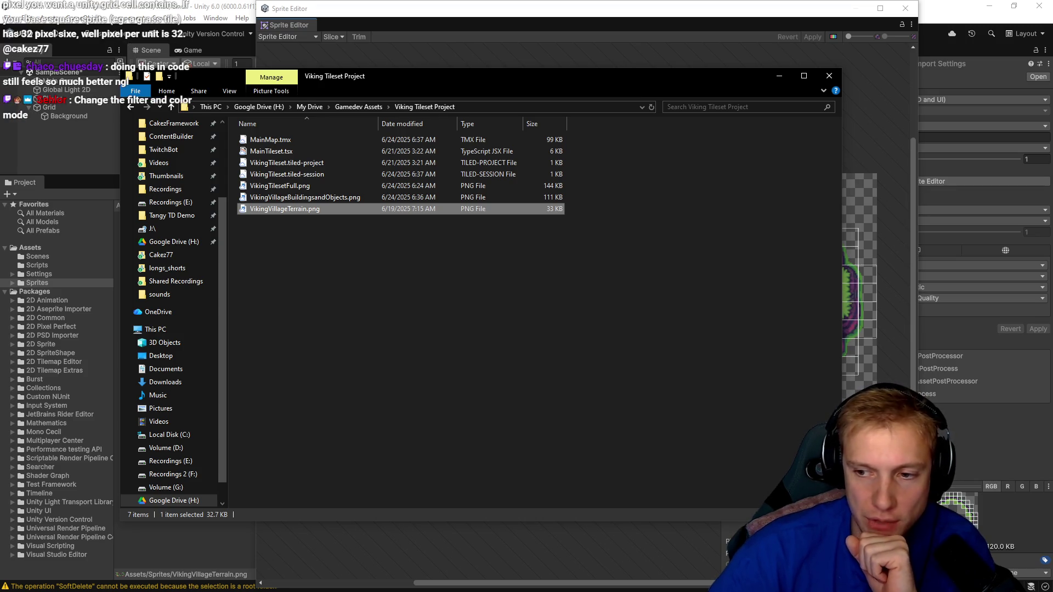
pyautogui.click(829, 75)
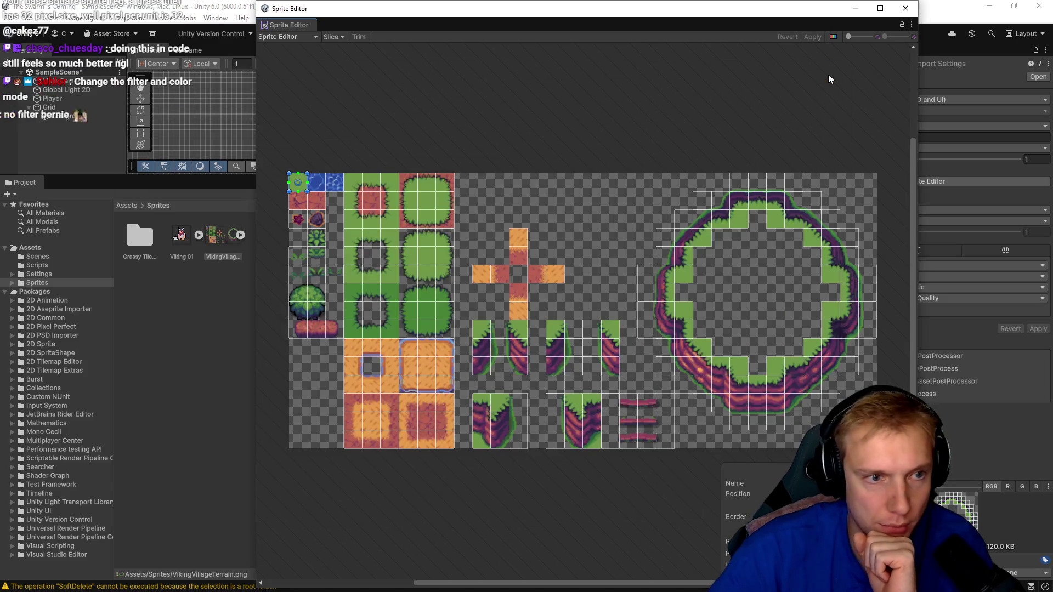
# - Close the Sprite Editor and apply Point (no filter) filtering, keeping Sprite Mode on Multiple
pyautogui.click(905, 9)
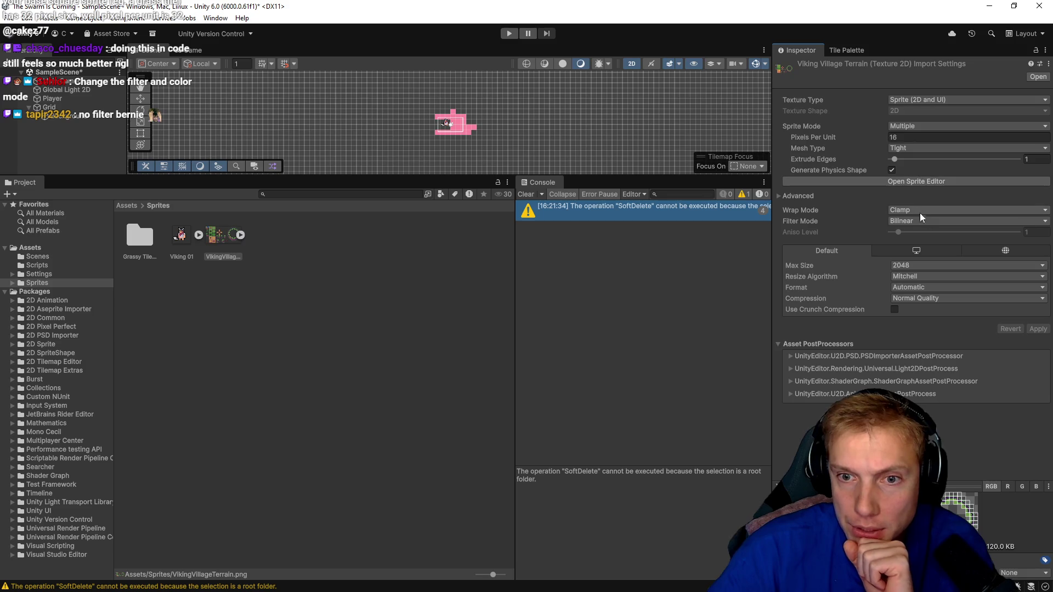
pyautogui.click(931, 222)
pyautogui.click(921, 234)
pyautogui.click(1034, 330)
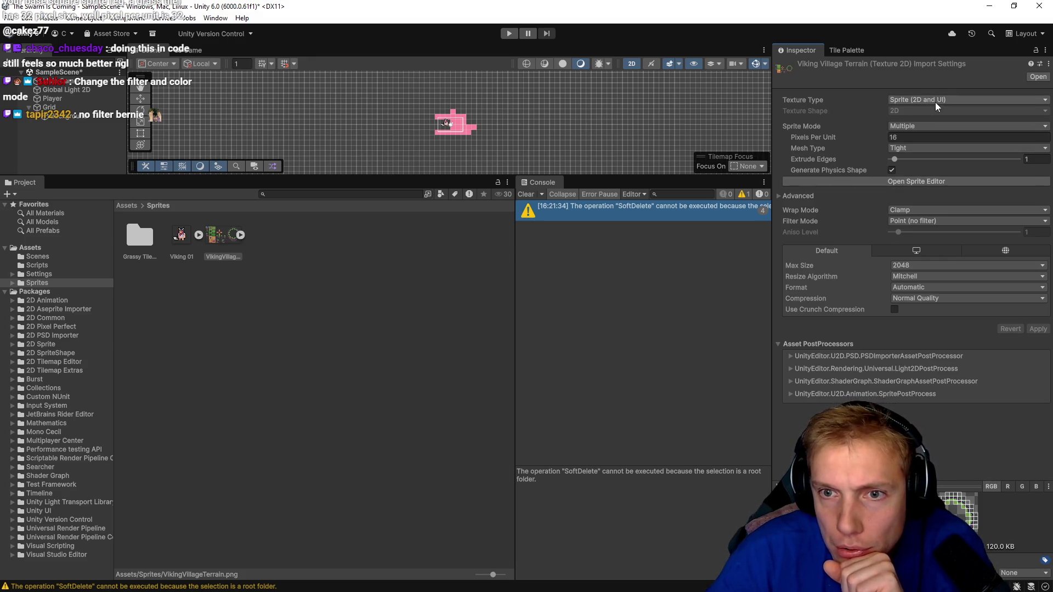
pyautogui.click(934, 129)
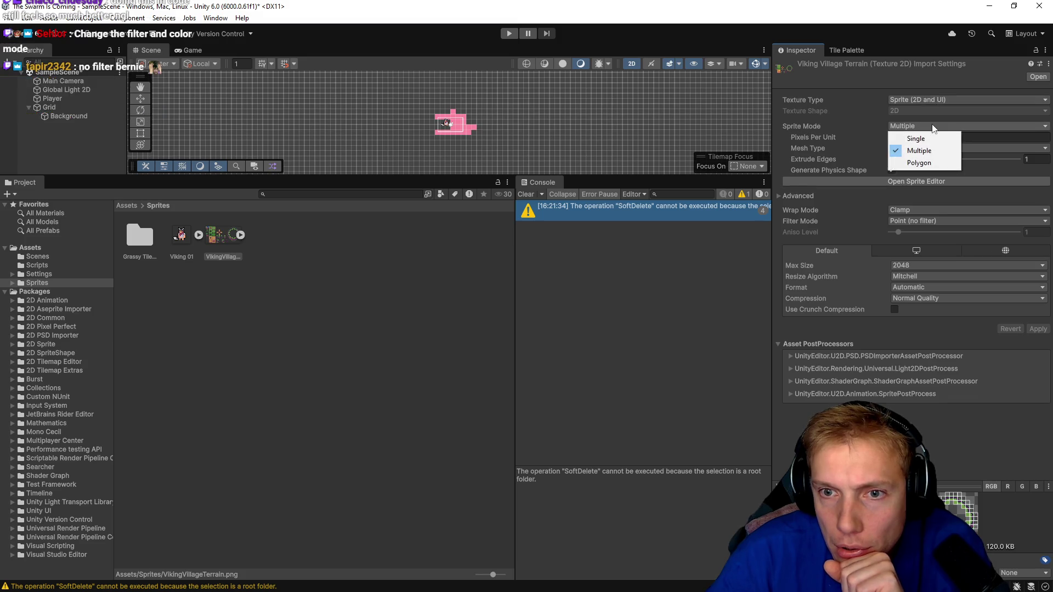
pyautogui.click(851, 138)
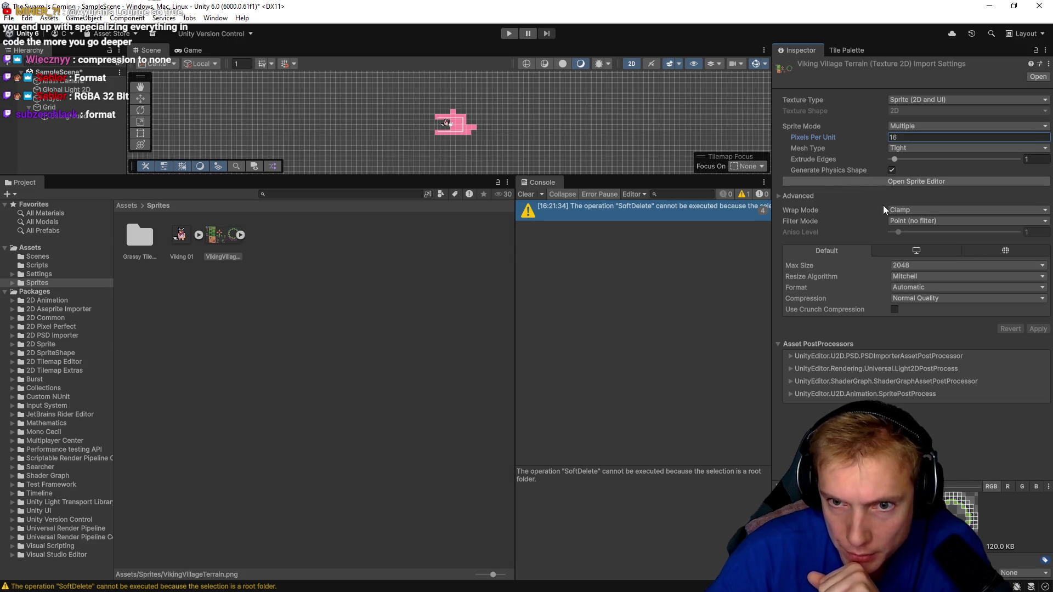
pyautogui.click(793, 196)
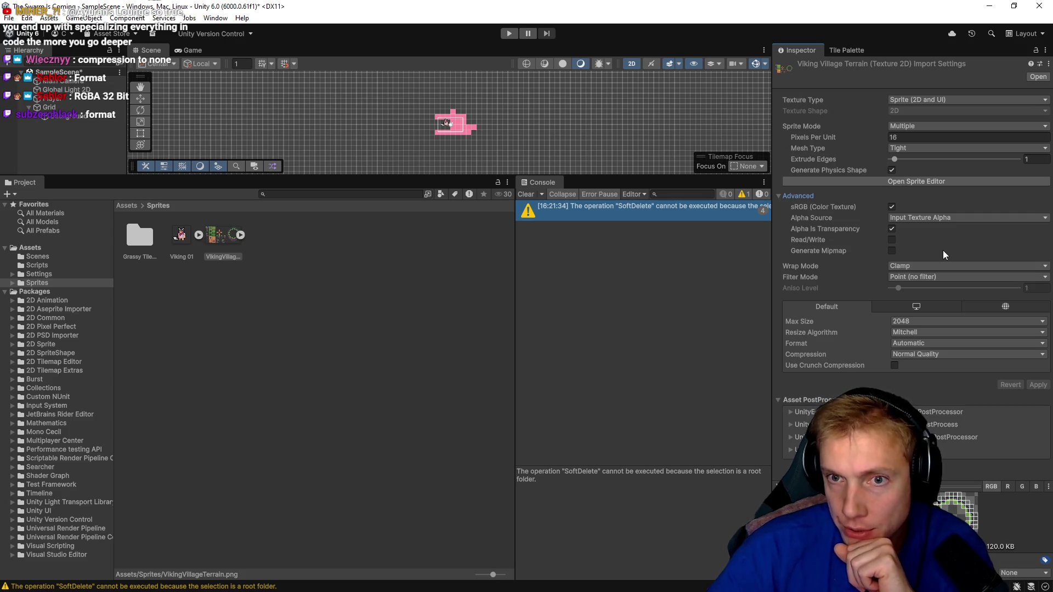
# - Keep Texture Type as Sprite and set the Default platform format to RGBA 32 bit
pyautogui.click(951, 99)
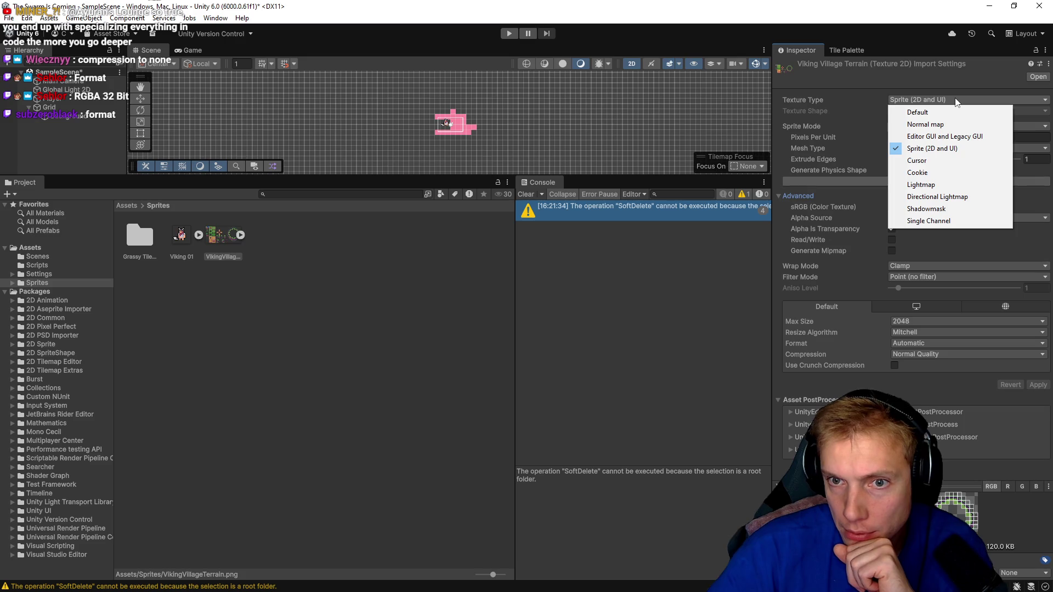
pyautogui.click(873, 106)
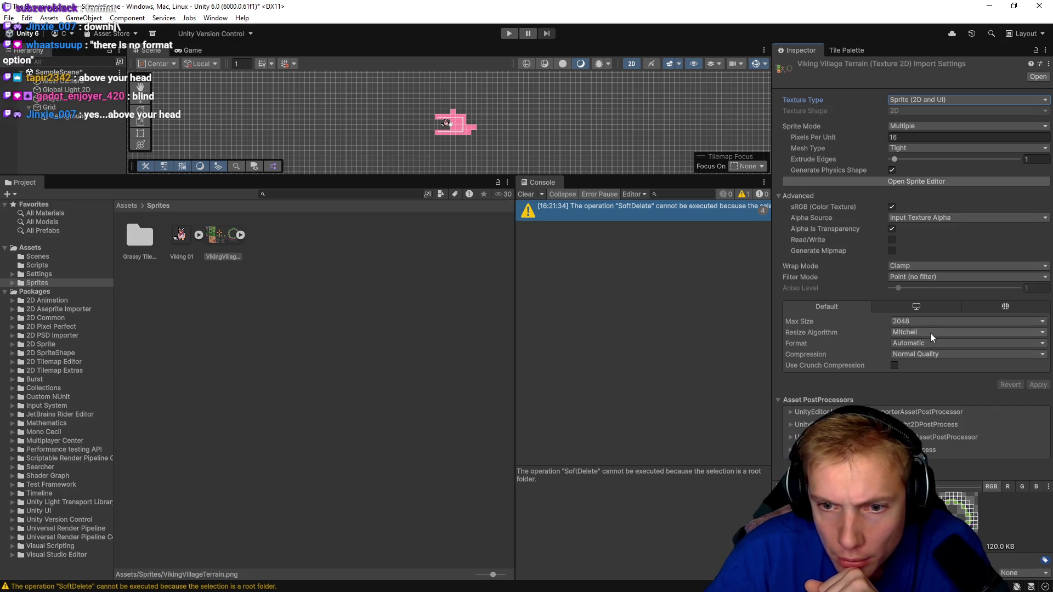
pyautogui.click(943, 345)
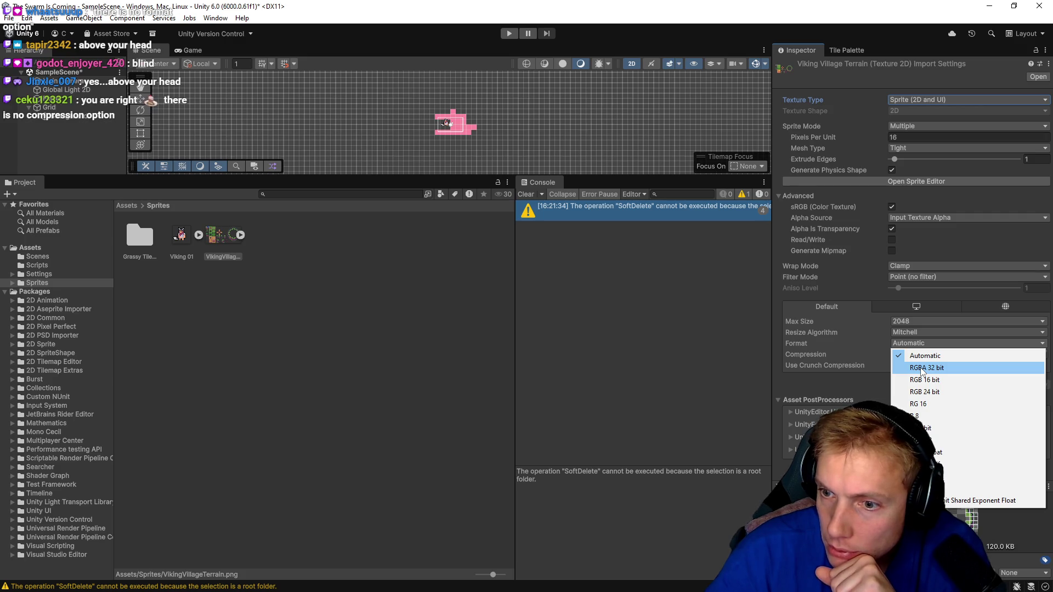
pyautogui.click(921, 368)
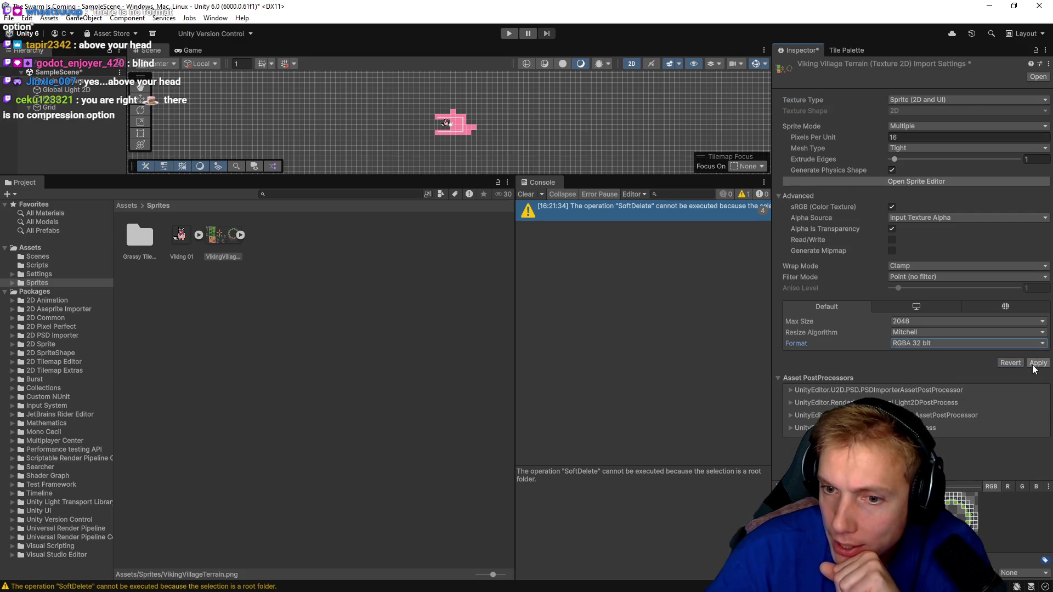
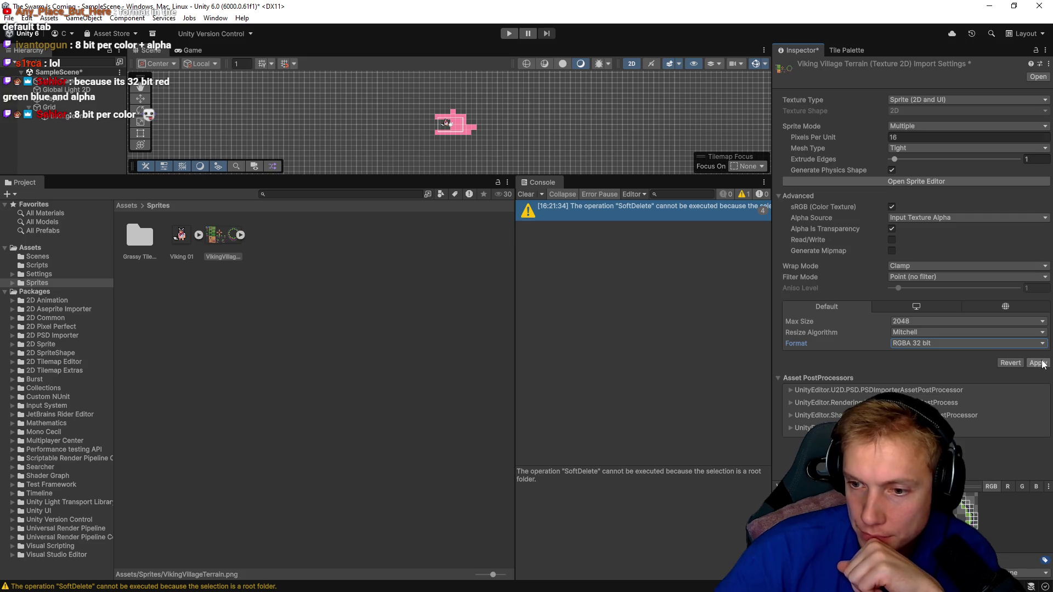
# - Apply the RGBA 32 bit texture import settings, show the Grassy Tileset palette, and open the Grassy Tileset folder
pyautogui.click(1042, 363)
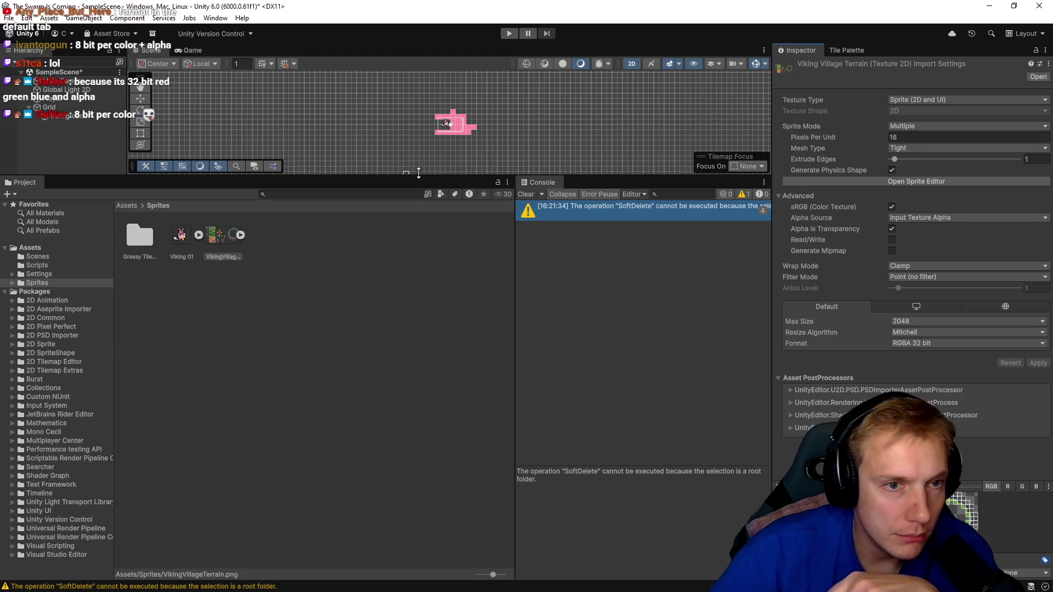
pyautogui.click(846, 50)
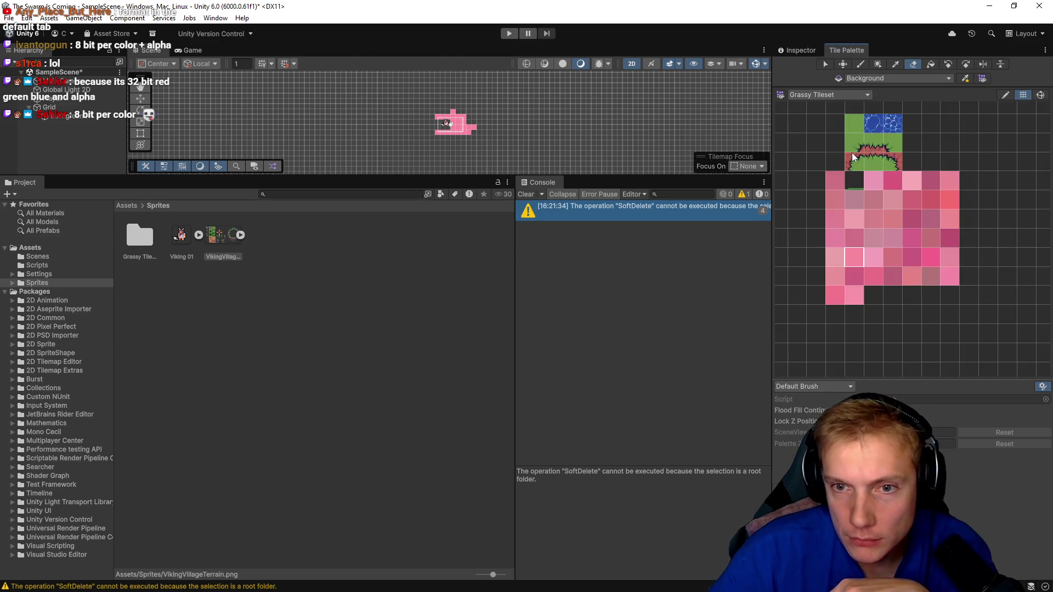
pyautogui.moveTo(835, 162); pyautogui.dragTo(893, 219)
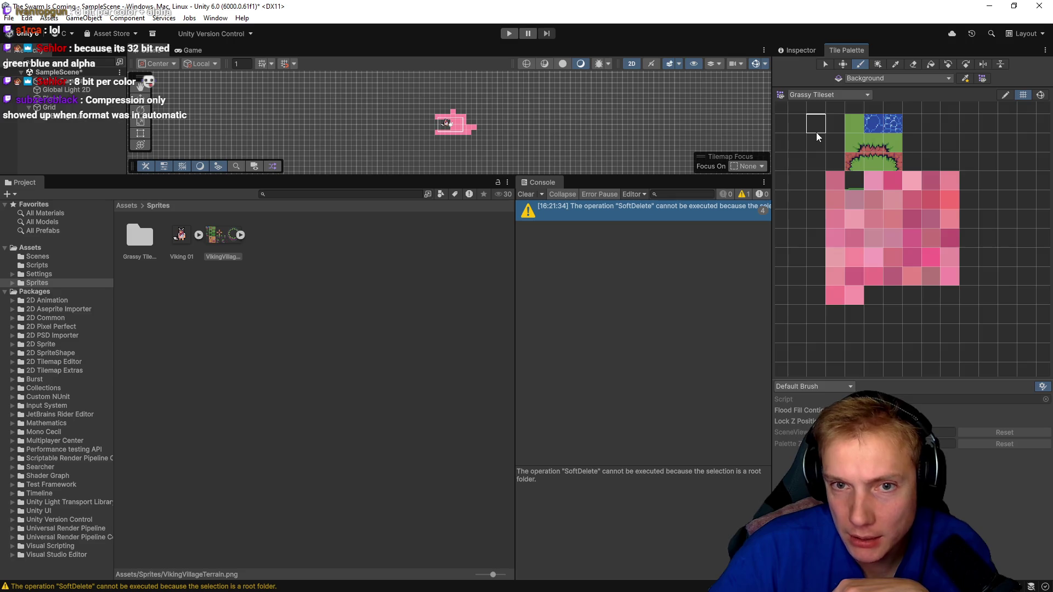
pyautogui.scroll(-5, 822, 139)
pyautogui.scroll(3, 856, 184)
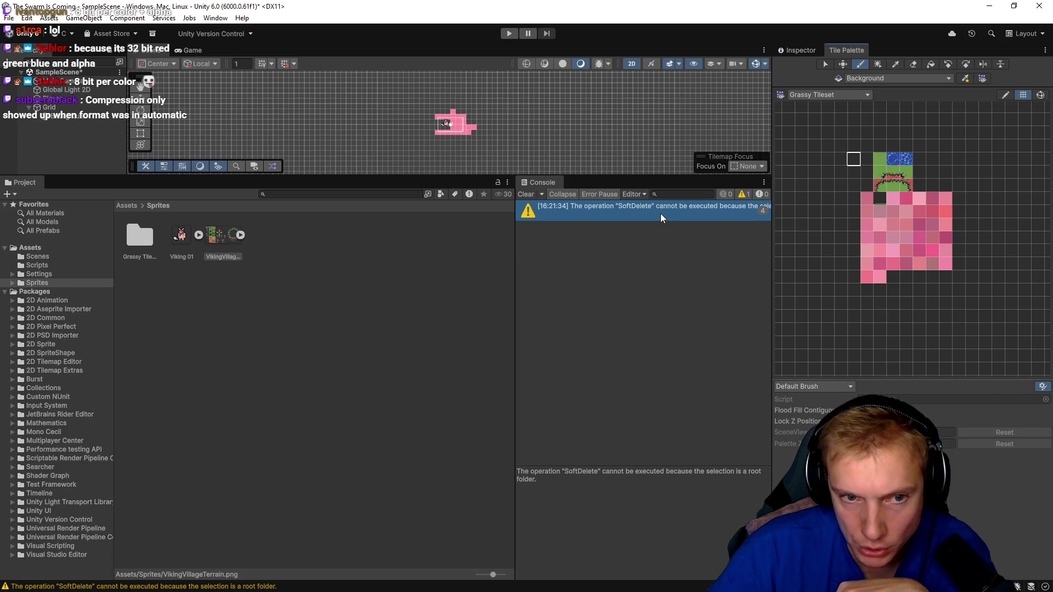
pyautogui.click(227, 242)
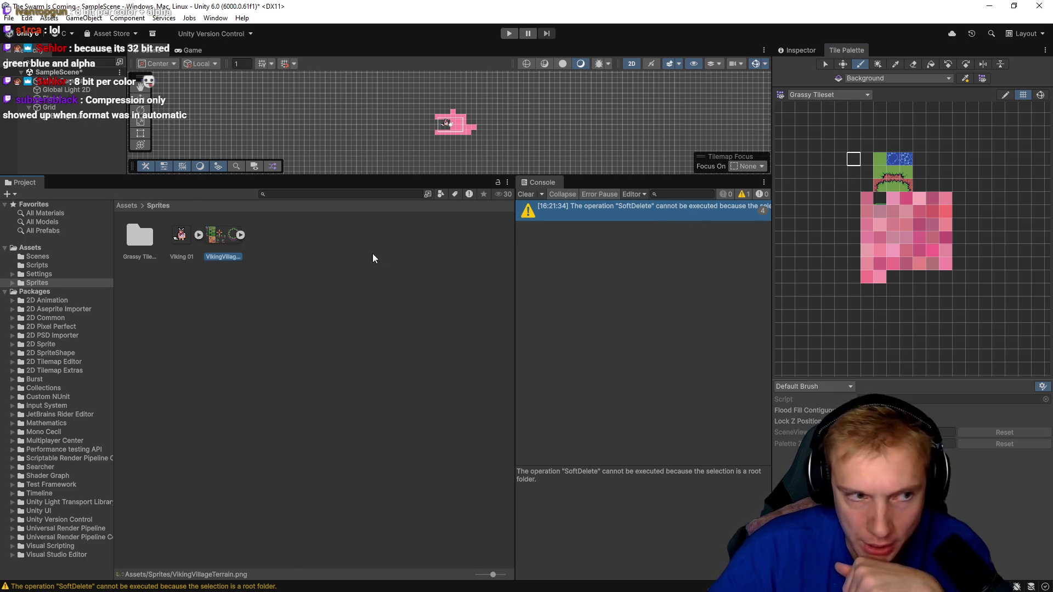
pyautogui.doubleClick(139, 234)
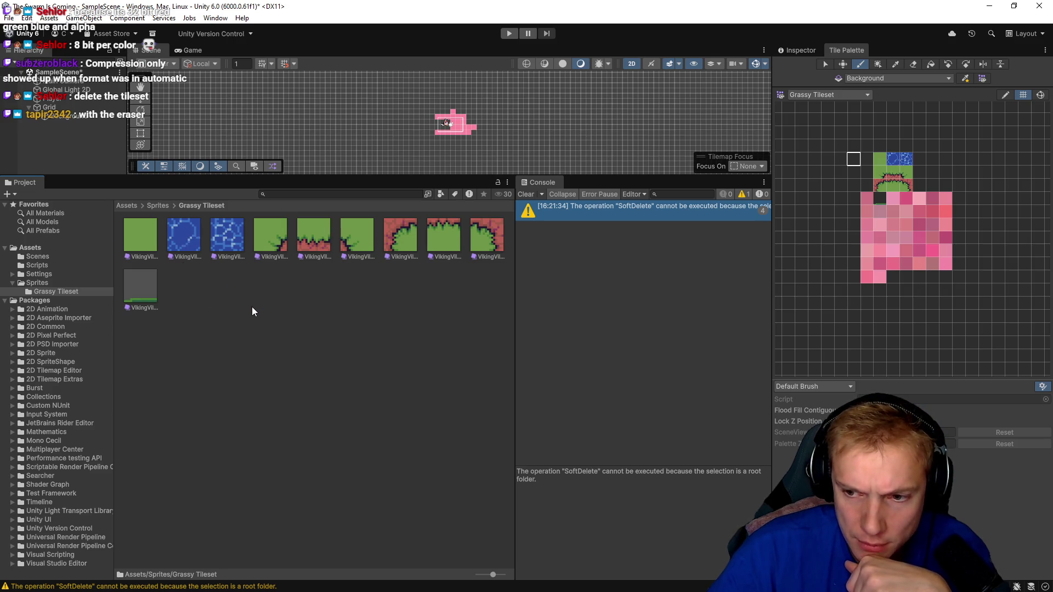
# - Check the palette list and options, keeping Grassy Tileset, and try the eraser on palette cells
pyautogui.click(866, 95)
pyautogui.click(825, 104)
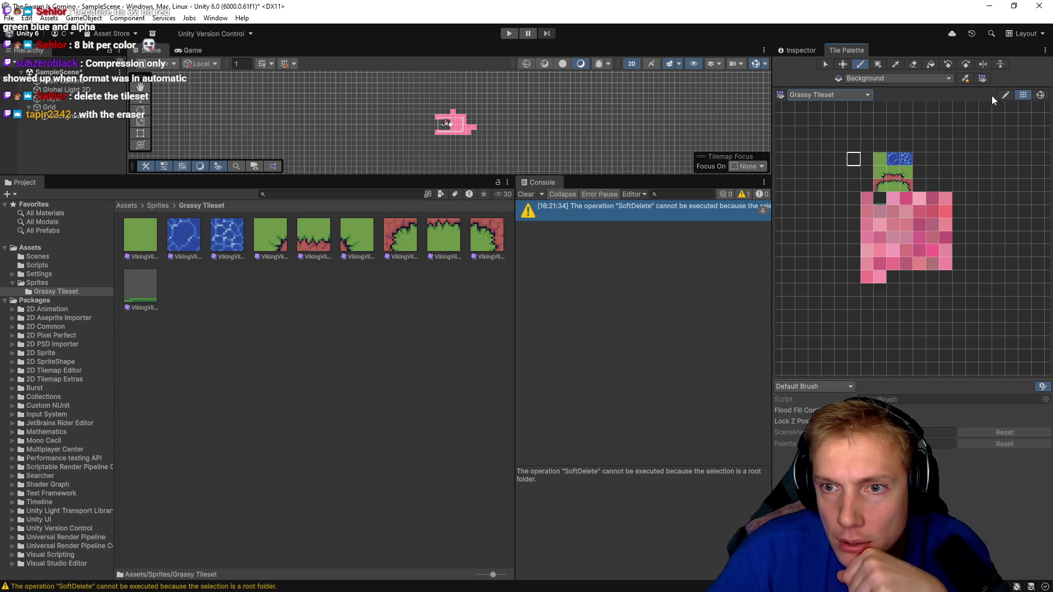
pyautogui.rightClick(838, 95)
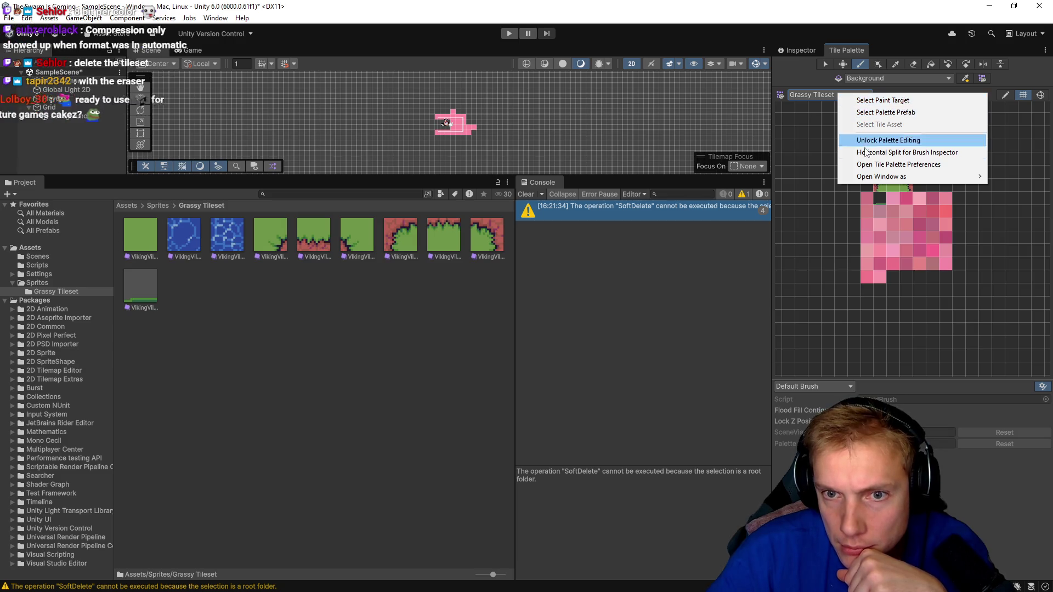
pyautogui.click(856, 319)
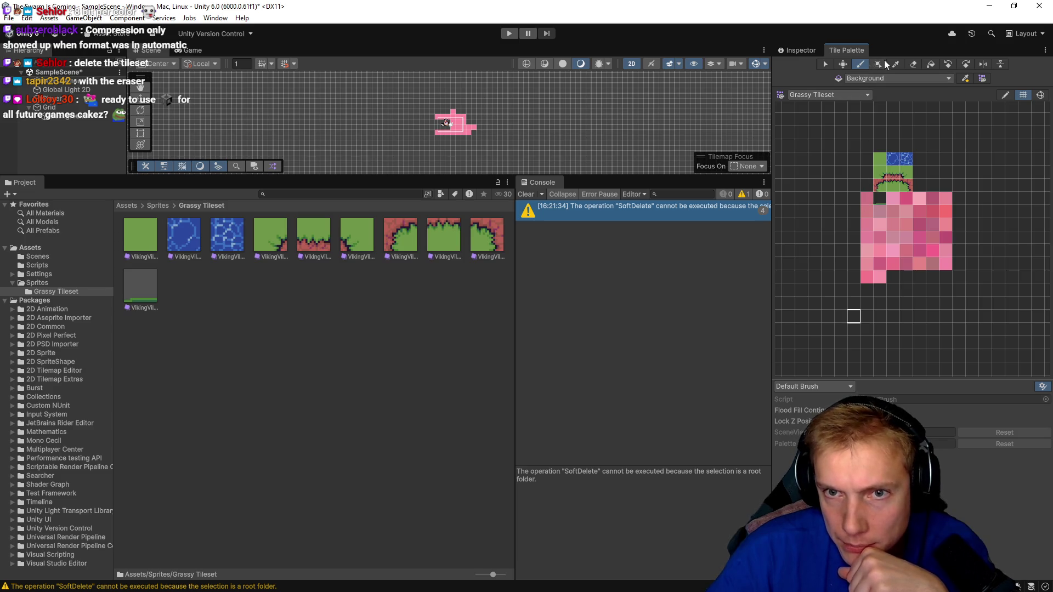
pyautogui.click(919, 64)
pyautogui.moveTo(861, 193)
pyautogui.mouseDown()
pyautogui.moveTo(954, 201)
pyautogui.moveTo(952, 292)
pyautogui.moveTo(965, 288)
pyautogui.mouseUp()
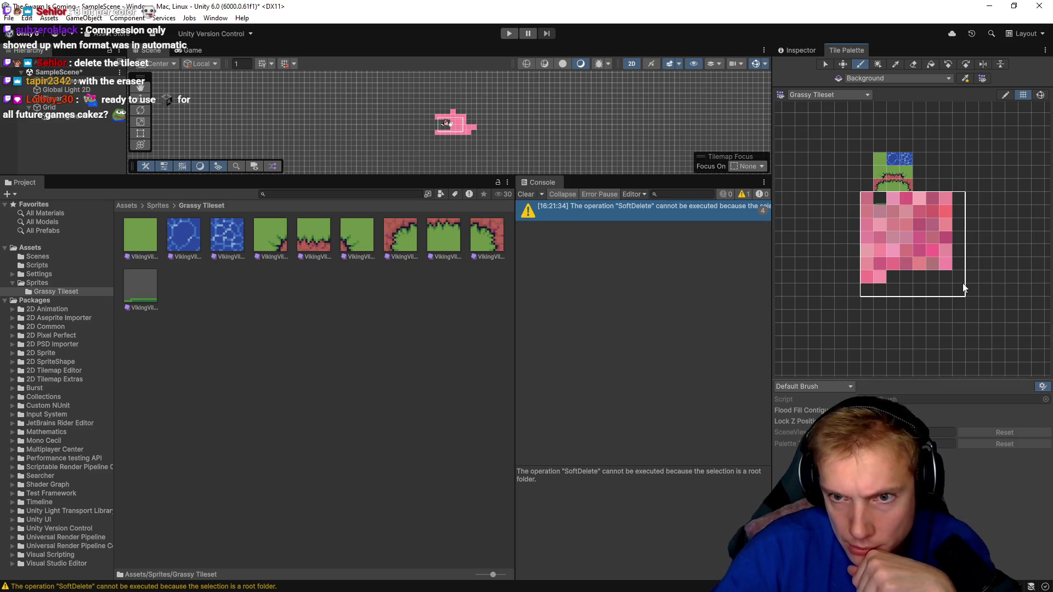
pyautogui.click(957, 226)
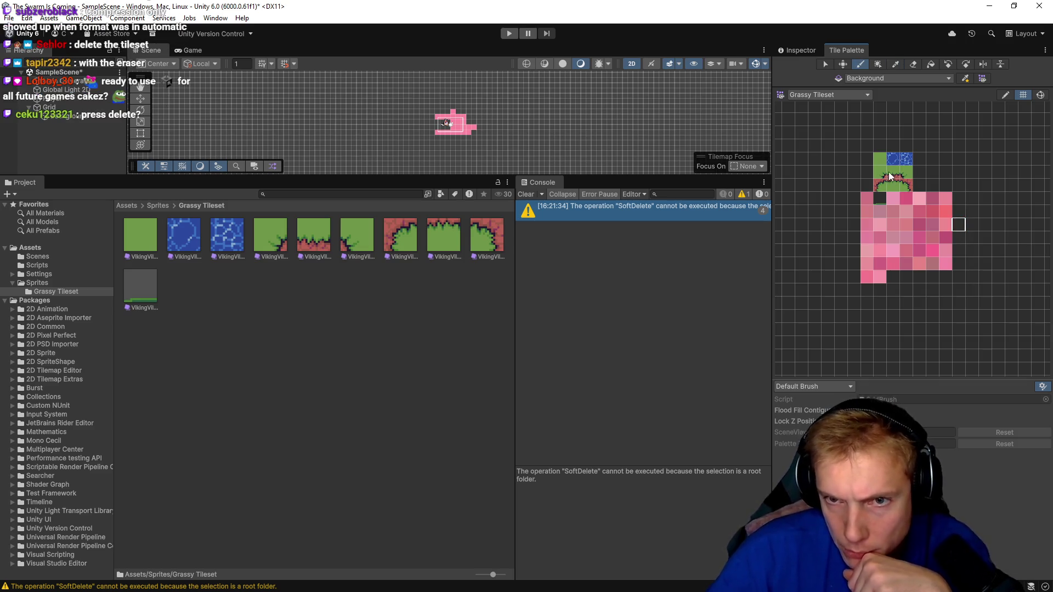
pyautogui.click(817, 120)
# - Select the Background tilemap in the Hierarchy and show its Inspector settings
pyautogui.click(347, 298)
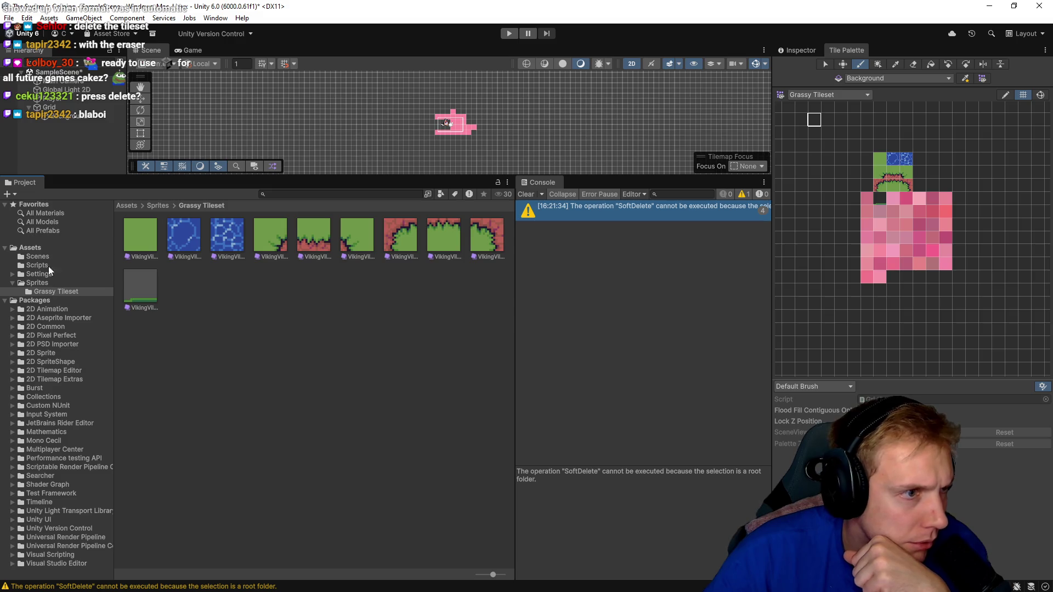
pyautogui.click(69, 116)
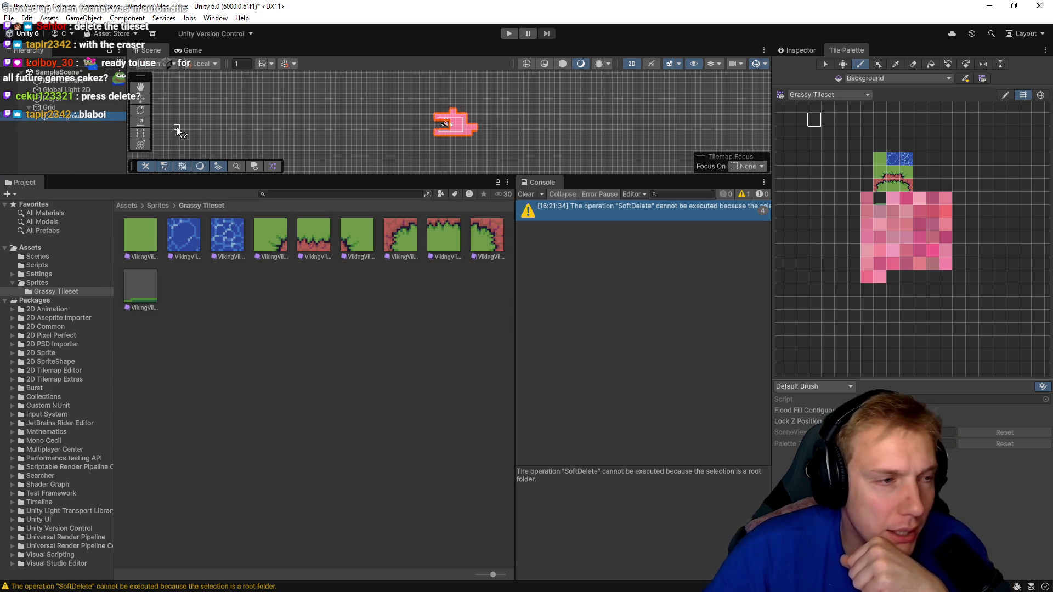
pyautogui.click(802, 50)
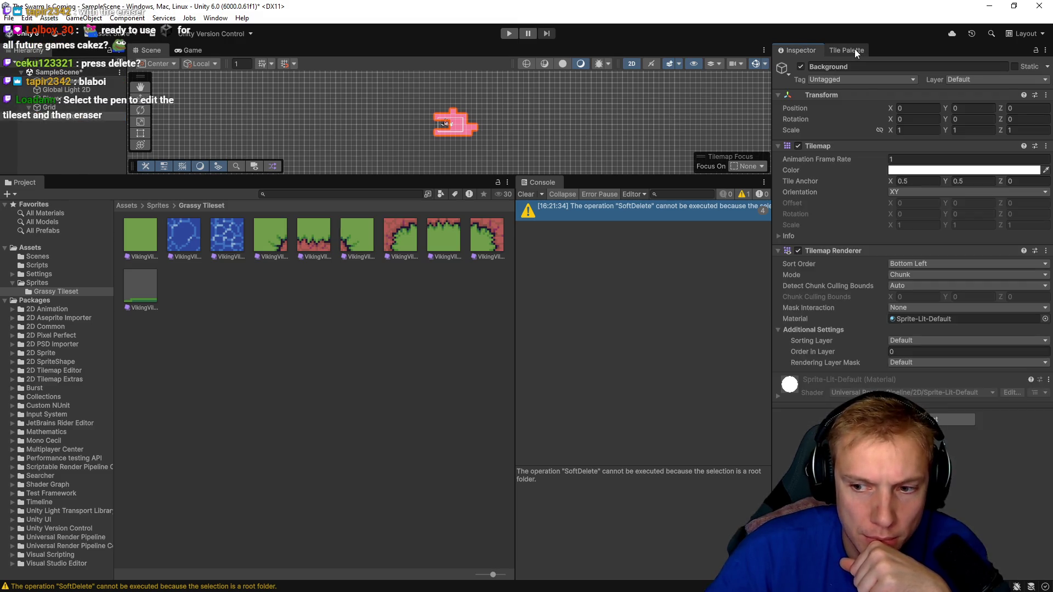
# - Collapse the Packages folder and enlarge the Scene view
pyautogui.click(854, 48)
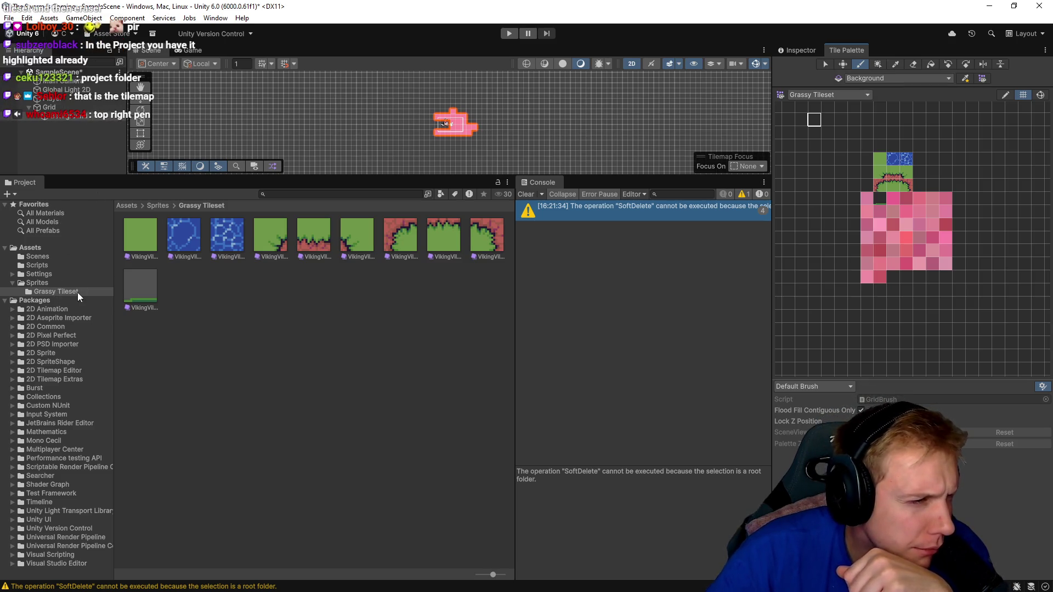
pyautogui.click(5, 301)
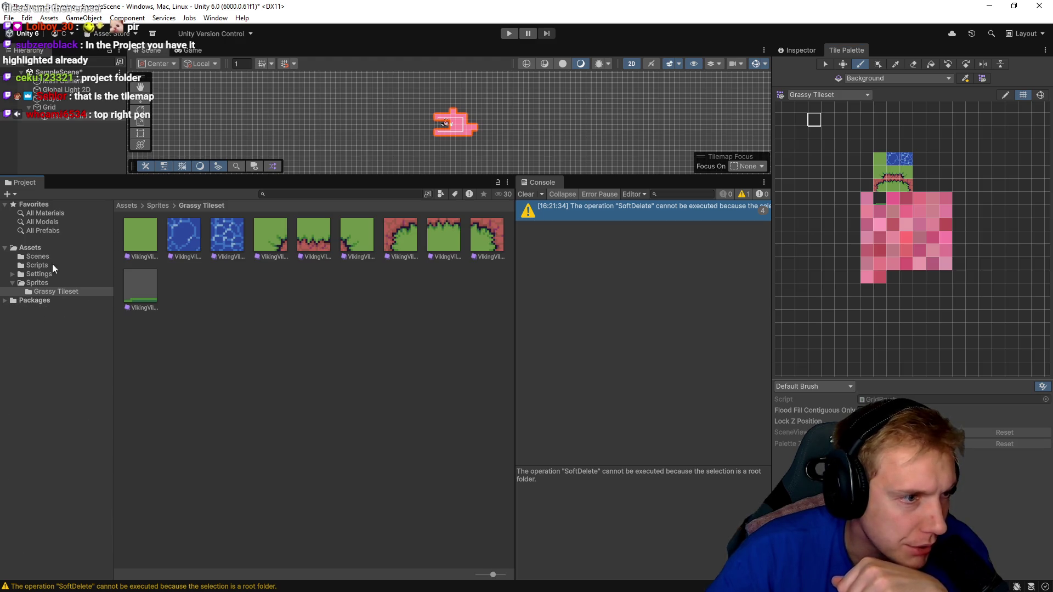
pyautogui.moveTo(149, 180); pyautogui.dragTo(149, 278)
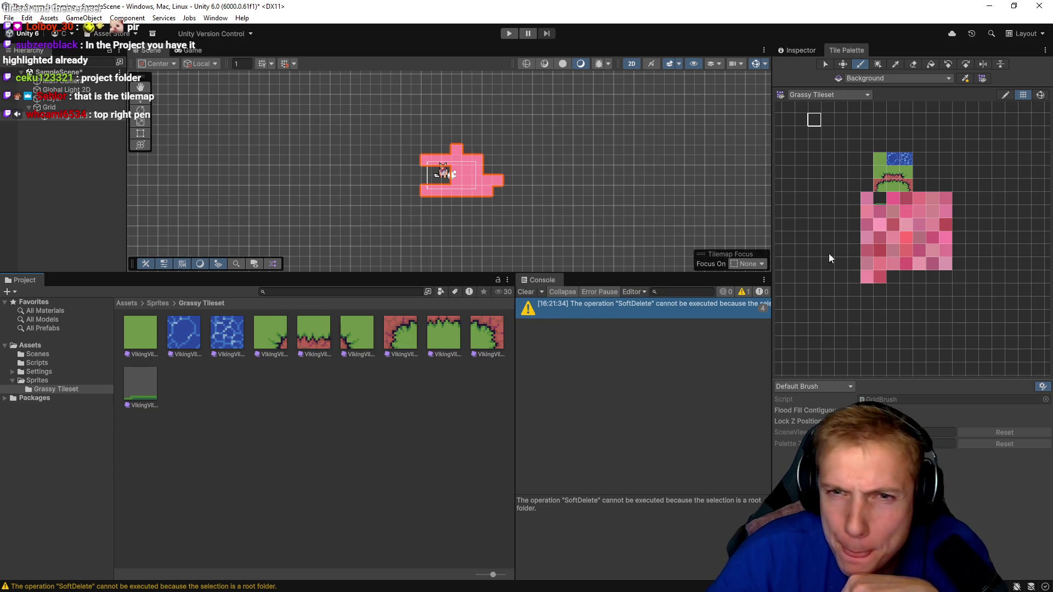
# - Toggle the Background Tilemap Renderer off and back on, then turn on Grassy Tileset palette editing
pyautogui.click(801, 53)
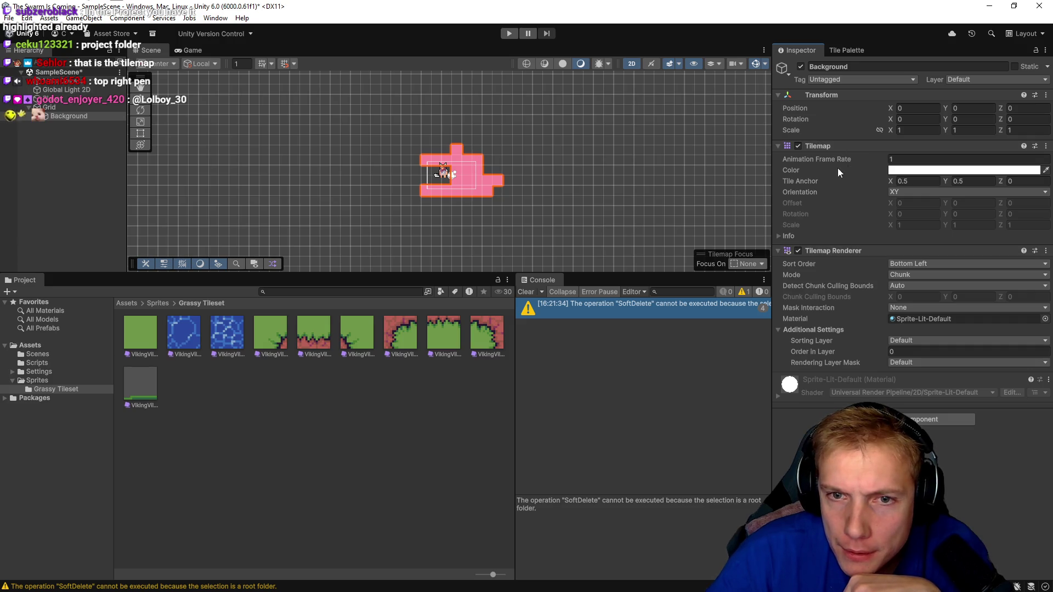
pyautogui.click(798, 251)
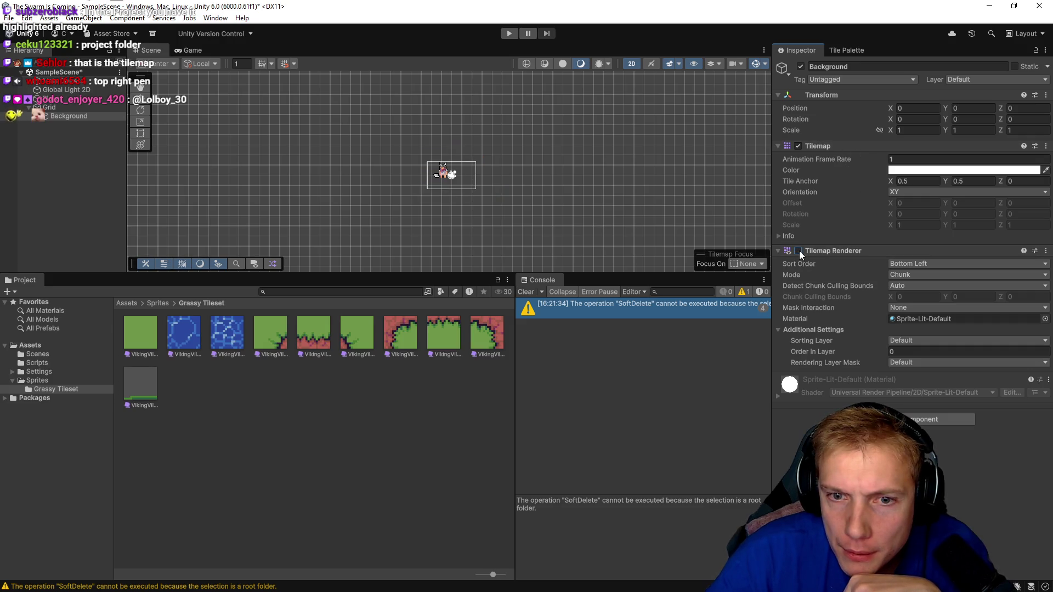
pyautogui.click(797, 250)
pyautogui.click(798, 251)
pyautogui.click(798, 252)
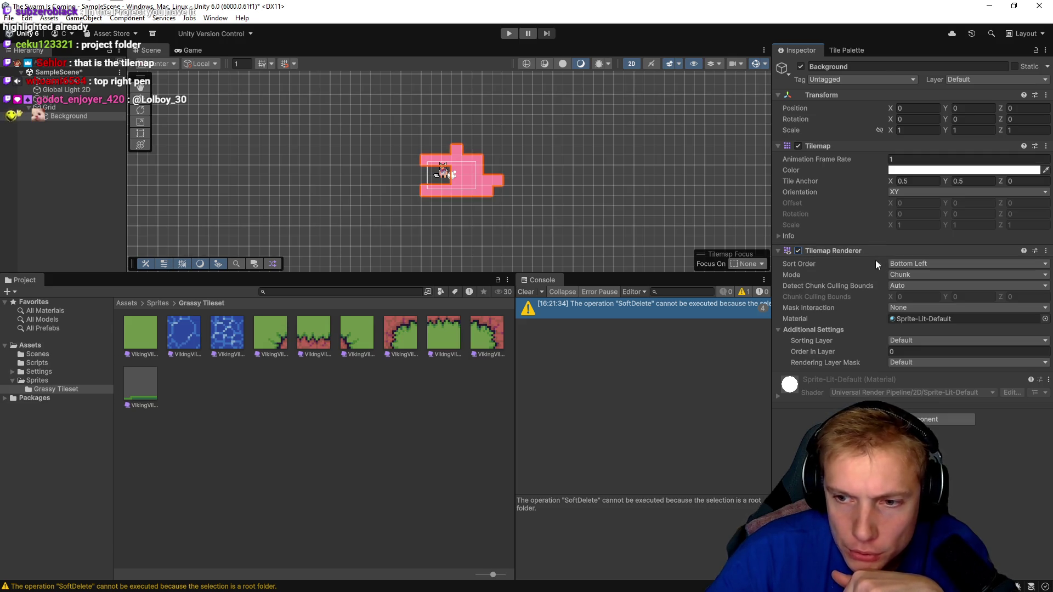
pyautogui.click(847, 50)
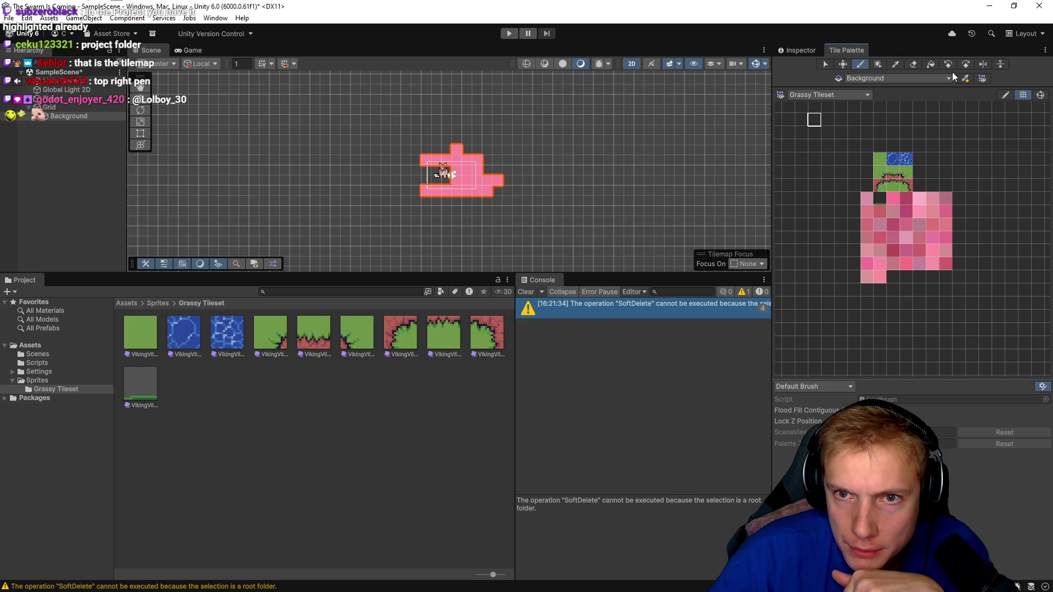
pyautogui.click(1004, 96)
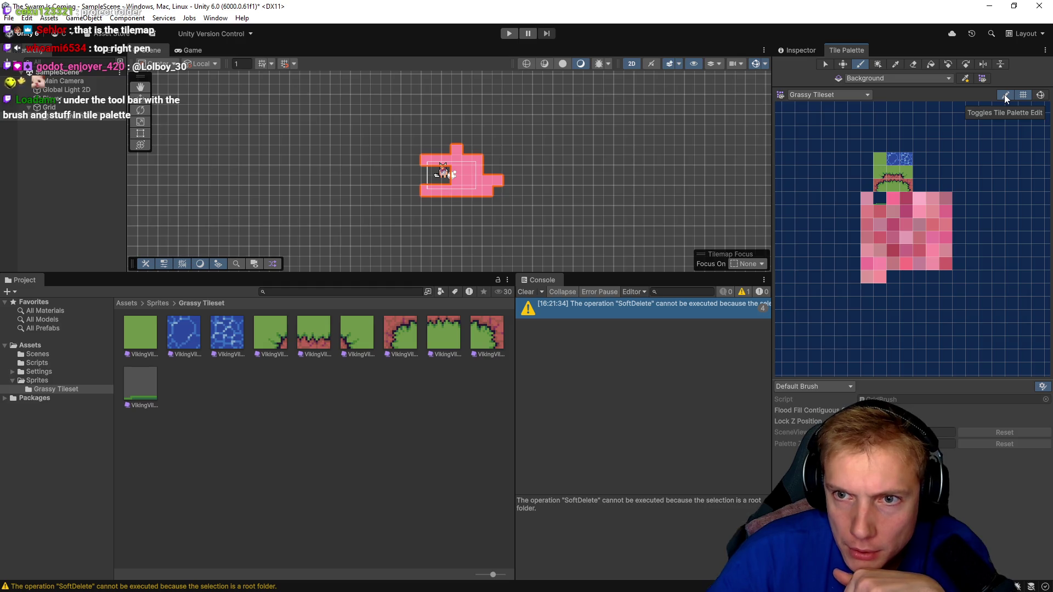
# - Erase the grass, water and top-right tiles from the Grassy Tileset palette with the Eraser
pyautogui.click(868, 196)
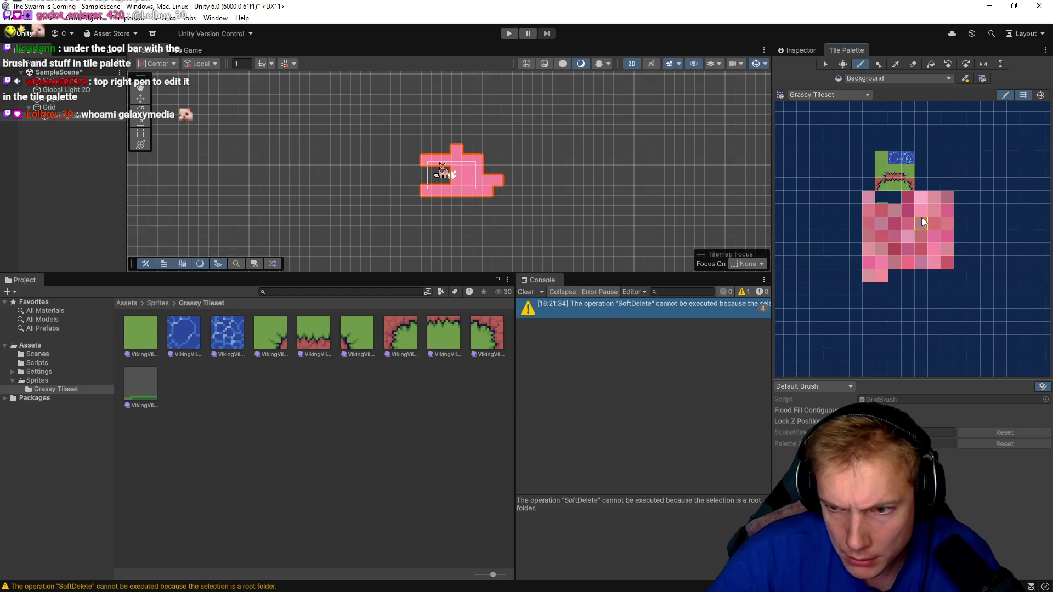
pyautogui.click(894, 229)
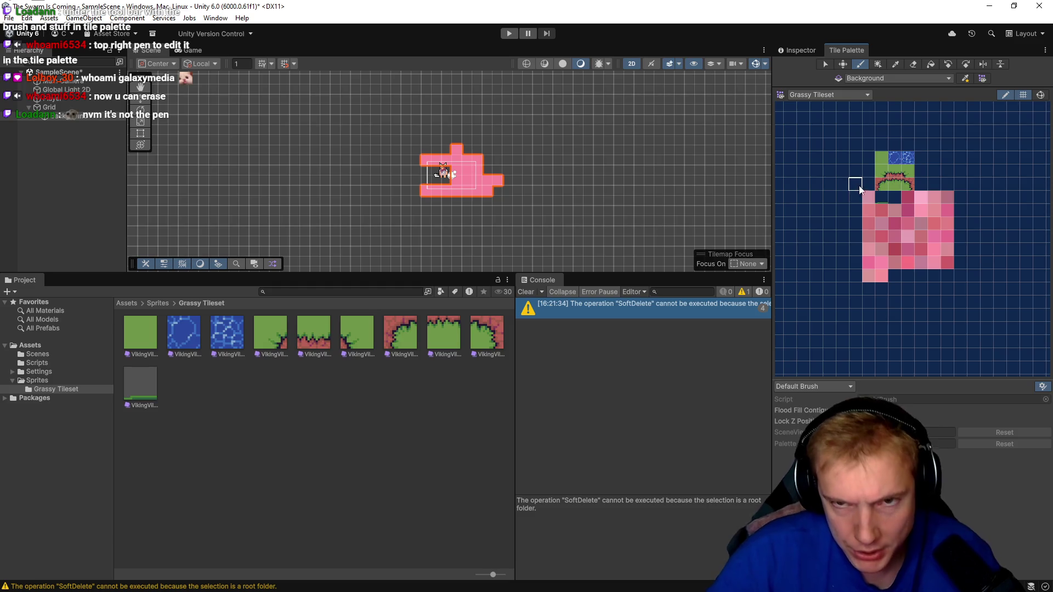
pyautogui.click(913, 64)
pyautogui.click(868, 197)
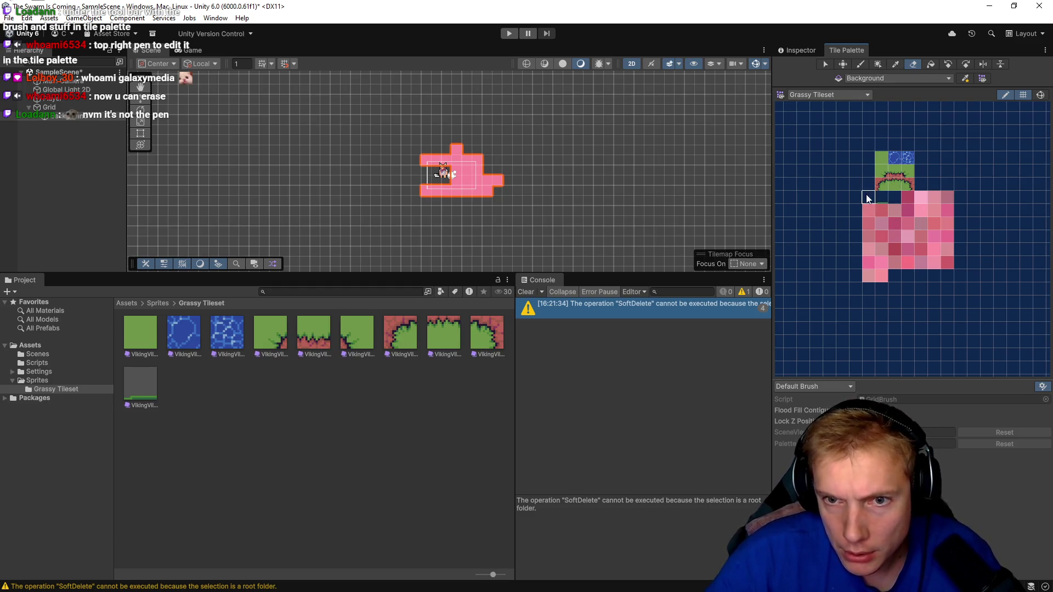
pyautogui.moveTo(909, 189)
pyautogui.mouseDown()
pyautogui.moveTo(881, 171)
pyautogui.moveTo(881, 158)
pyautogui.moveTo(905, 170)
pyautogui.mouseUp()
pyautogui.click(947, 210)
pyautogui.click(861, 94)
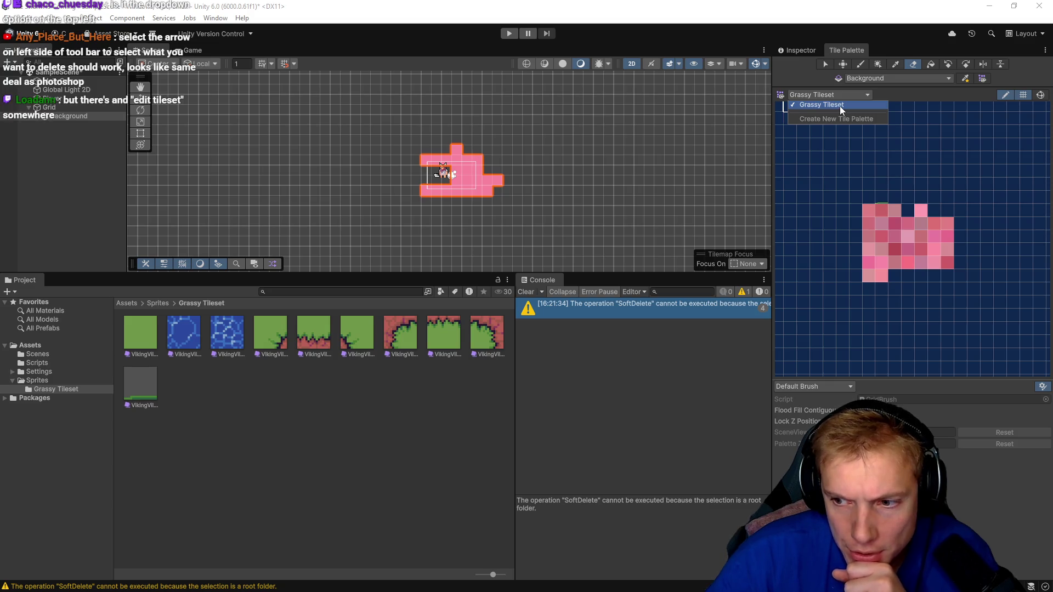
# - Look through the palette list and paint target tilemap options without changing them
pyautogui.click(969, 89)
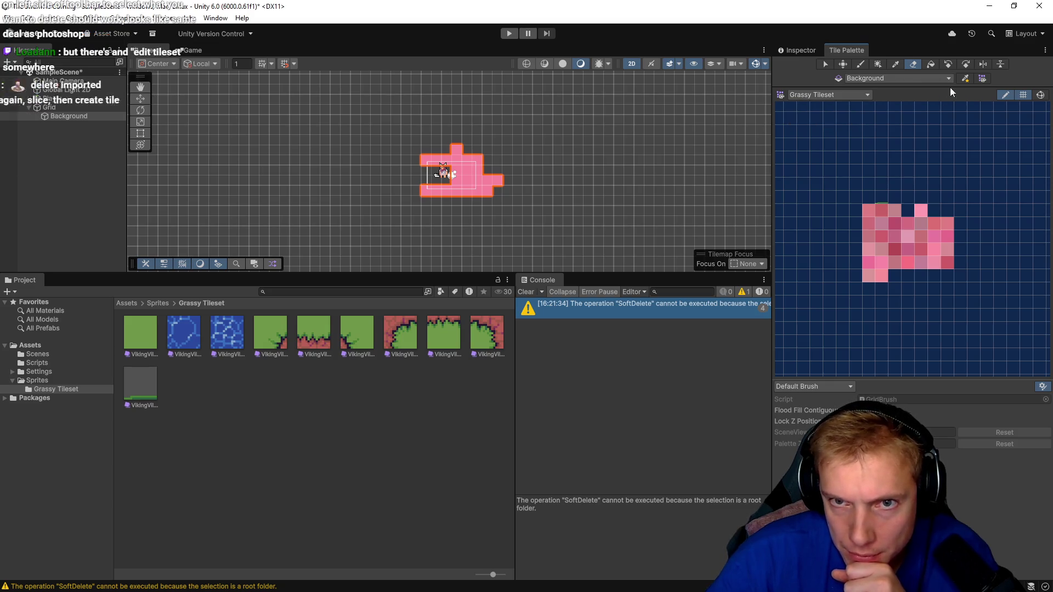
pyautogui.click(949, 79)
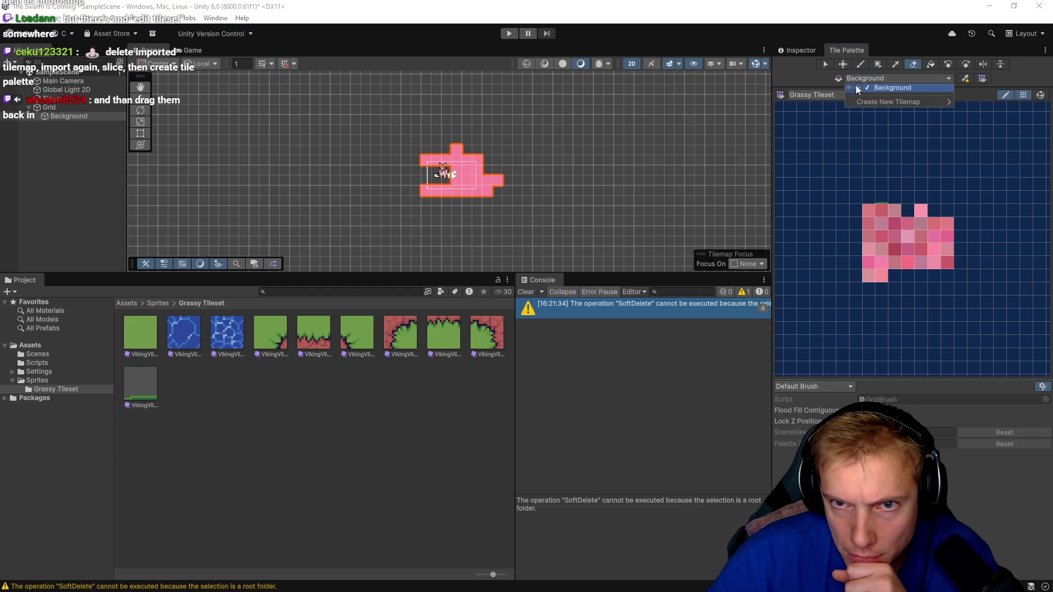
pyautogui.moveTo(900, 102)
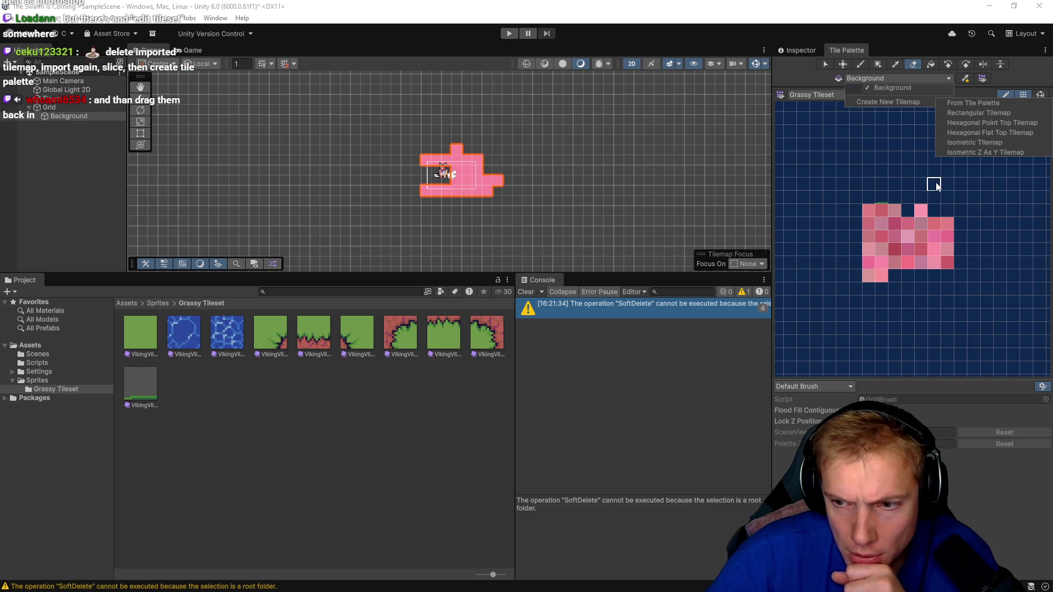
pyautogui.click(316, 394)
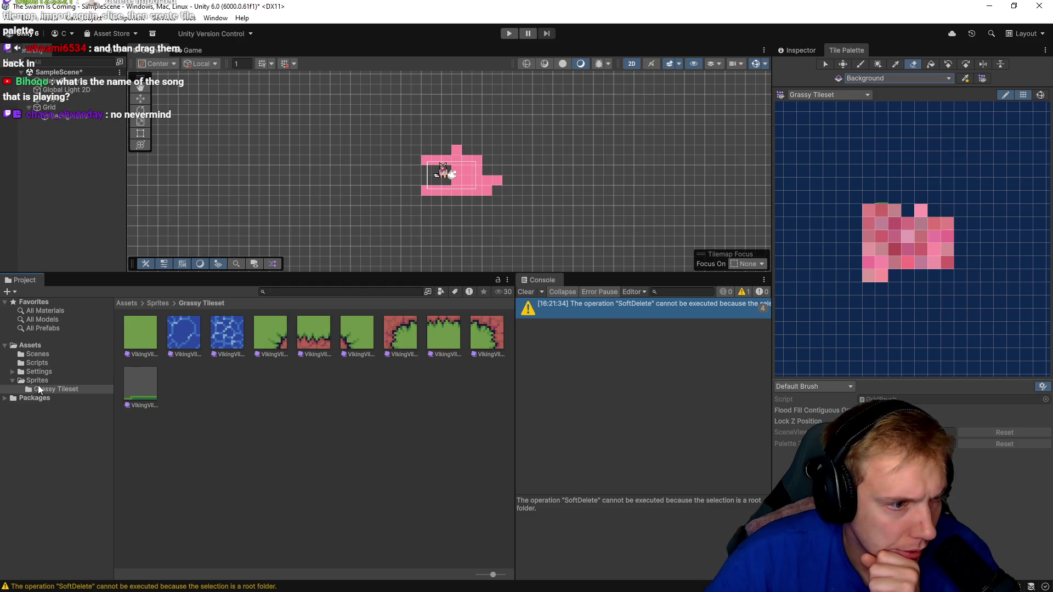
# - Browse the Sprites folder and VikingVillageTerrain texture, then show the Grassy Tileset folder's assets
pyautogui.click(34, 381)
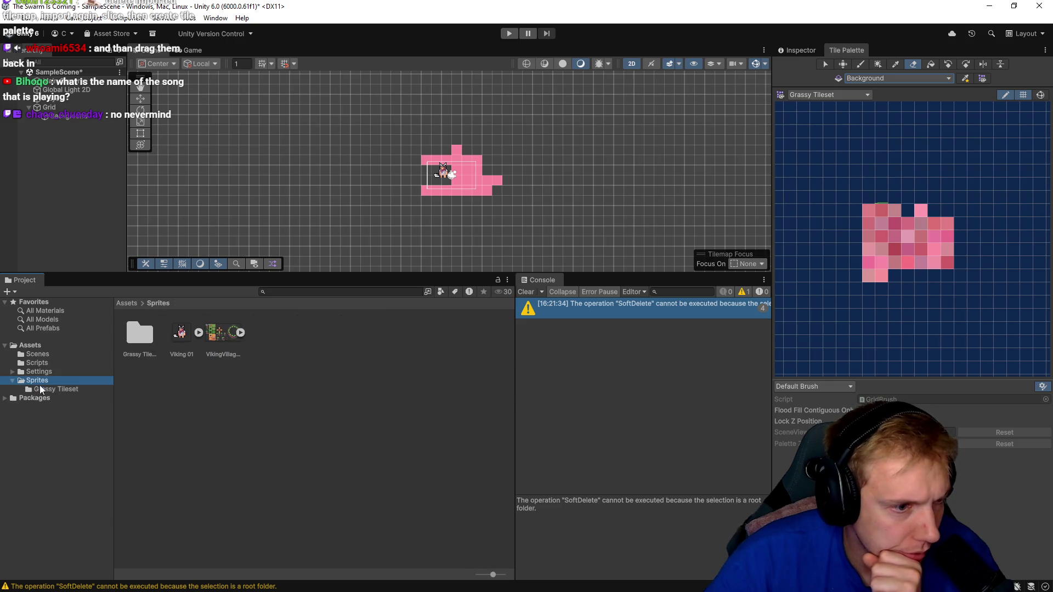
pyautogui.click(47, 389)
pyautogui.click(39, 381)
pyautogui.click(136, 308)
pyautogui.click(53, 390)
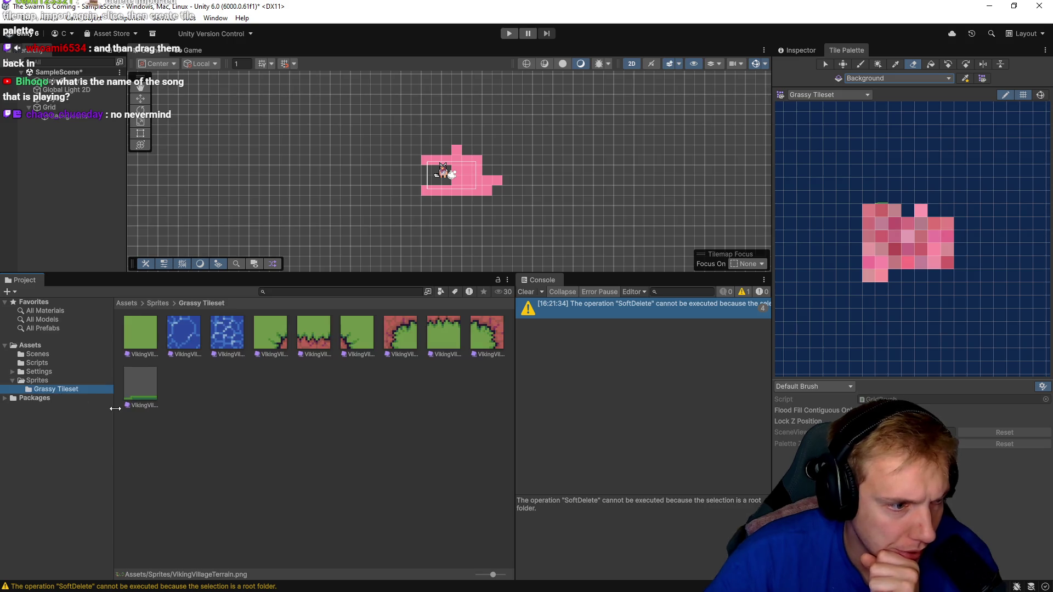
pyautogui.click(476, 426)
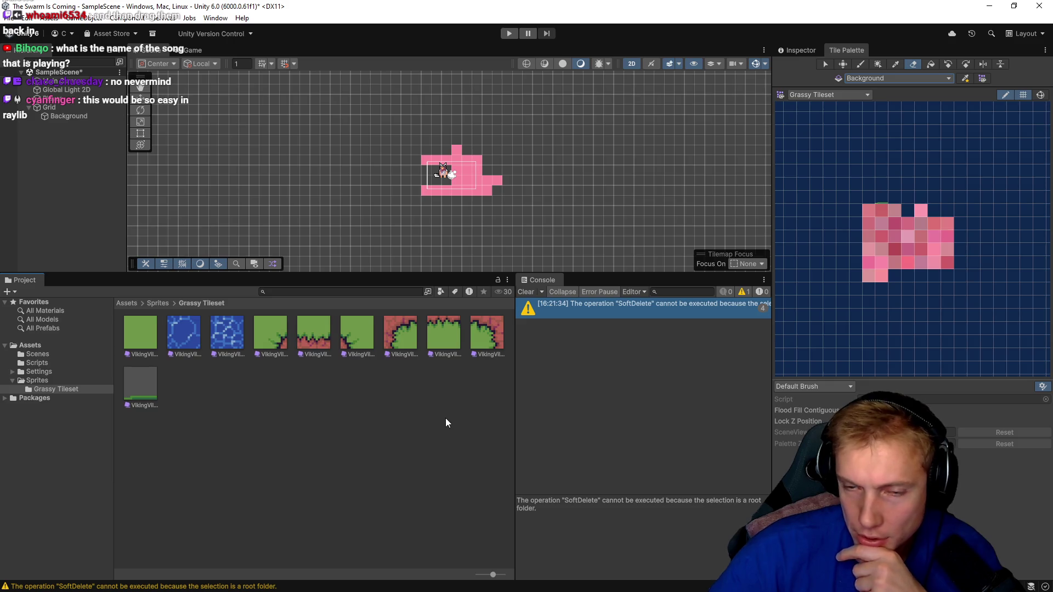
# - Erase three pink tiles and a short row of pink tiles from the Grassy Tileset palette
pyautogui.click(871, 212)
pyautogui.click(891, 212)
pyautogui.click(899, 223)
pyautogui.moveTo(879, 239); pyautogui.dragTo(900, 238)
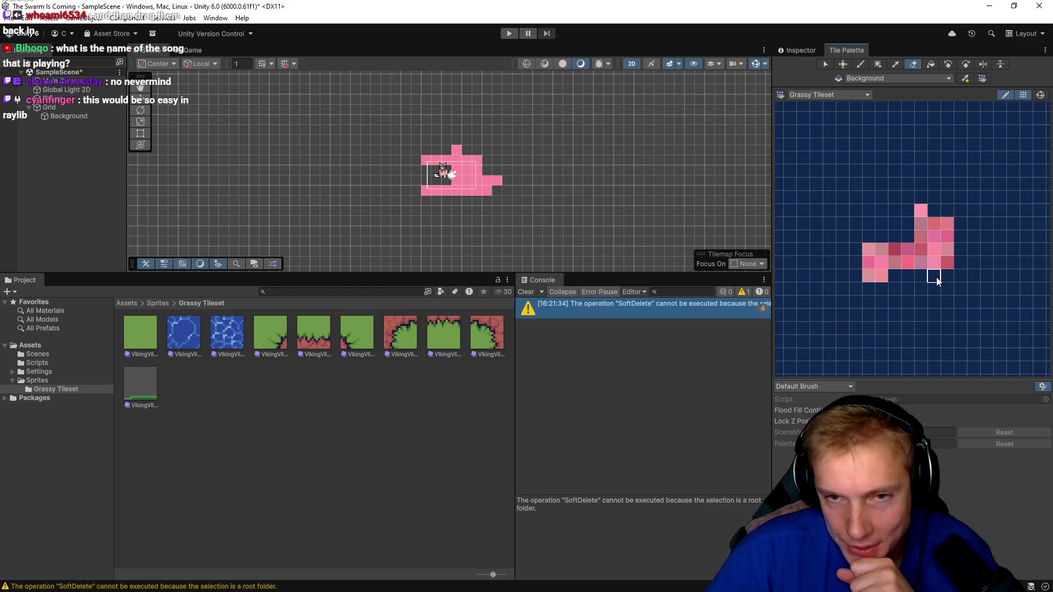
pyautogui.click(868, 95)
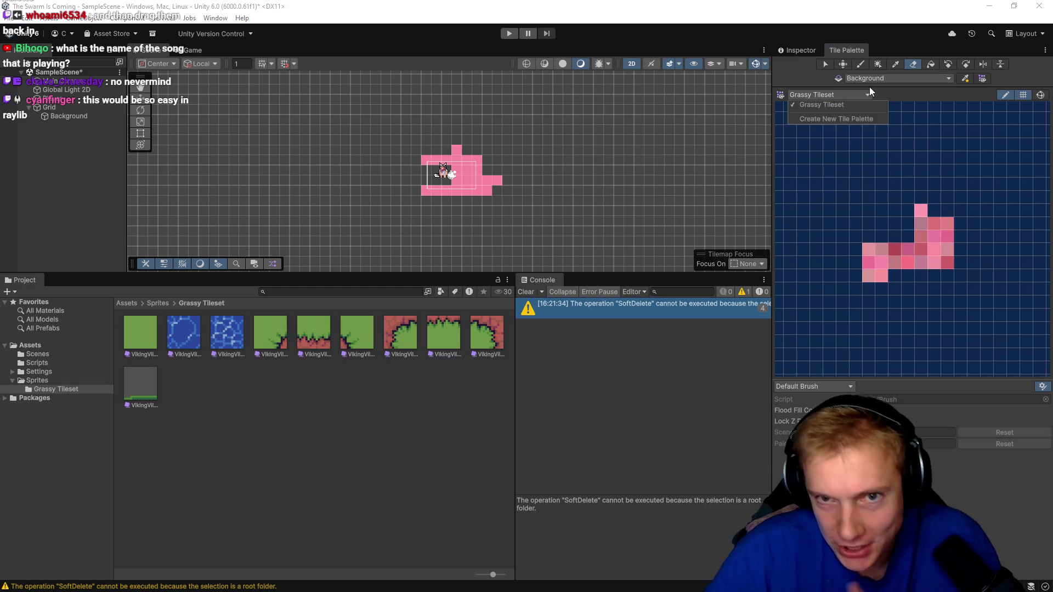
pyautogui.click(823, 104)
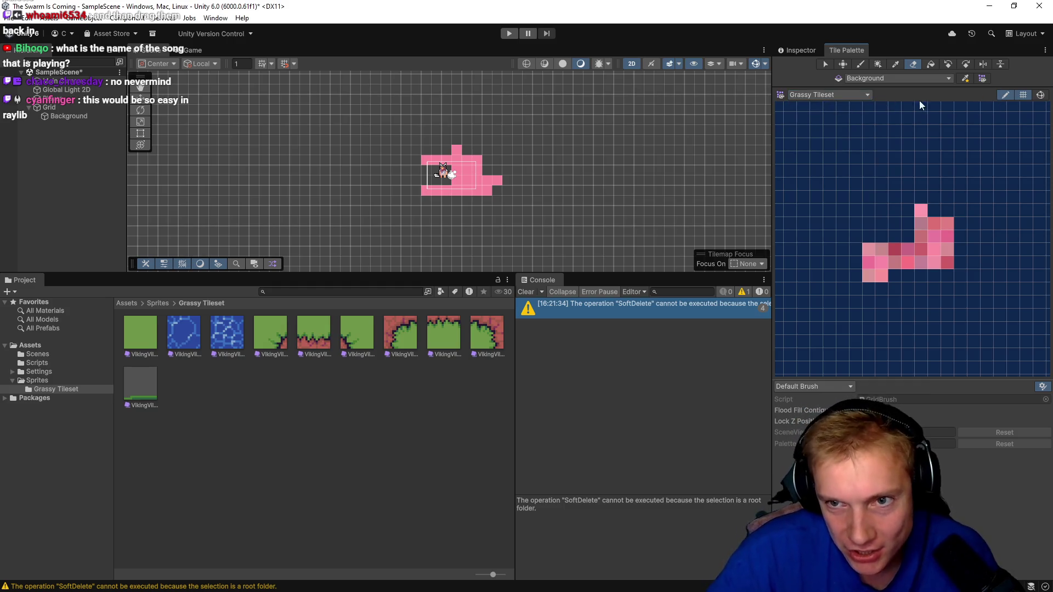
pyautogui.click(867, 95)
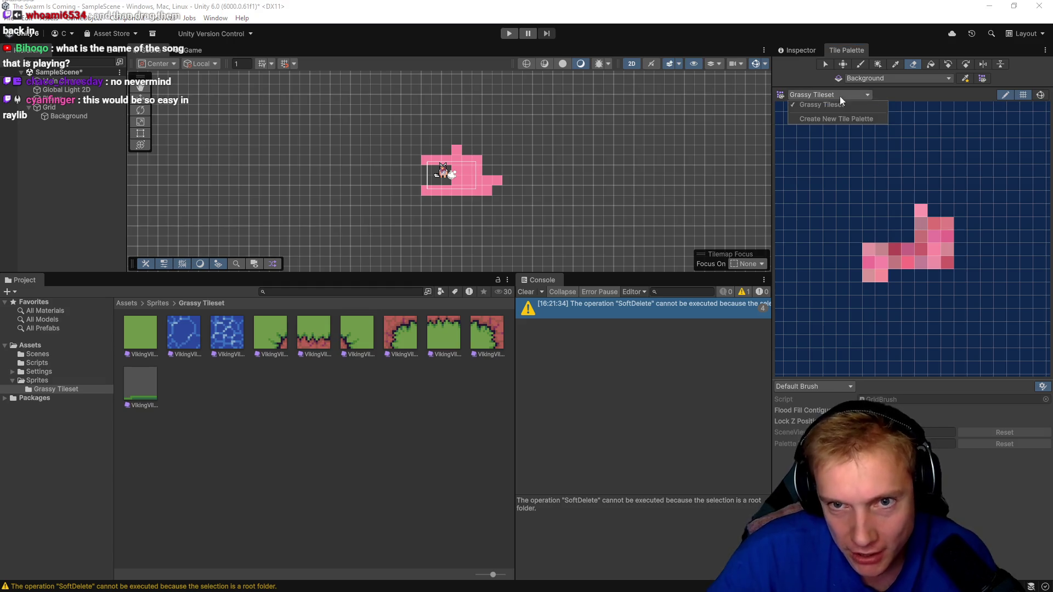
# - Create a new tile palette named 'Grass Tileset 2' and save it in the chosen folder
pyautogui.click(817, 117)
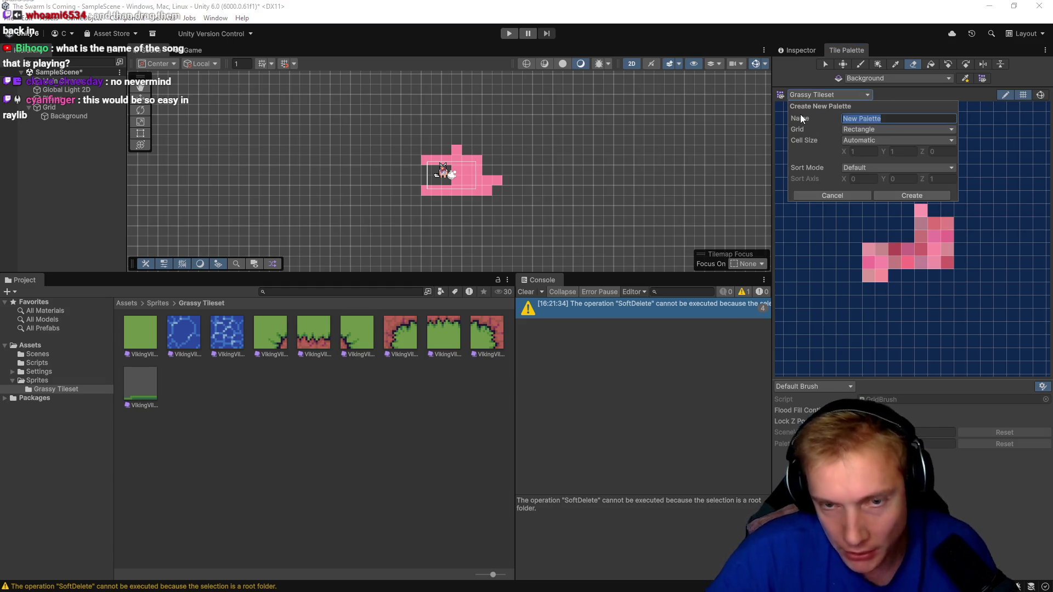
pyautogui.write('G')
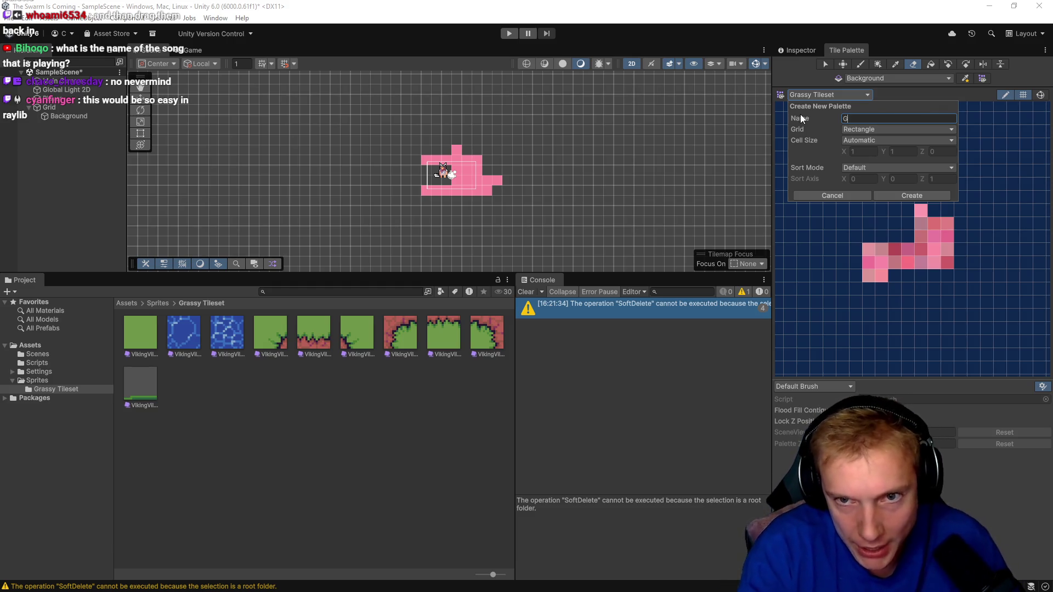
pyautogui.write('#')
pyautogui.press('BackSpace')
pyautogui.press('BackSpace')
pyautogui.write('Grass Tileset 2')
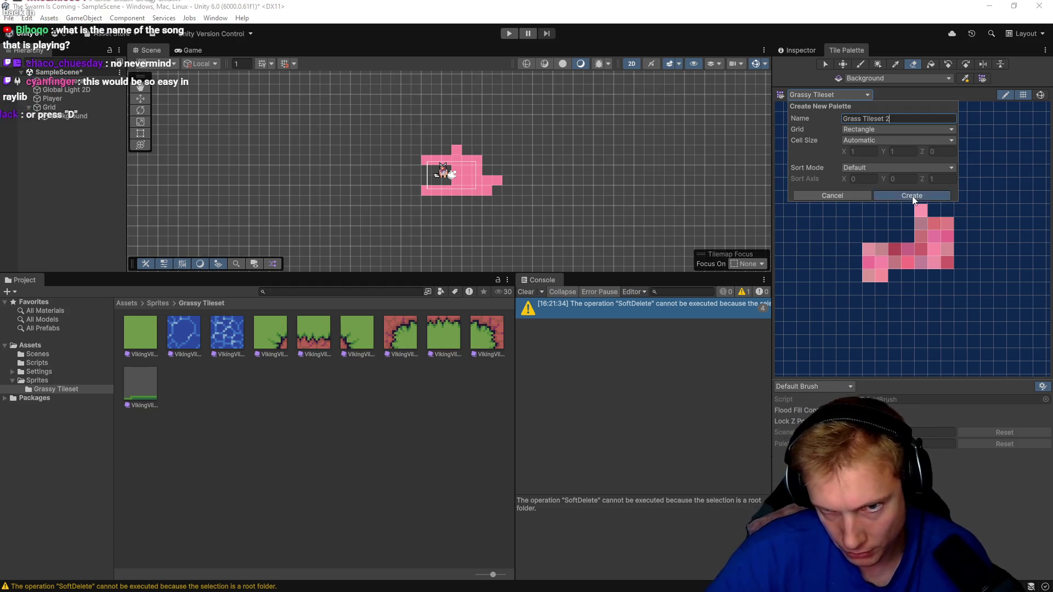
pyautogui.click(912, 196)
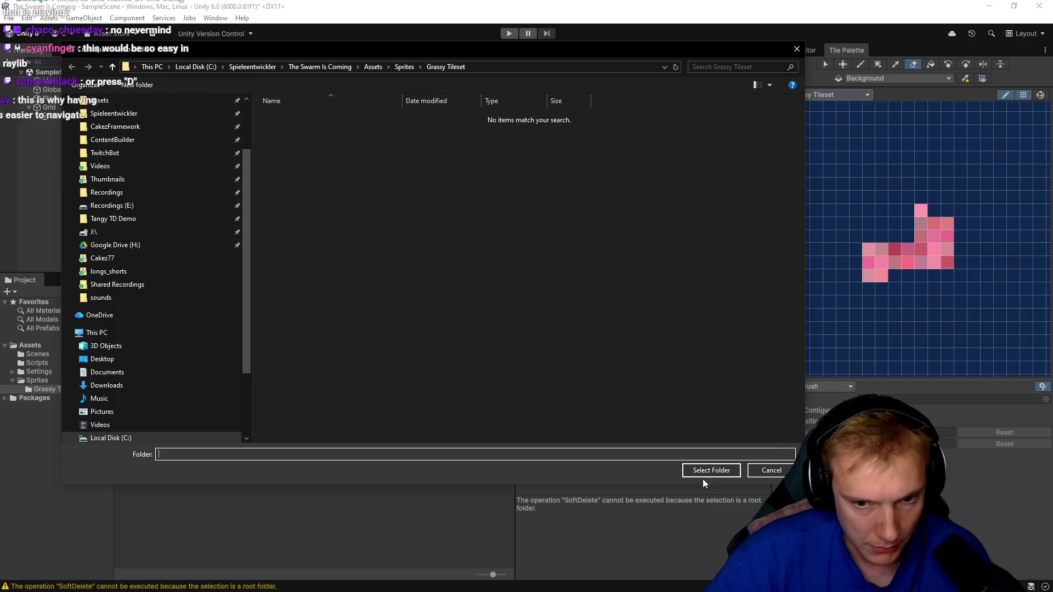
pyautogui.click(704, 473)
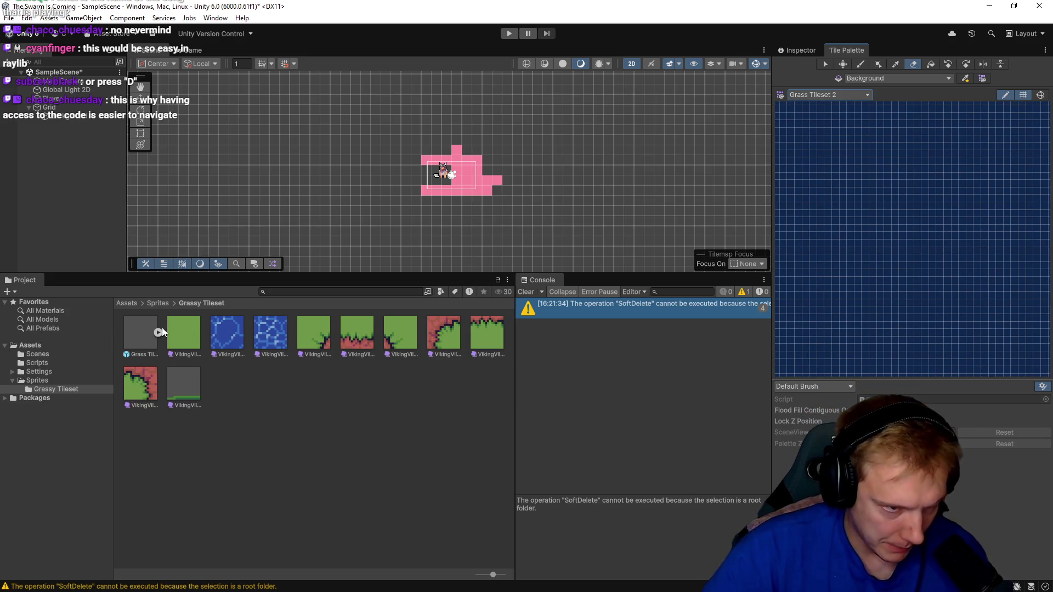
# - Fill the palette with the VikingVillage sheet, overwriting existing tiles in Assets/Sprites/Grassy Tileset
pyautogui.click(158, 303)
pyautogui.moveTo(223, 338)
pyautogui.mouseDown()
pyautogui.moveTo(877, 212)
pyautogui.moveTo(895, 196)
pyautogui.moveTo(811, 192)
pyautogui.moveTo(812, 214)
pyautogui.mouseUp()
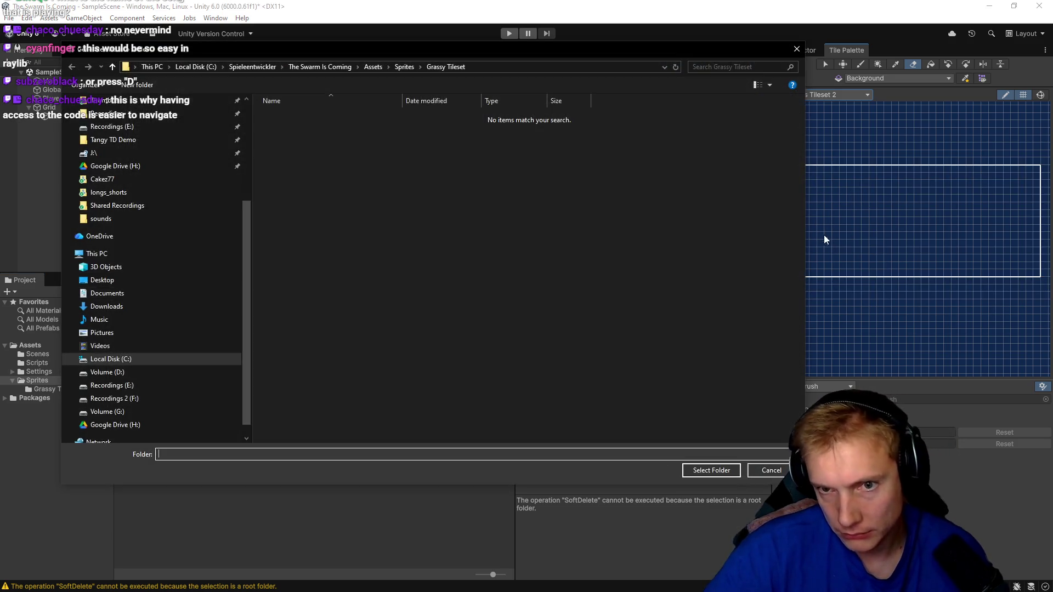
pyautogui.click(711, 470)
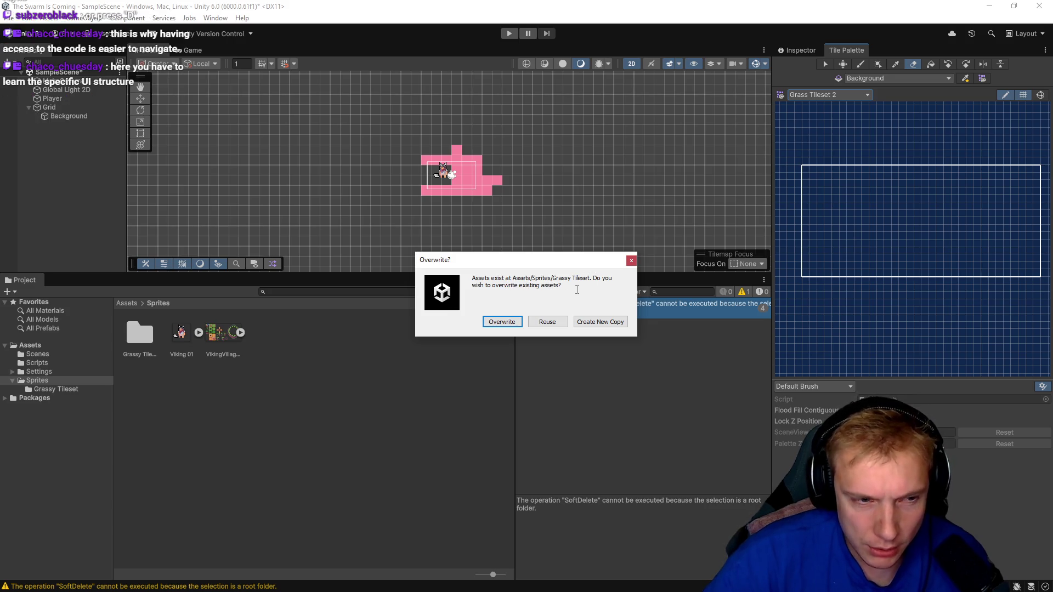
pyautogui.click(502, 322)
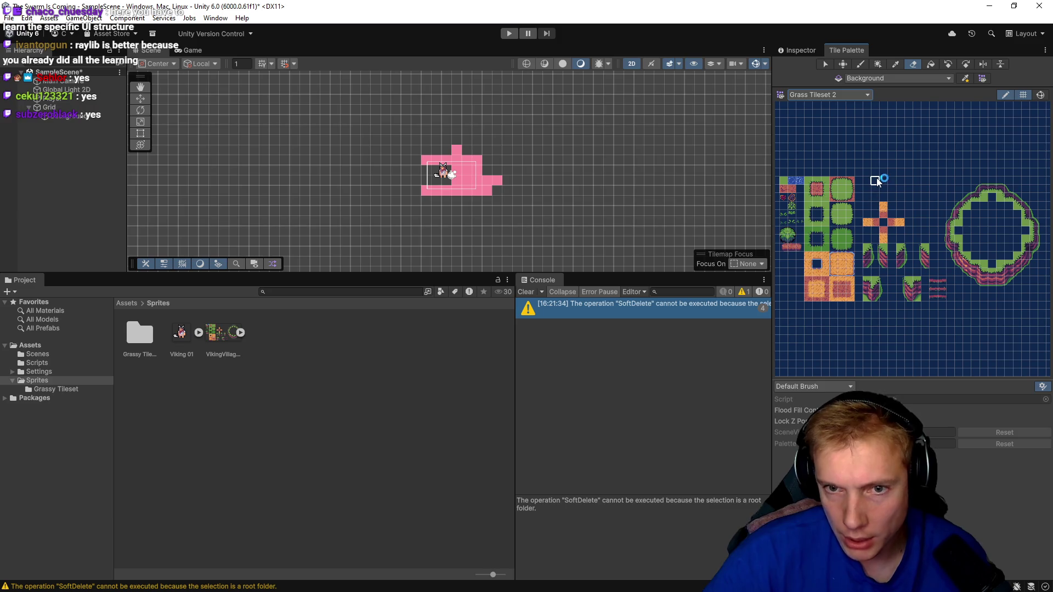
# - Switch the Tile Palette back to Grassy Tileset
pyautogui.click(862, 97)
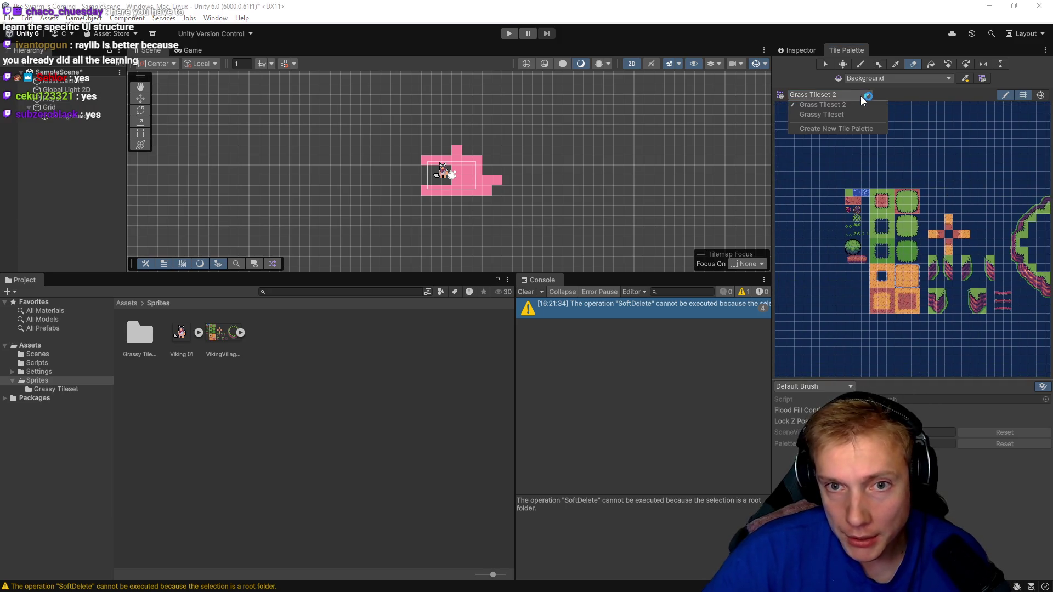
pyautogui.click(822, 114)
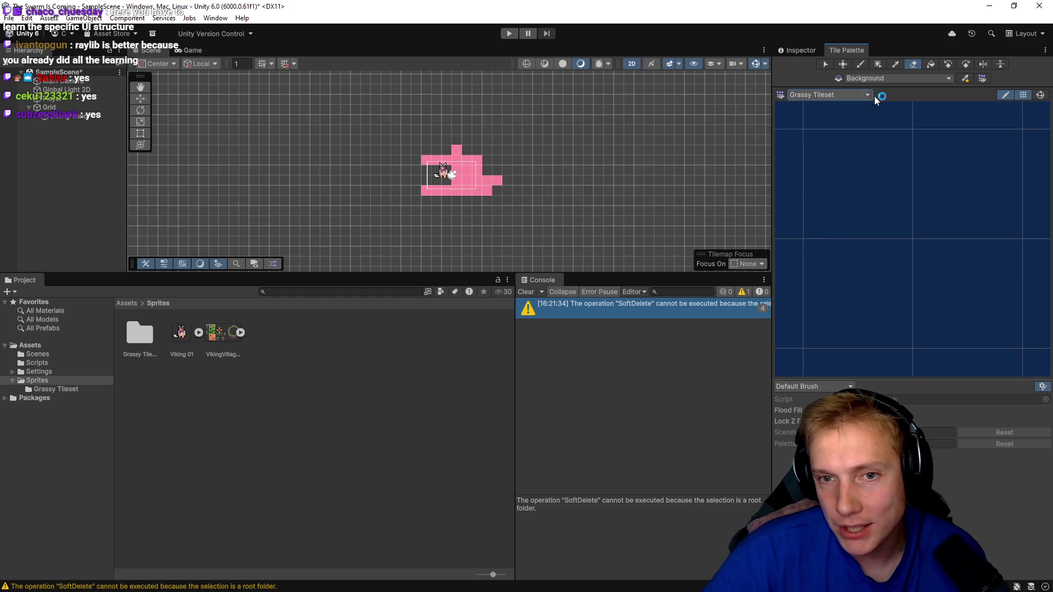
pyautogui.scroll(-8, 942, 187)
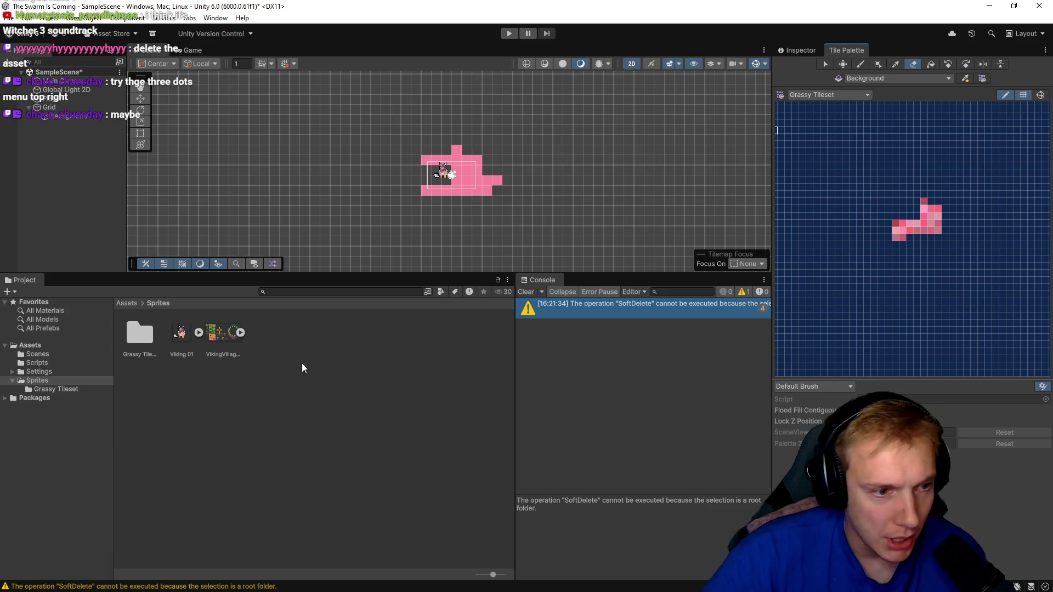
# - Open the Grassy Tileset folder and scroll through its generated VikingVillage tile assets
pyautogui.doubleClick(145, 330)
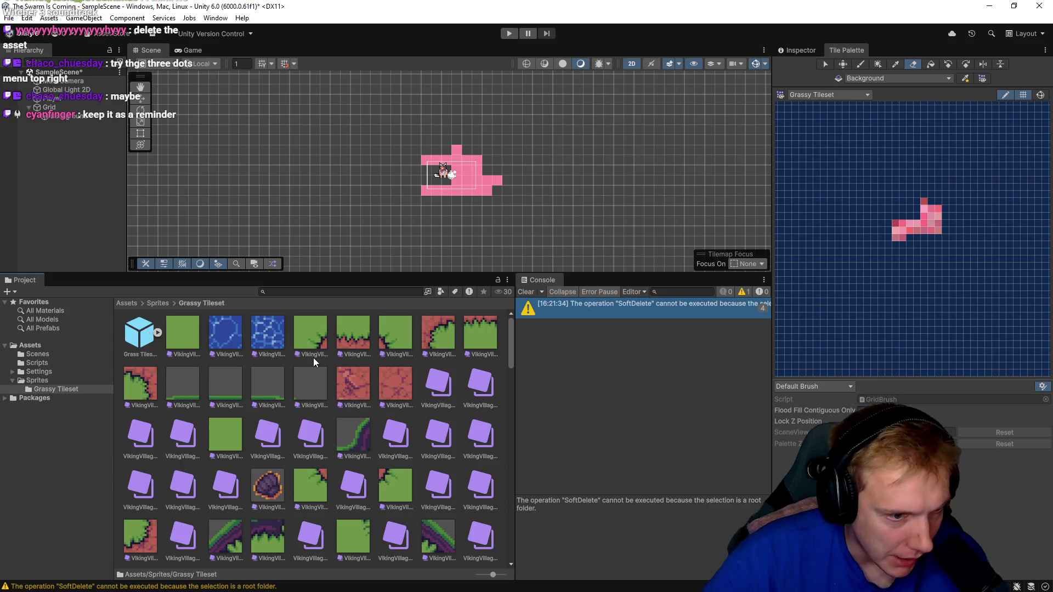
pyautogui.scroll(-10, 313, 382)
pyautogui.scroll(10, 329, 382)
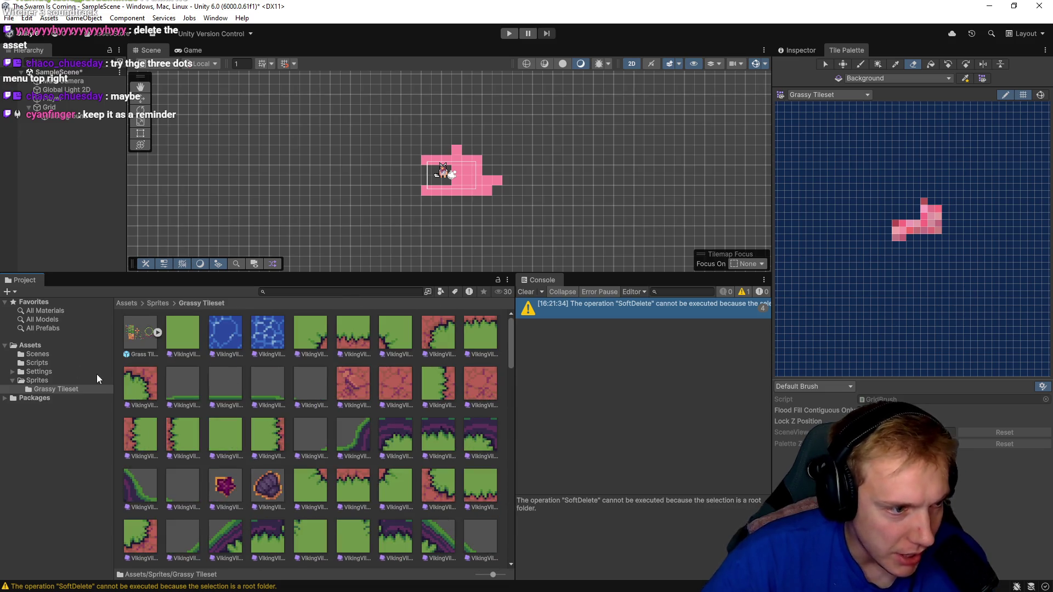
pyautogui.click(31, 348)
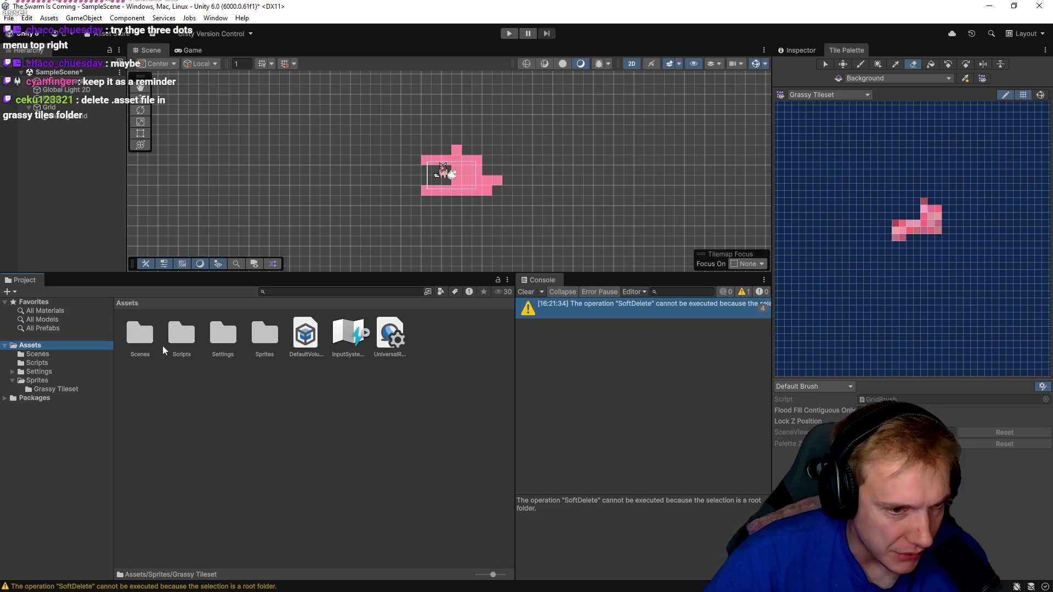
pyautogui.click(50, 388)
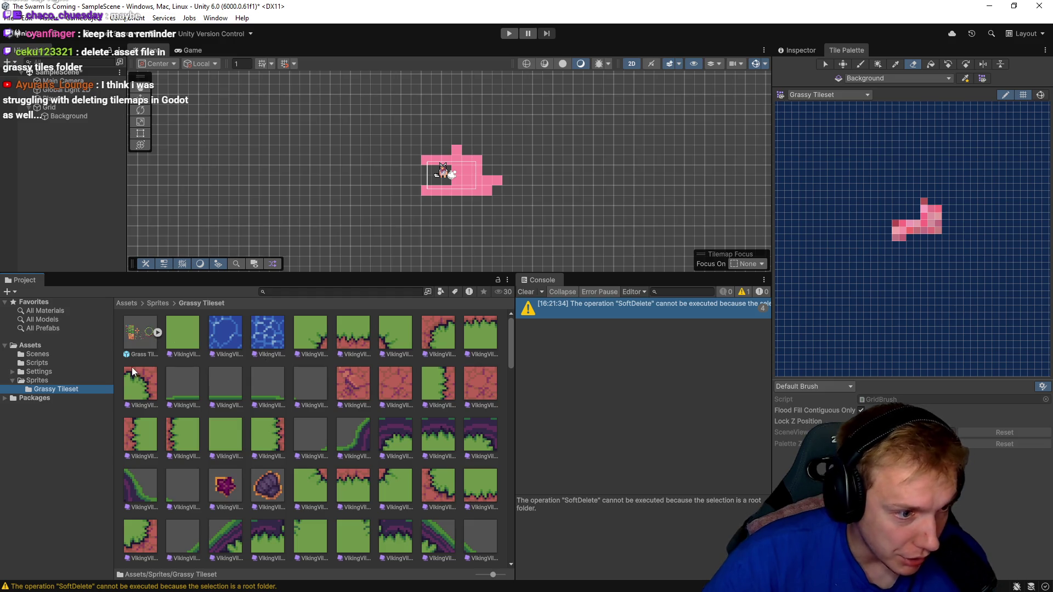
pyautogui.scroll(-10, 185, 353)
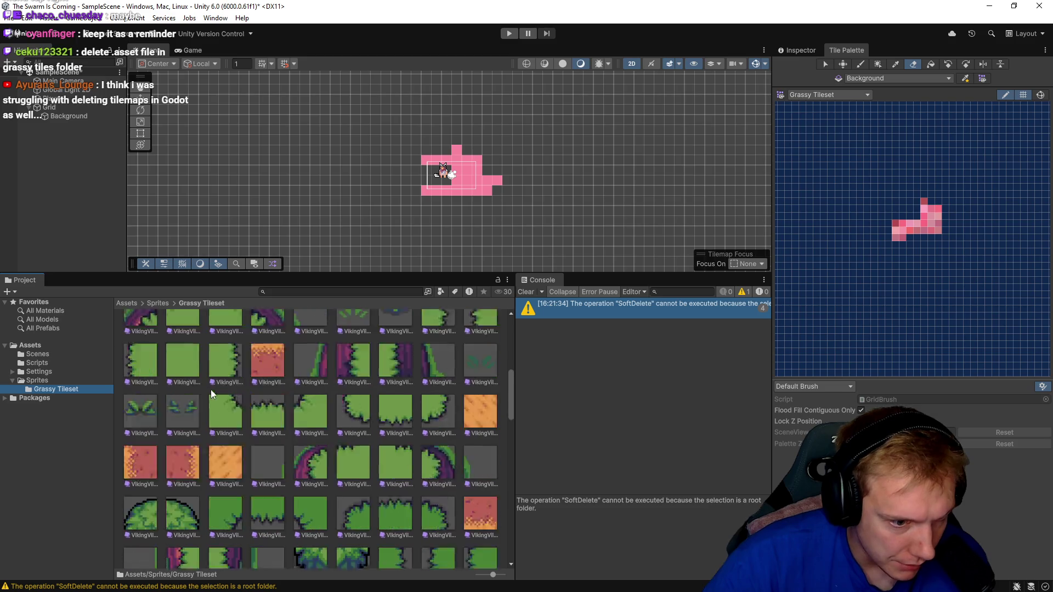
pyautogui.scroll(-4, 201, 394)
pyautogui.scroll(-3, 427, 376)
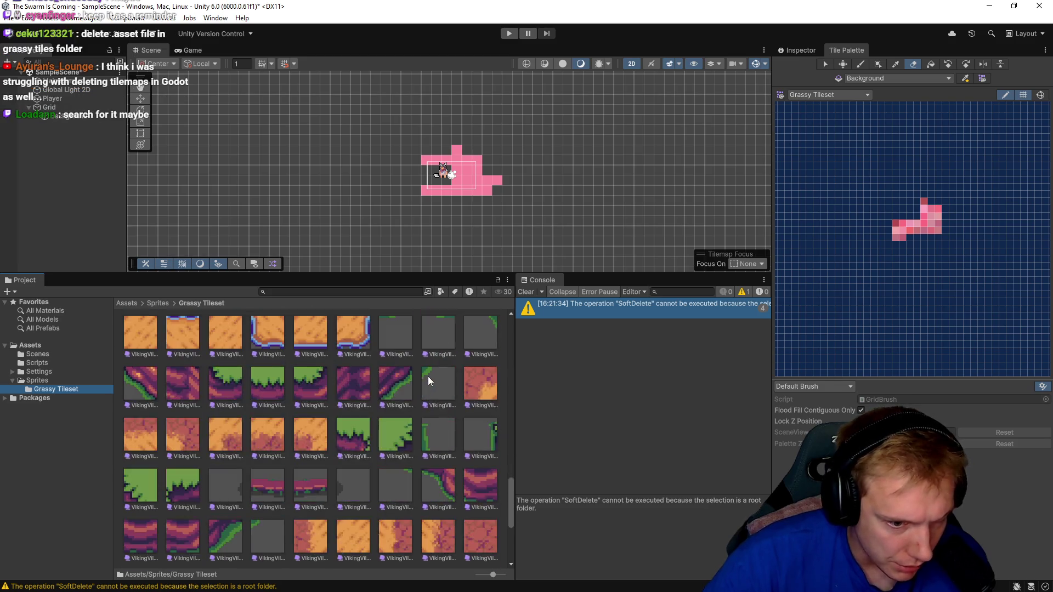
pyautogui.scroll(15, 409, 384)
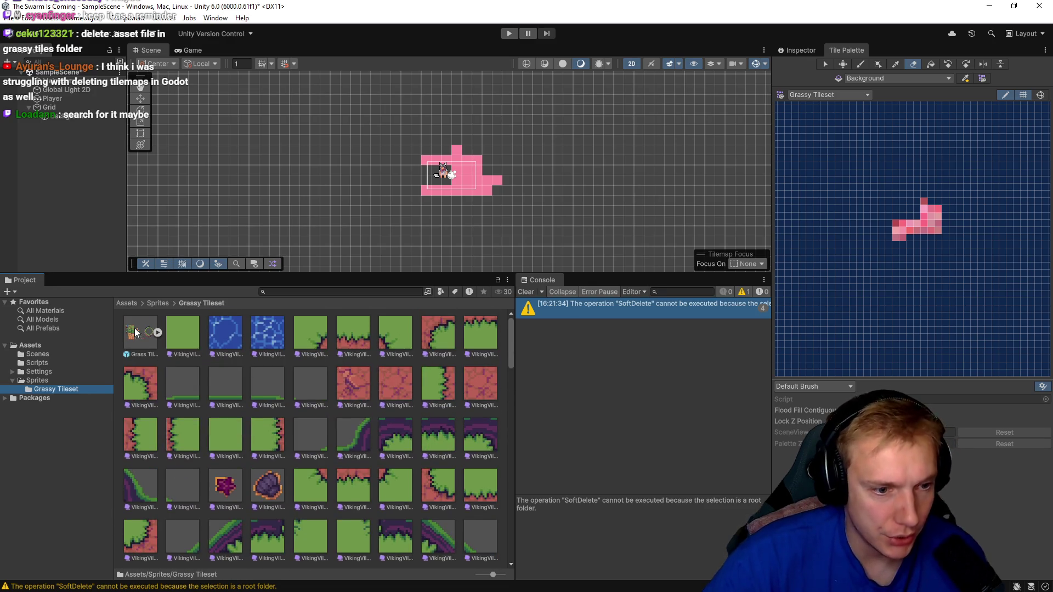
# - Search the project for 'grassy' and request deletion of the Grassy Tileset prefab
pyautogui.click(340, 293)
pyautogui.write('grassy')
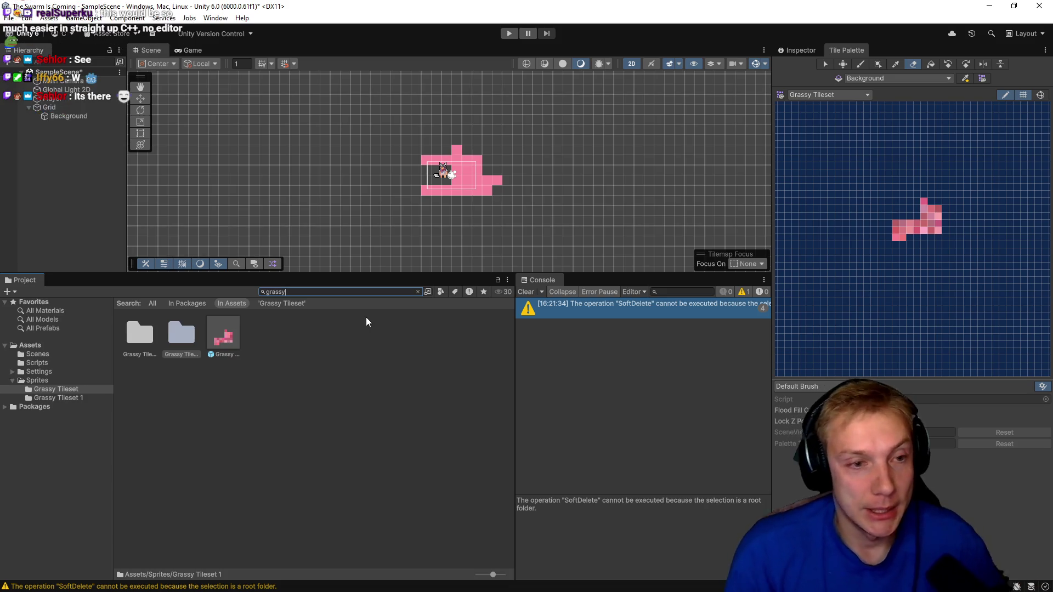
pyautogui.click(183, 341)
pyautogui.press('Right')
pyautogui.press('Left')
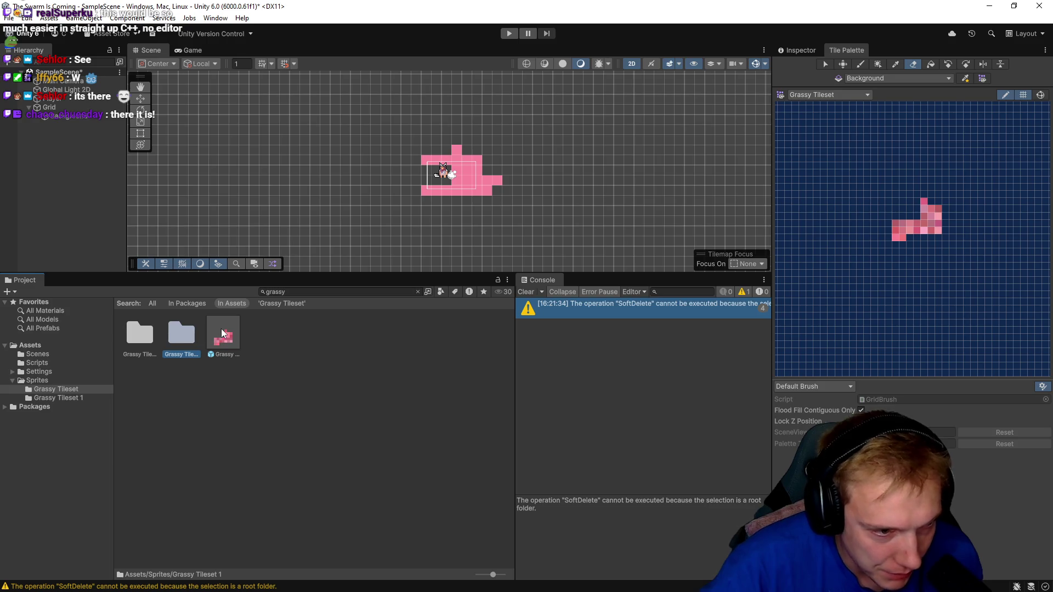
pyautogui.click(223, 332)
pyautogui.press('Delete')
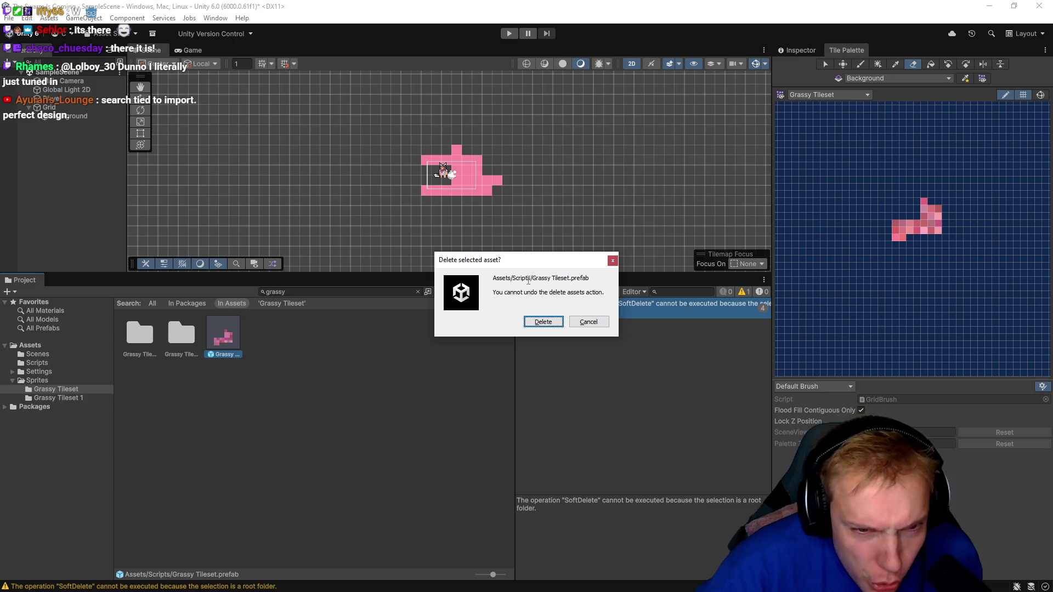
# - Confirm deleting the Grassy Tileset prefab and clear the project search
pyautogui.click(544, 324)
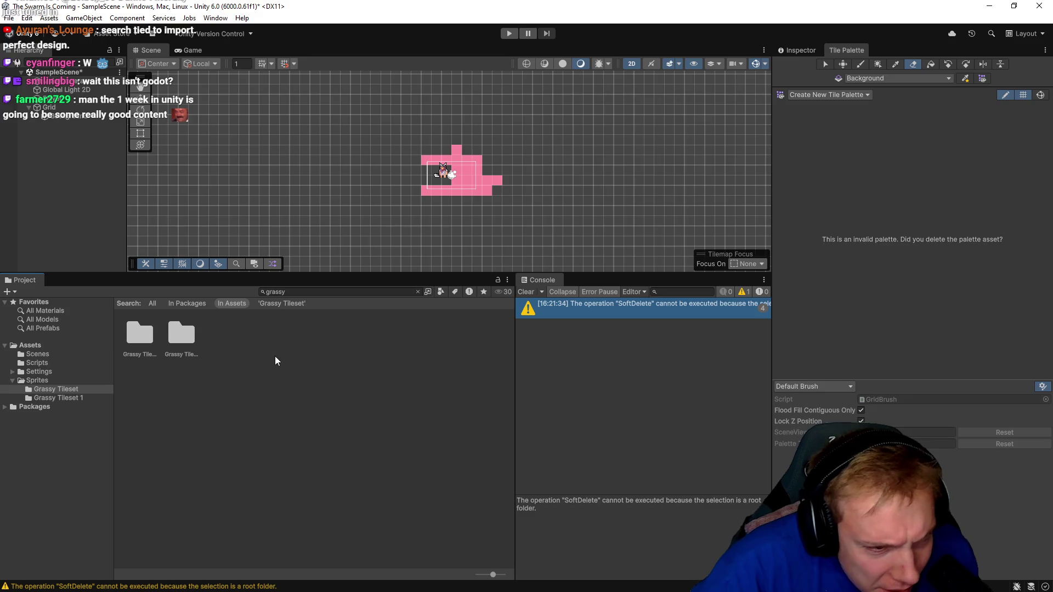
pyautogui.click(302, 292)
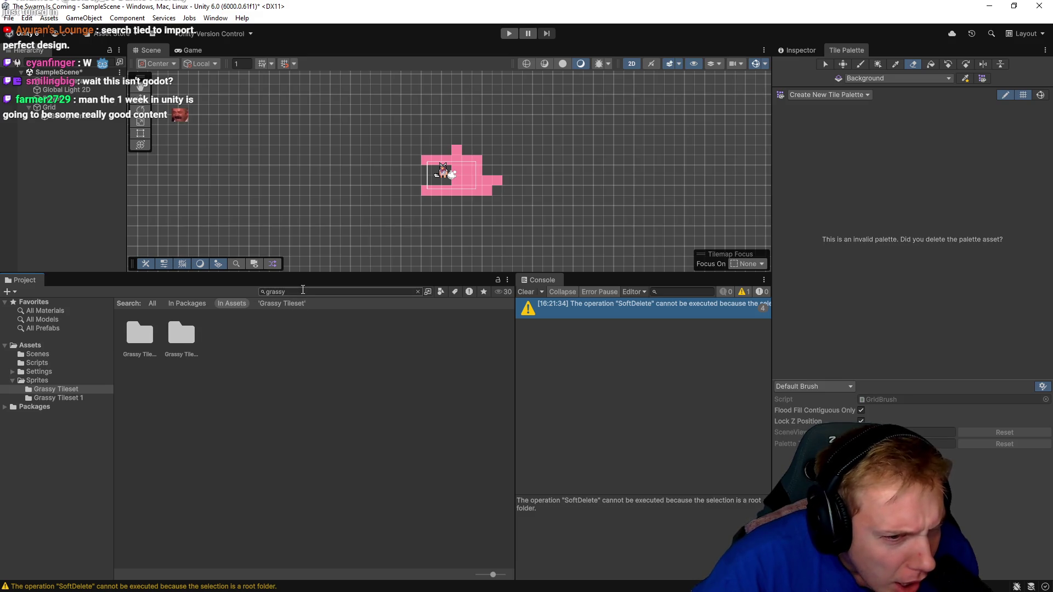
pyautogui.press('BackSpace')
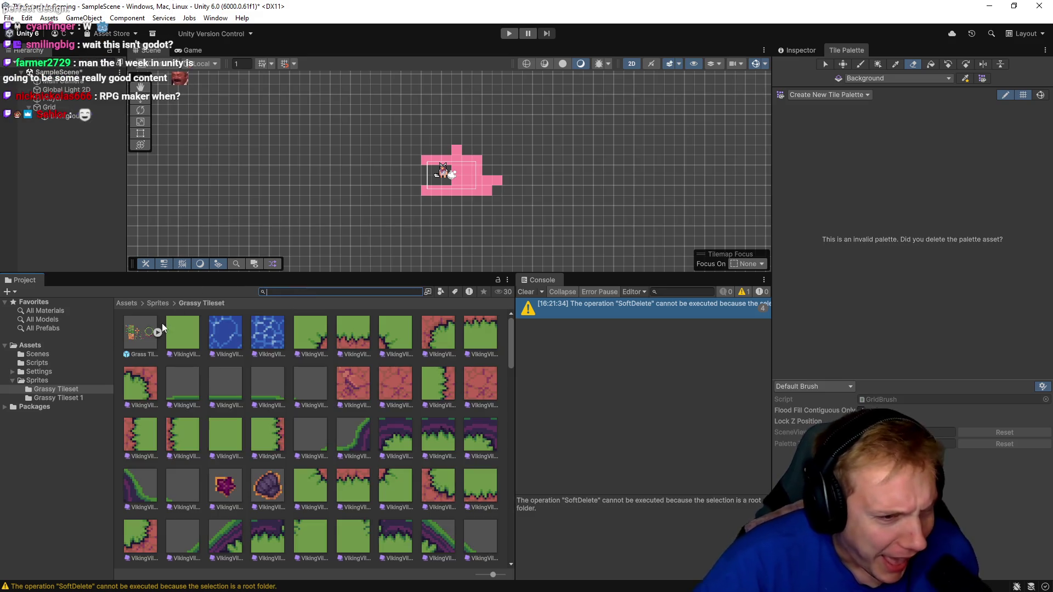
# - Compare the contents of the Grassy Tileset and Grassy Tileset 1 folders in Sprites
pyautogui.click(36, 363)
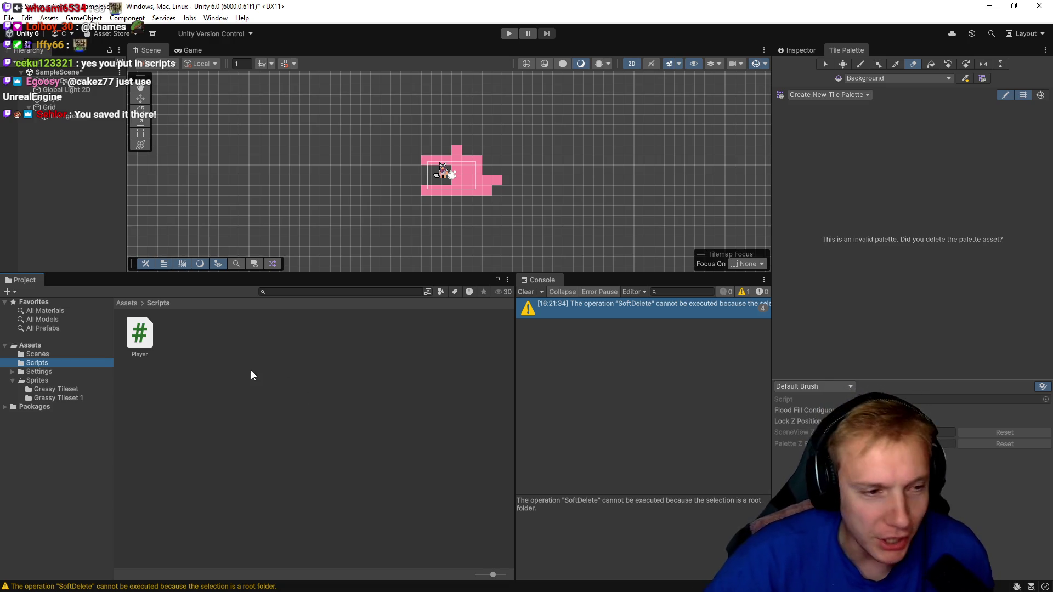
pyautogui.click(37, 380)
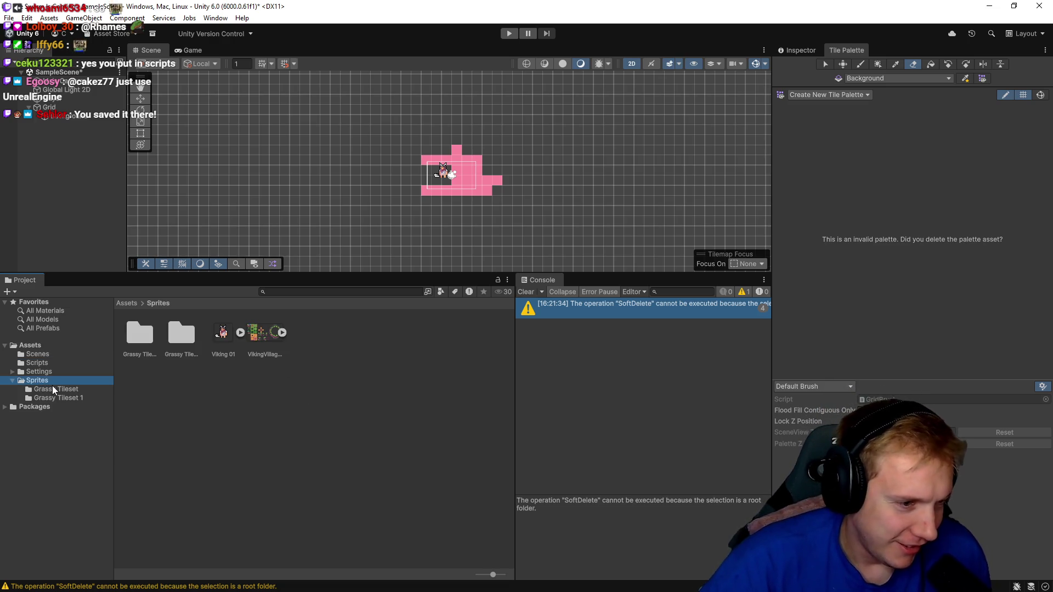
pyautogui.click(51, 389)
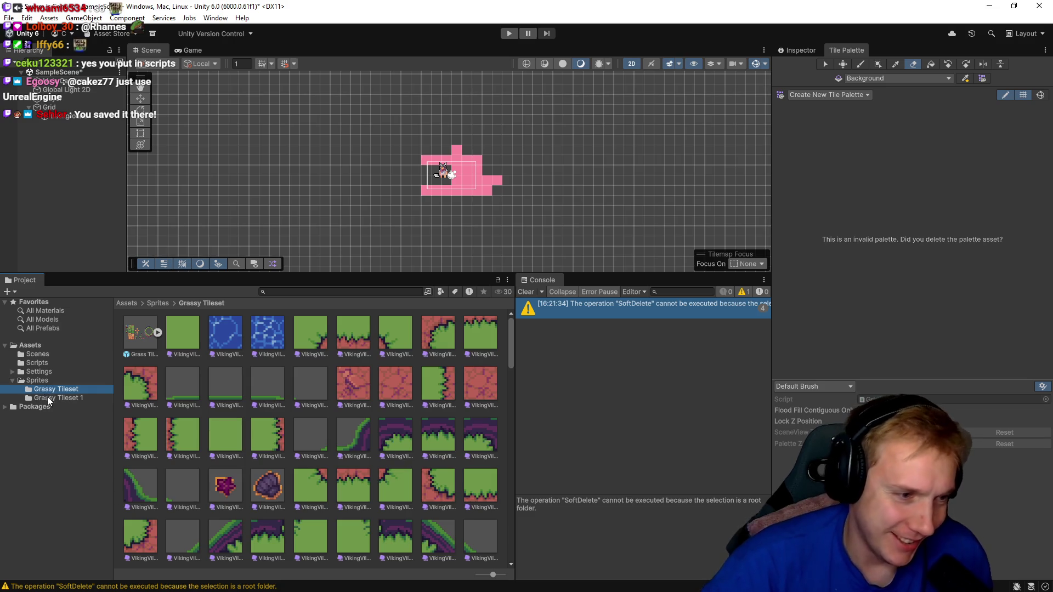
pyautogui.click(47, 397)
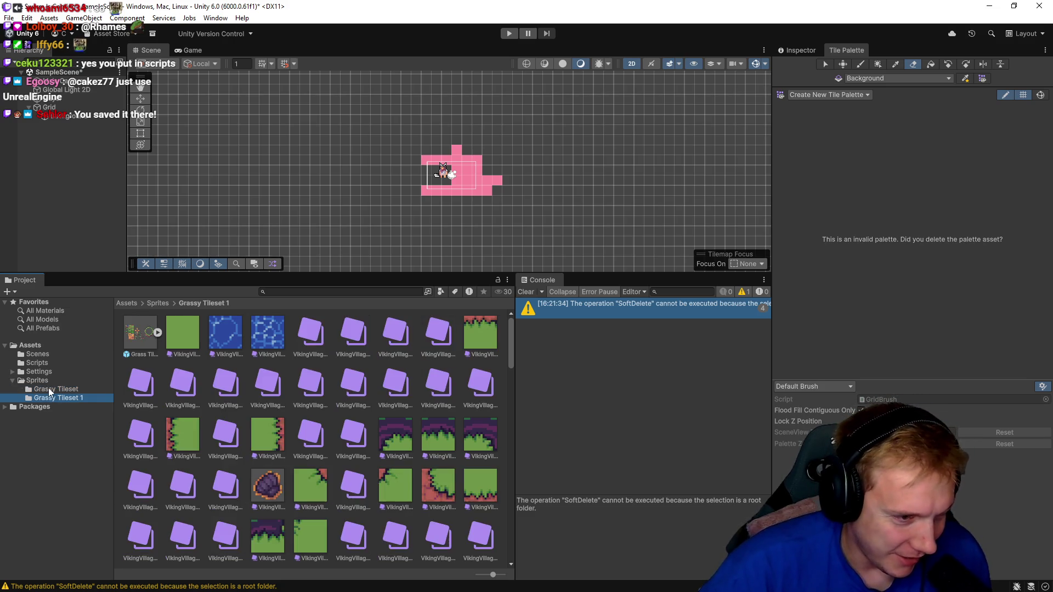
pyautogui.click(49, 387)
pyautogui.click(61, 398)
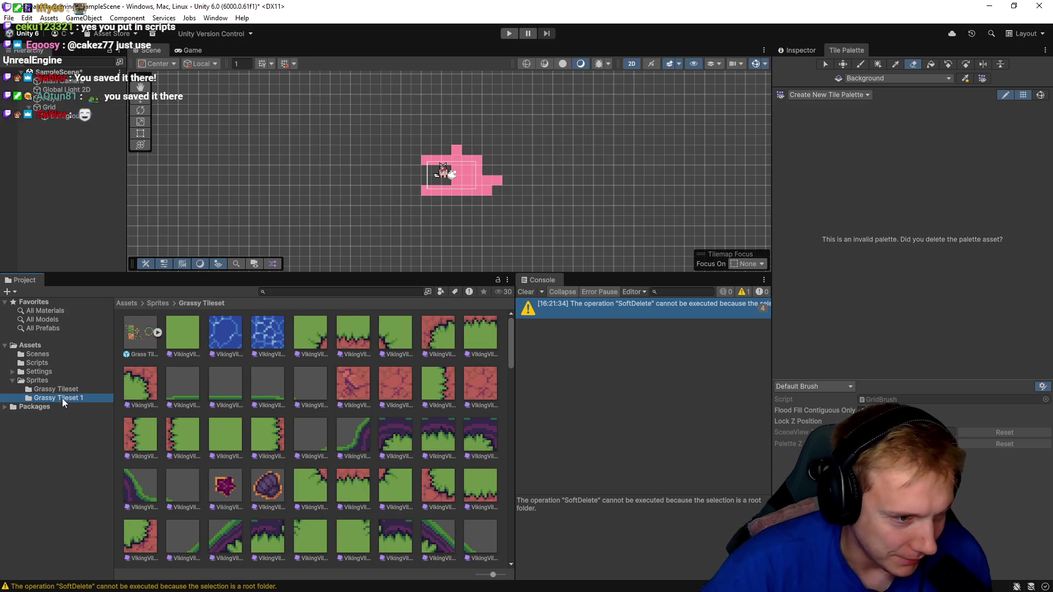
pyautogui.click(55, 390)
# - Delete the duplicate Grassy Tileset 1 folder
pyautogui.click(61, 397)
pyautogui.press('Delete')
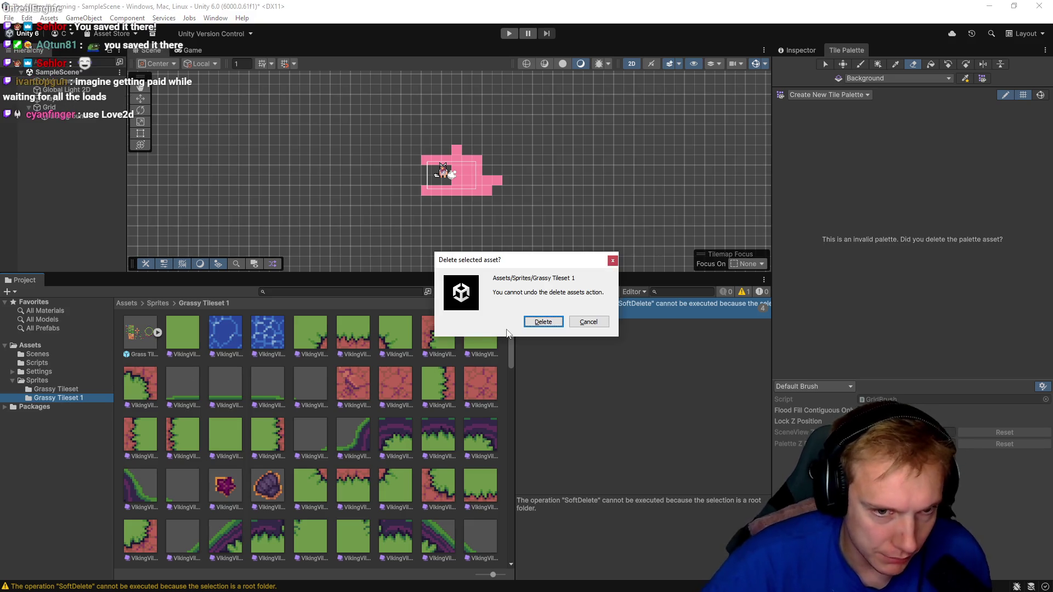
pyautogui.click(546, 321)
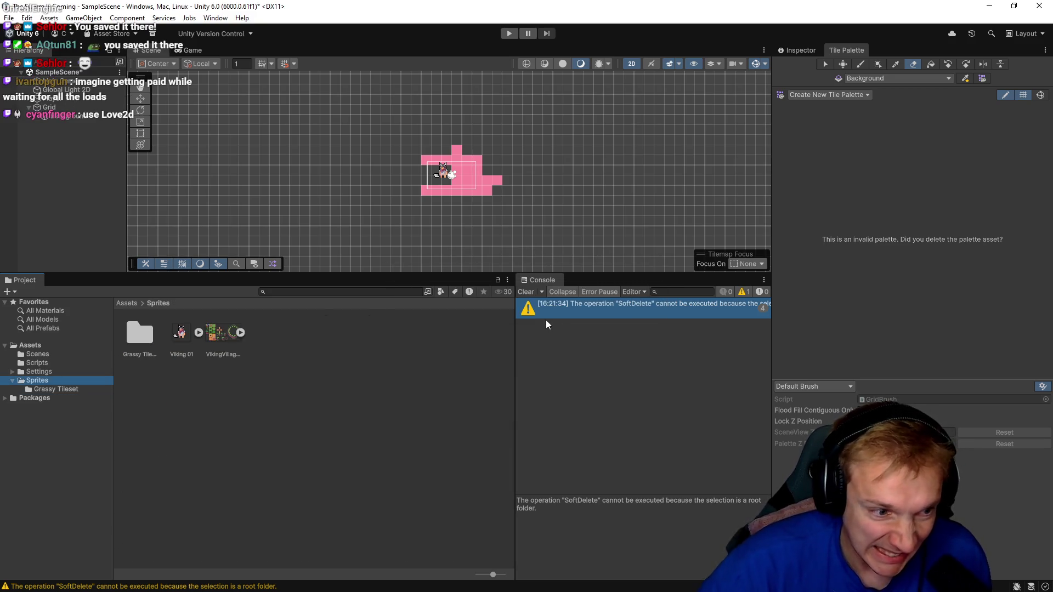
pyautogui.click(853, 95)
# - Load the Grass Tileset 2 palette and center its tiles in view
pyautogui.click(832, 105)
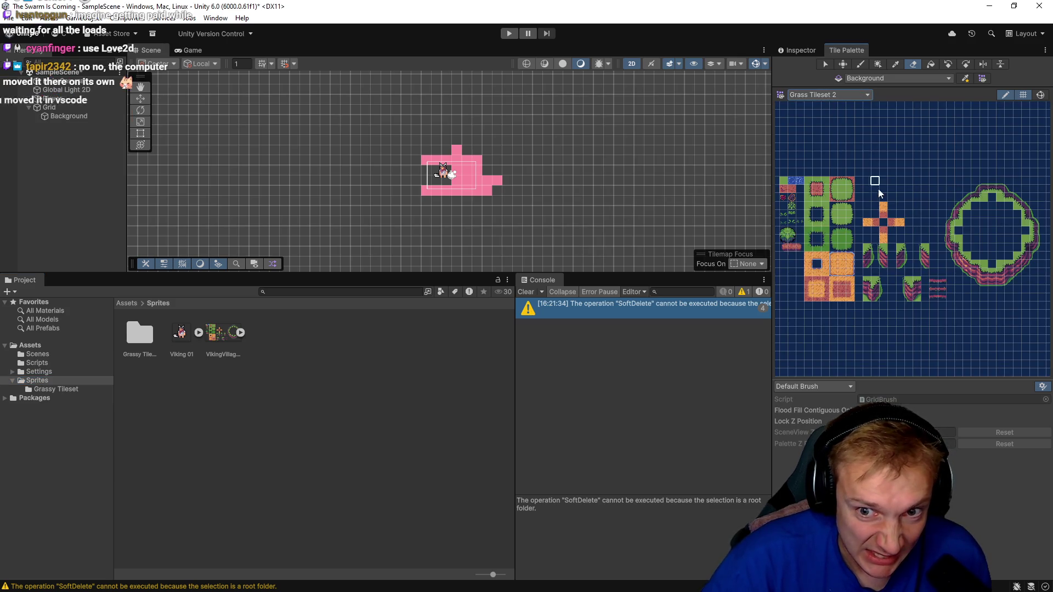
pyautogui.moveTo(849, 158); pyautogui.dragTo(899, 169)
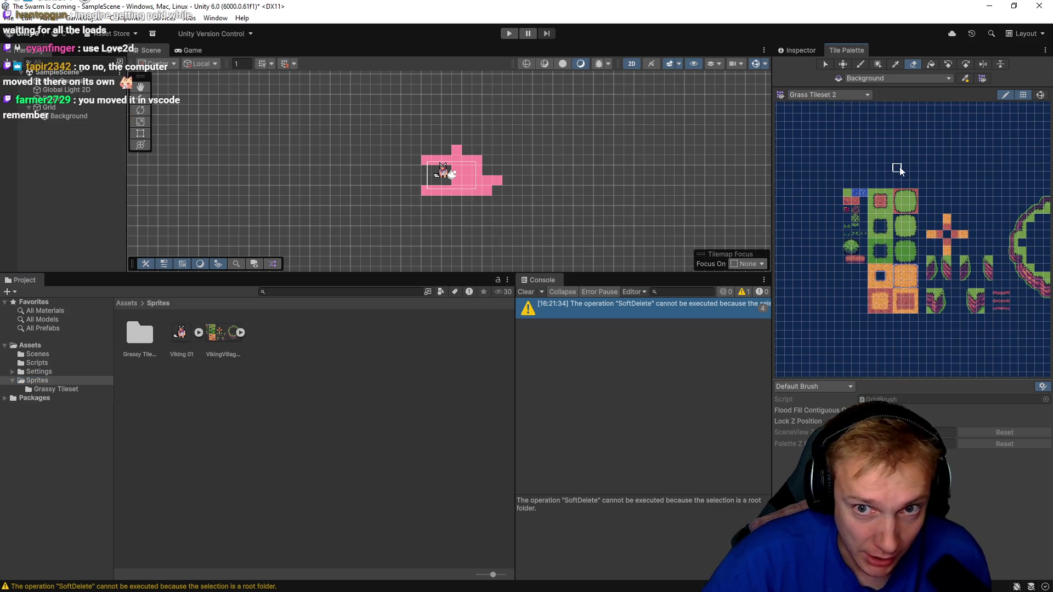
pyautogui.click(853, 95)
pyautogui.click(831, 105)
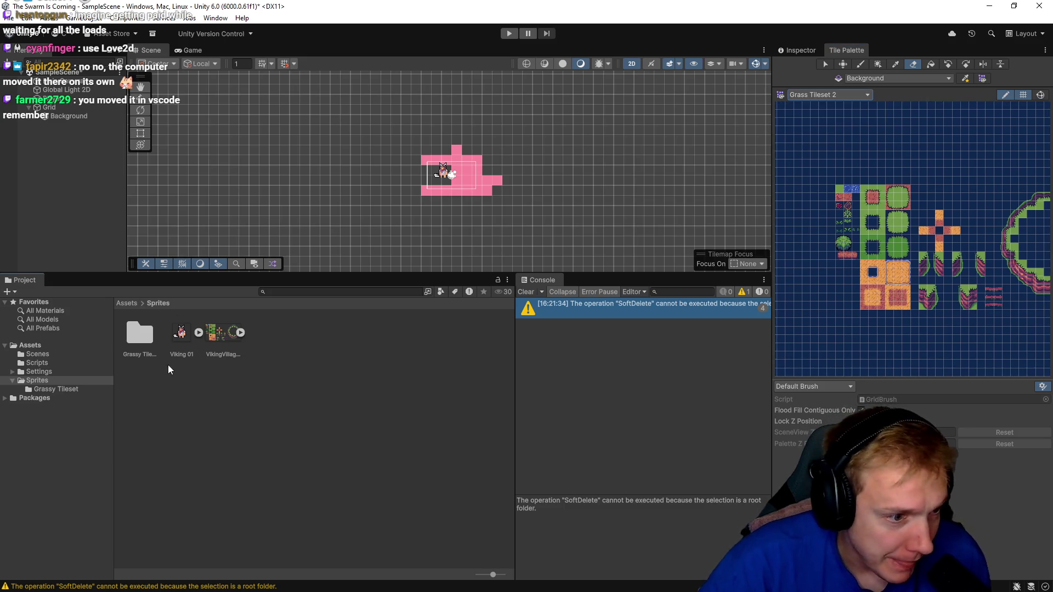
# - Rename the Grass Tileset 2 palette asset to 'Grass Tileset' in the Grassy Tileset folder
pyautogui.click(52, 390)
pyautogui.click(139, 354)
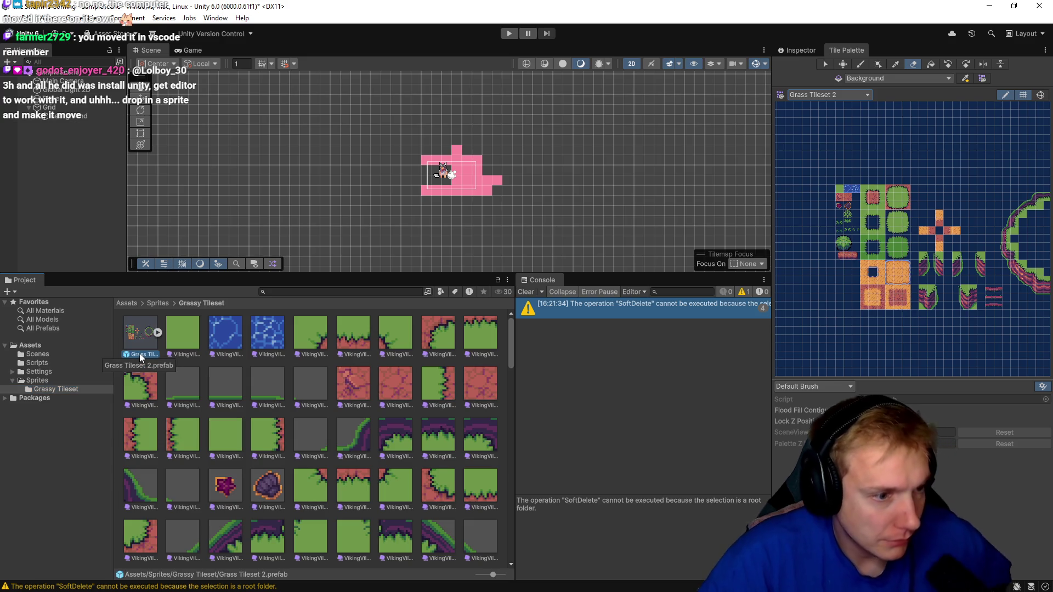
pyautogui.click(139, 354)
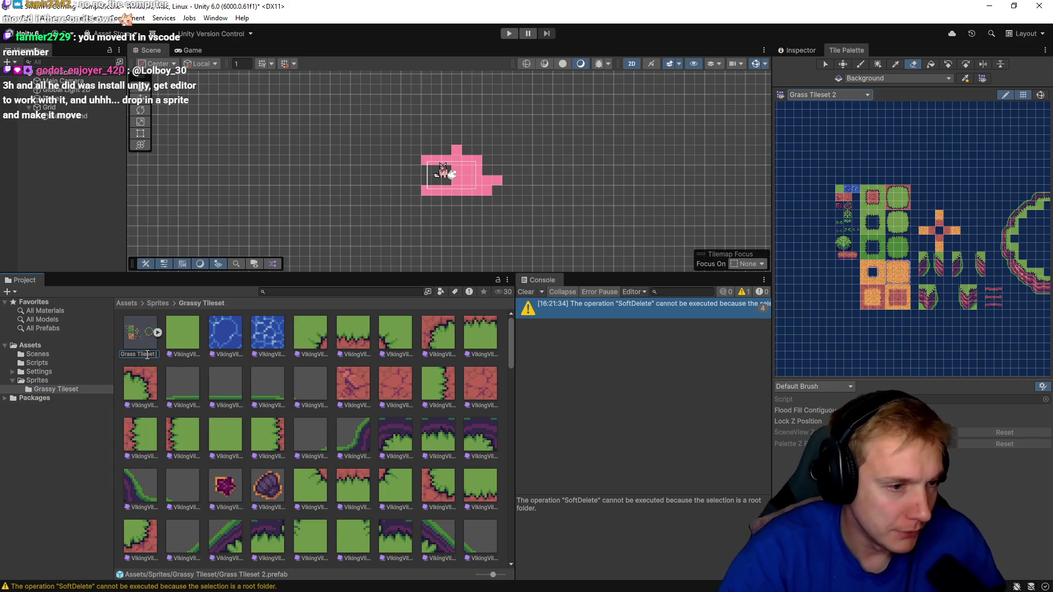
pyautogui.press('Return')
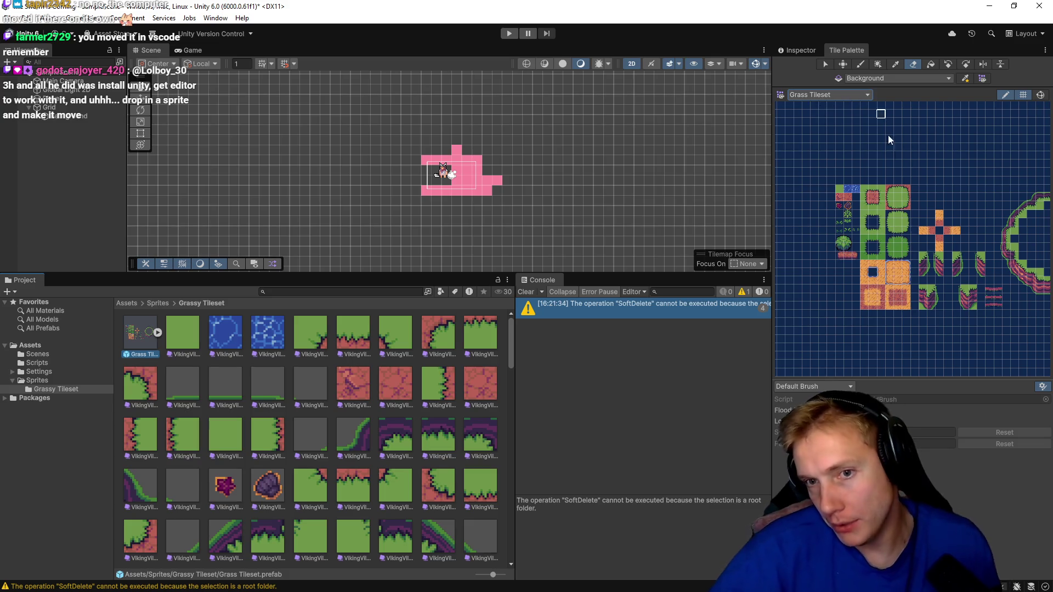
pyautogui.scroll(-2, 532, 156)
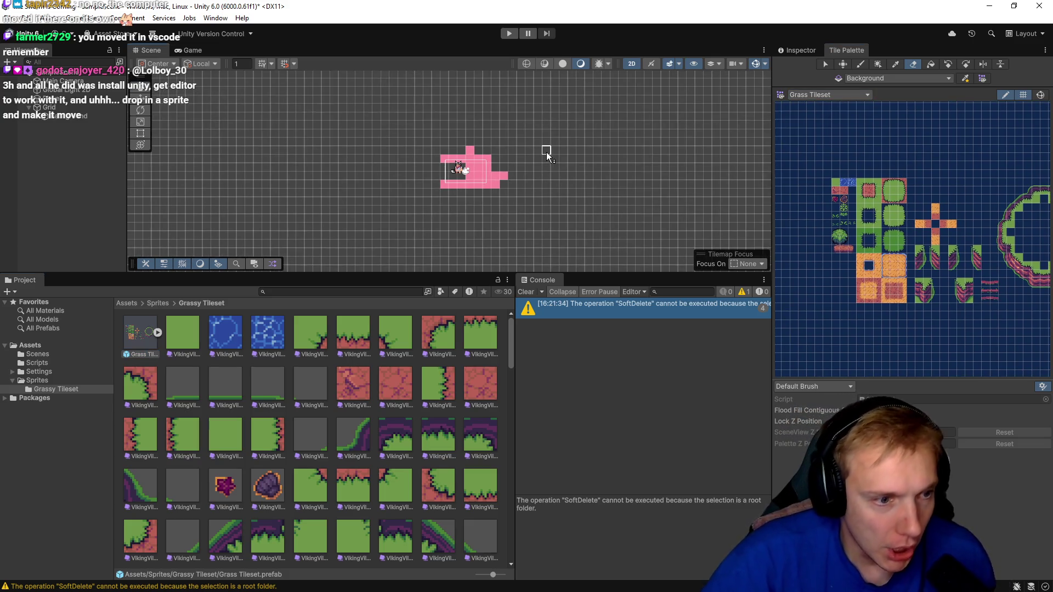
pyautogui.click(468, 162)
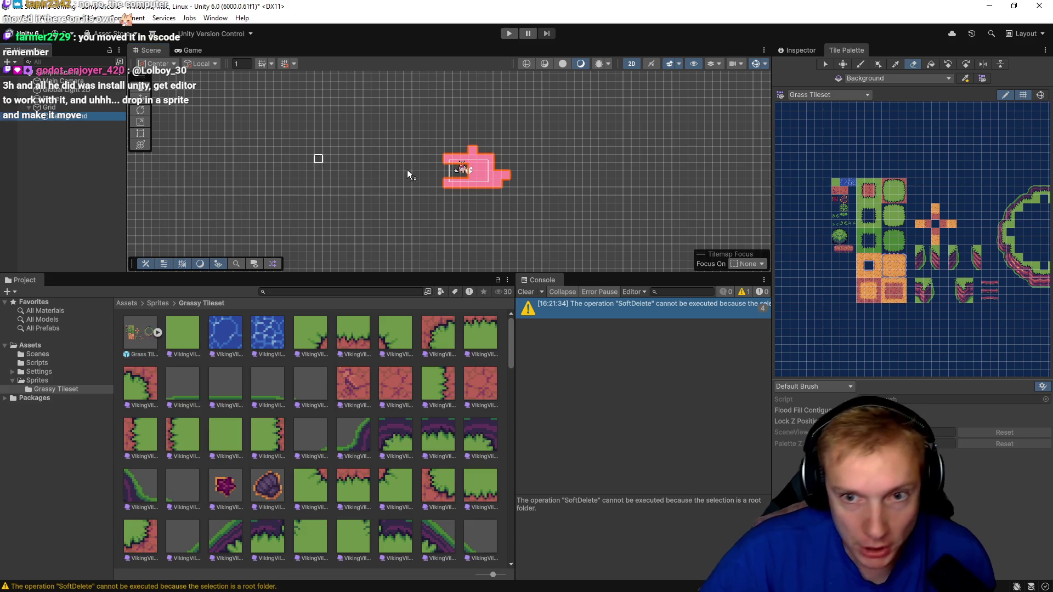
pyautogui.click(804, 50)
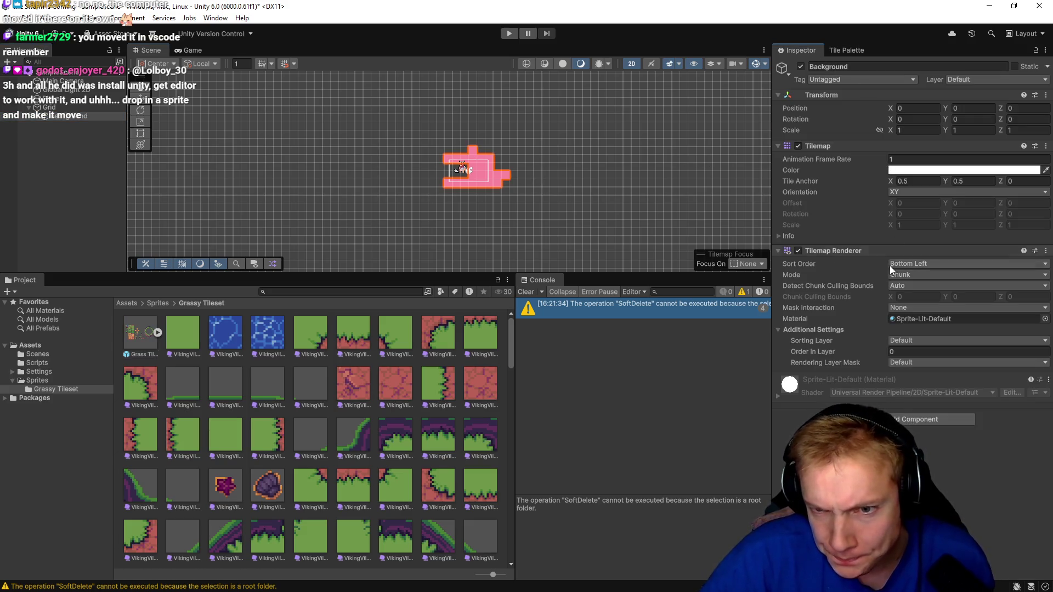
pyautogui.click(895, 352)
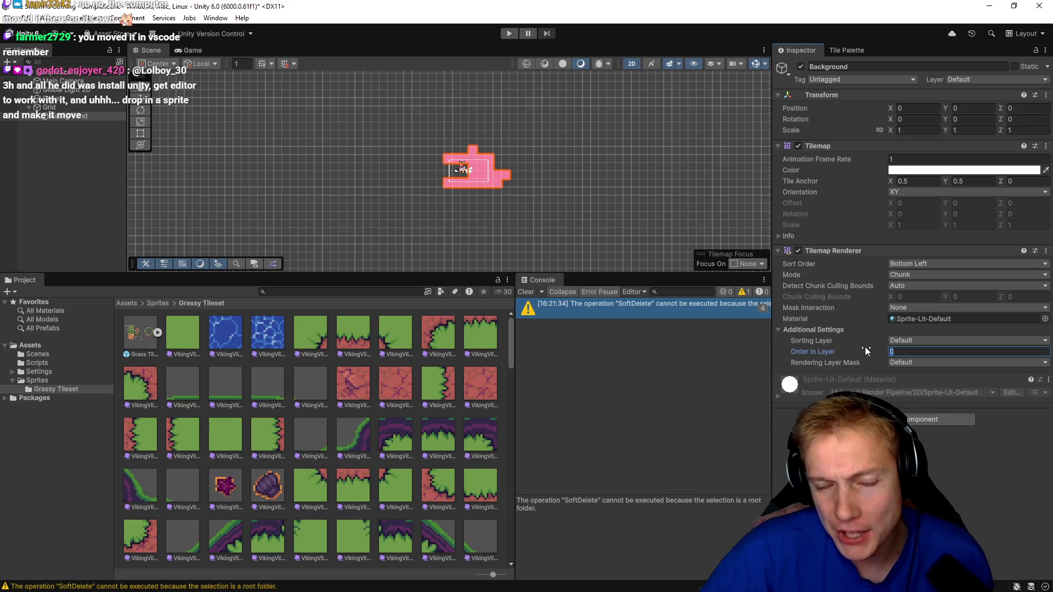
pyautogui.click(52, 100)
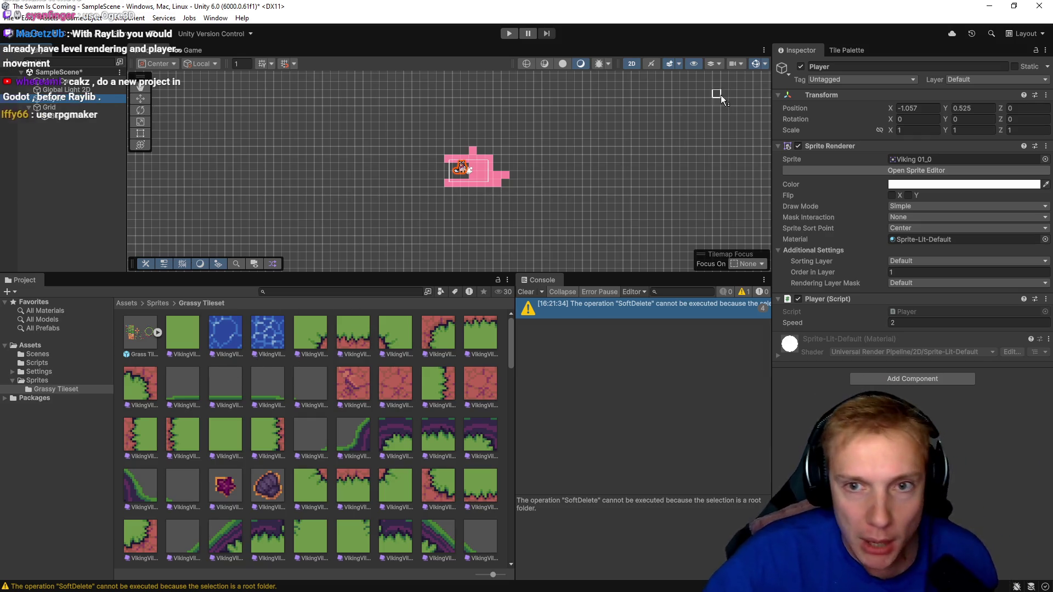
pyautogui.click(847, 49)
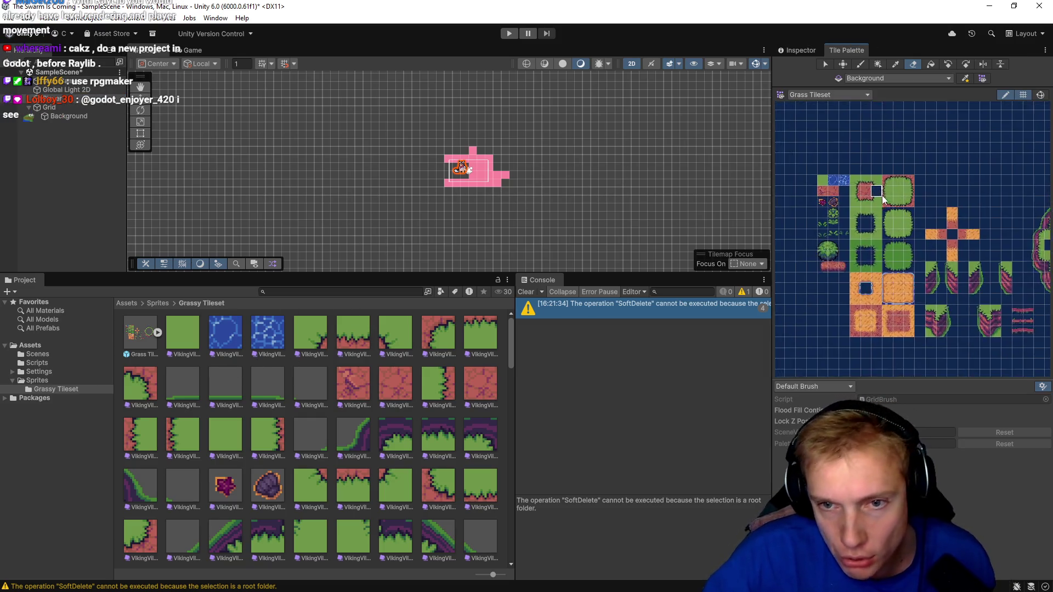
# - Enlarge the Scene view by dragging the Scene/Project splitter downward
pyautogui.scroll(3, 882, 199)
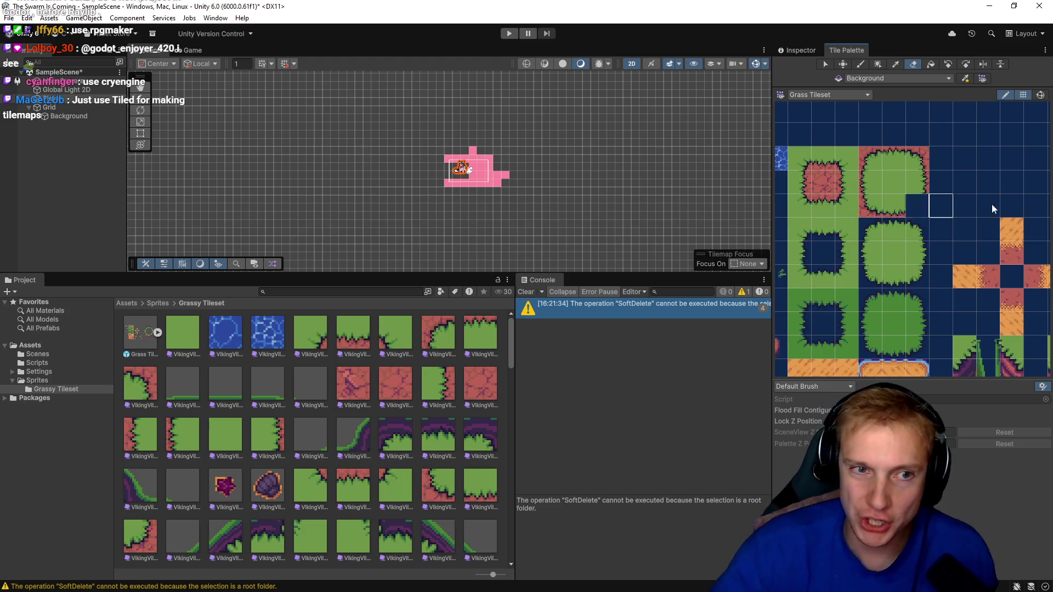
pyautogui.scroll(-5, 496, 167)
pyautogui.scroll(8, 502, 164)
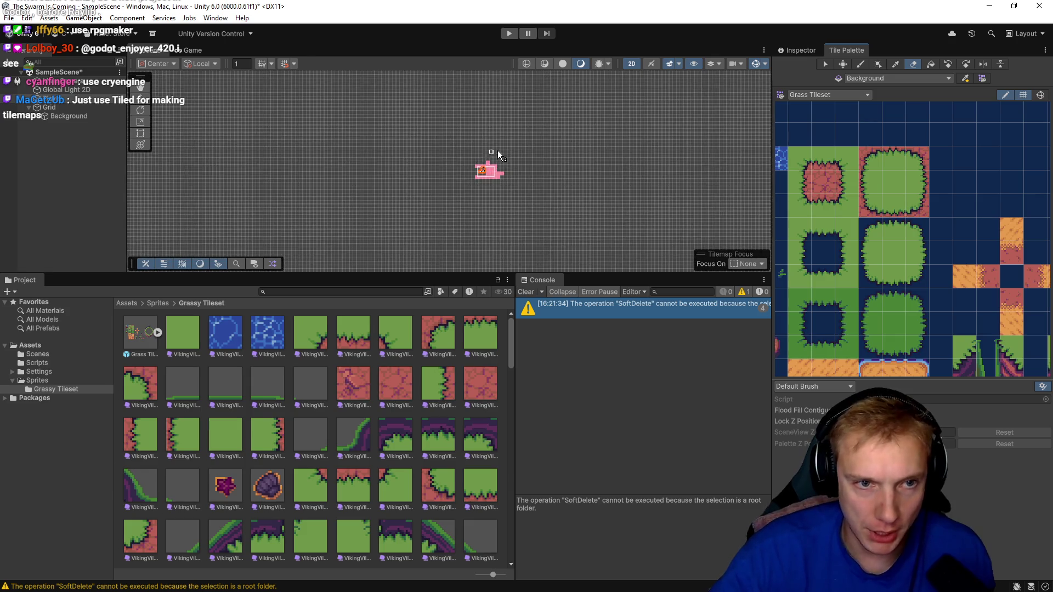
pyautogui.scroll(2, 506, 175)
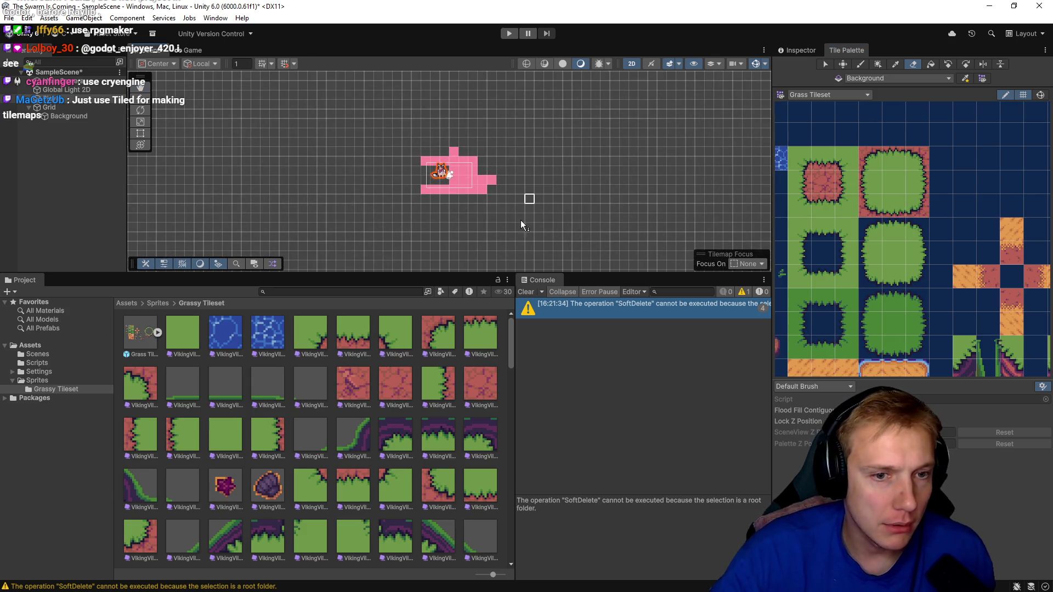
pyautogui.moveTo(419, 274); pyautogui.dragTo(418, 412)
# - Select the Main Camera and toggle off the Tile Palette's edit mode
pyautogui.click(63, 81)
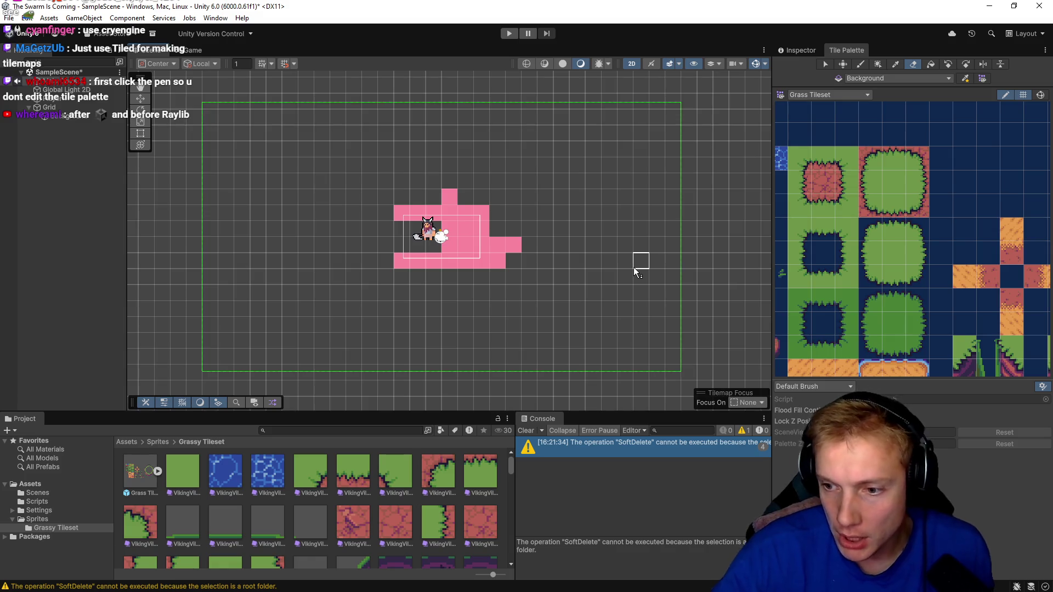
pyautogui.click(1005, 94)
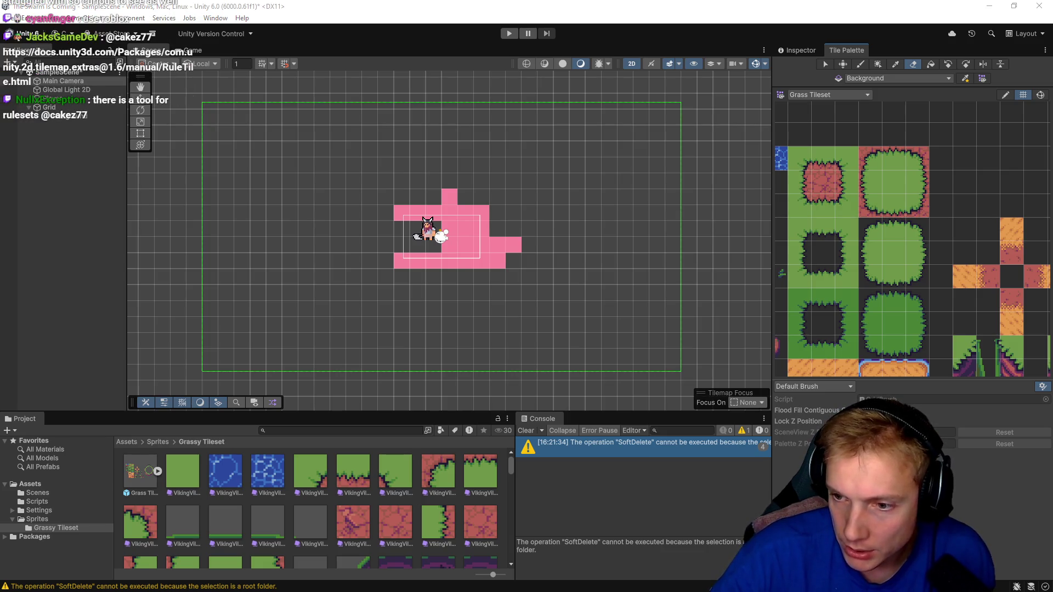
pyautogui.hotkey('alt', 'Tab')
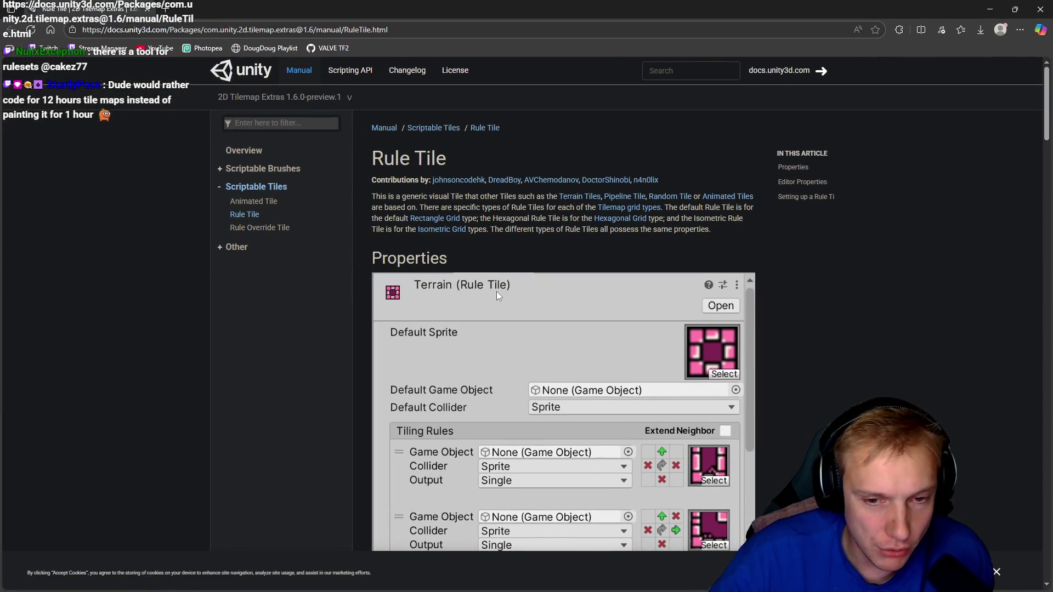
# - Scroll the Rule Tile manual page to its Properties section, then return to Unity
pyautogui.scroll(-1, 538, 293)
pyautogui.scroll(-1, 557, 303)
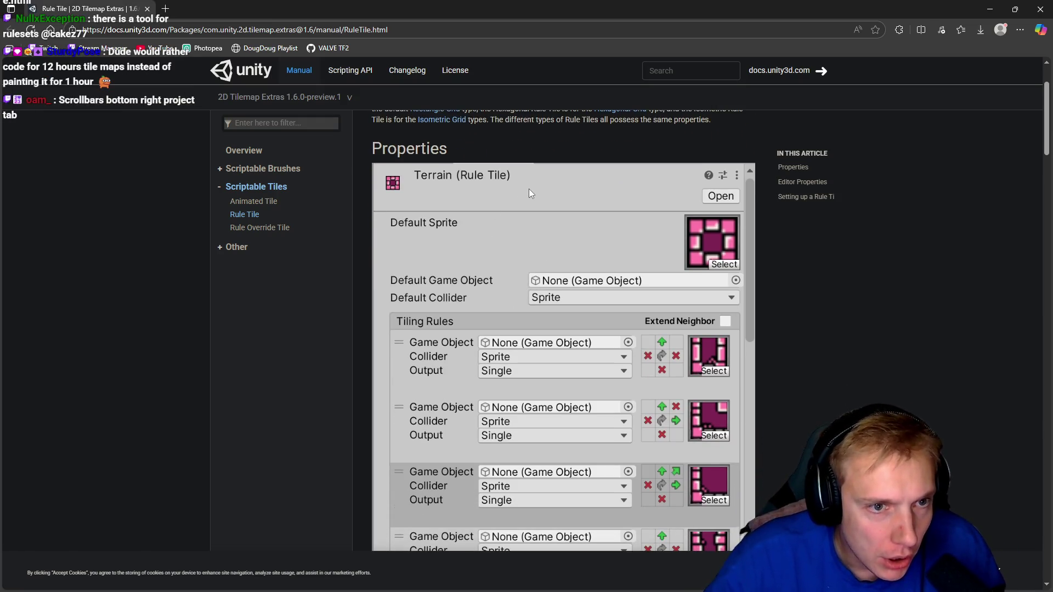
pyautogui.scroll(2, 530, 188)
pyautogui.scroll(-1, 551, 219)
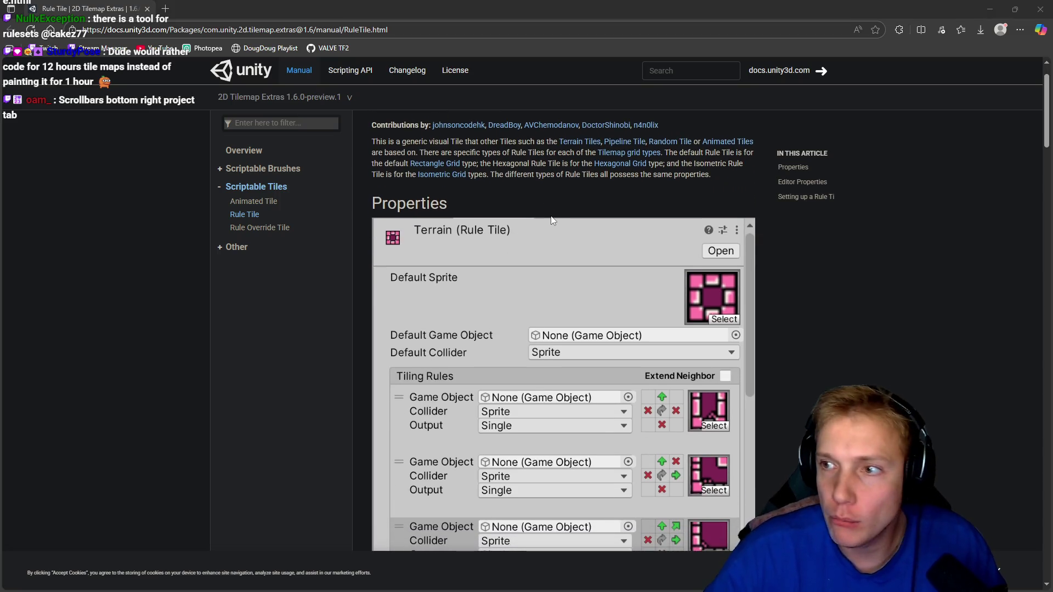
pyautogui.hotkey('alt', 'Tab')
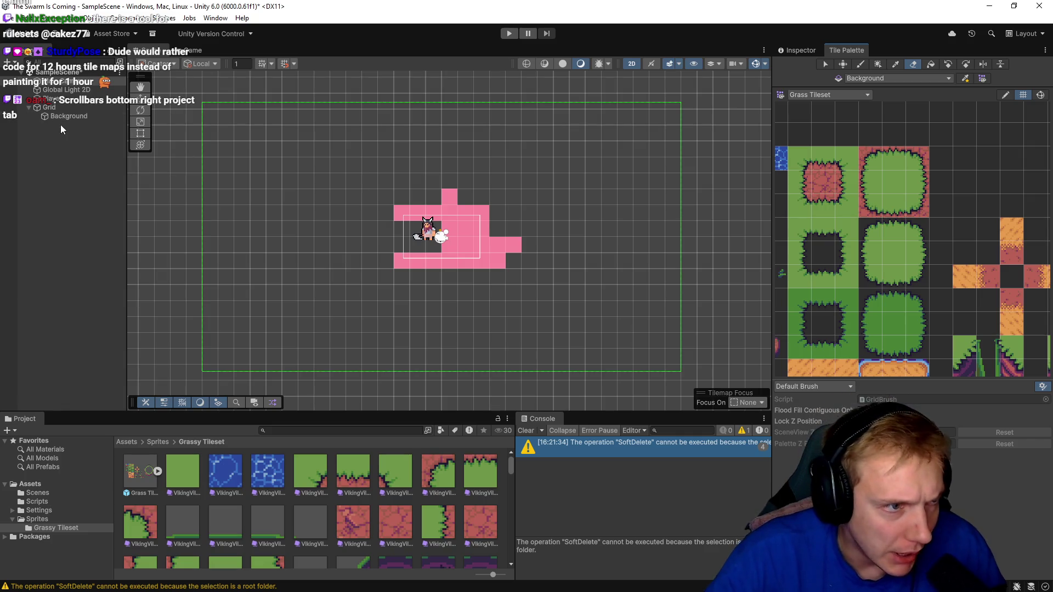
pyautogui.hotkey('alt', 'Tab')
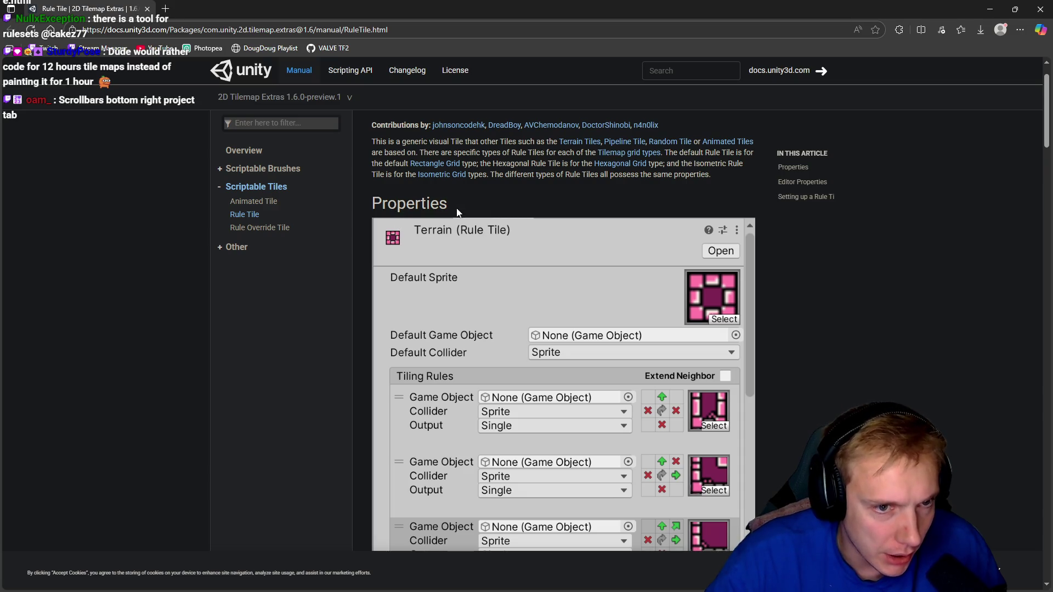
pyautogui.hotkey('alt', 'Tab')
# - Select the Background tilemap and browse its Add Component list
pyautogui.click(63, 116)
pyautogui.click(801, 48)
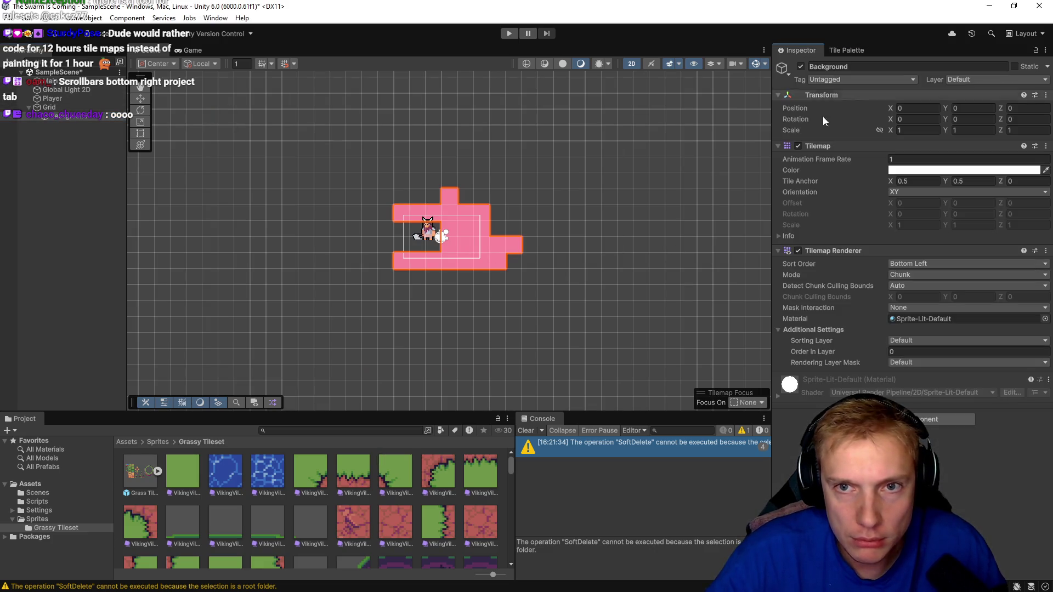
pyautogui.click(905, 419)
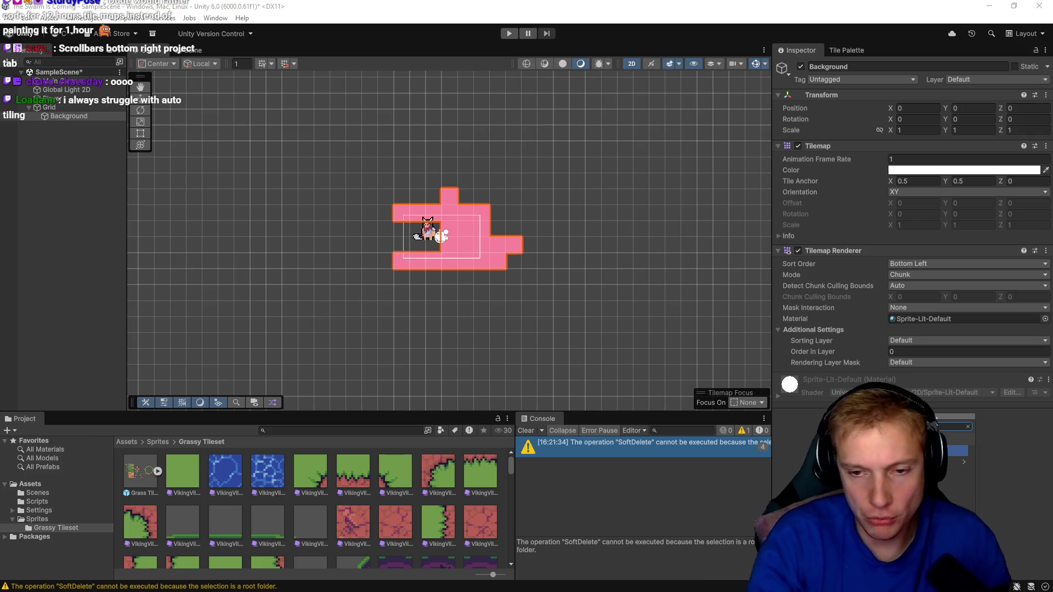
pyautogui.press('BackSpace')
# - Search the Grid's Add Component list for 'rule', then clear and dismiss it
pyautogui.click(50, 107)
pyautogui.click(937, 210)
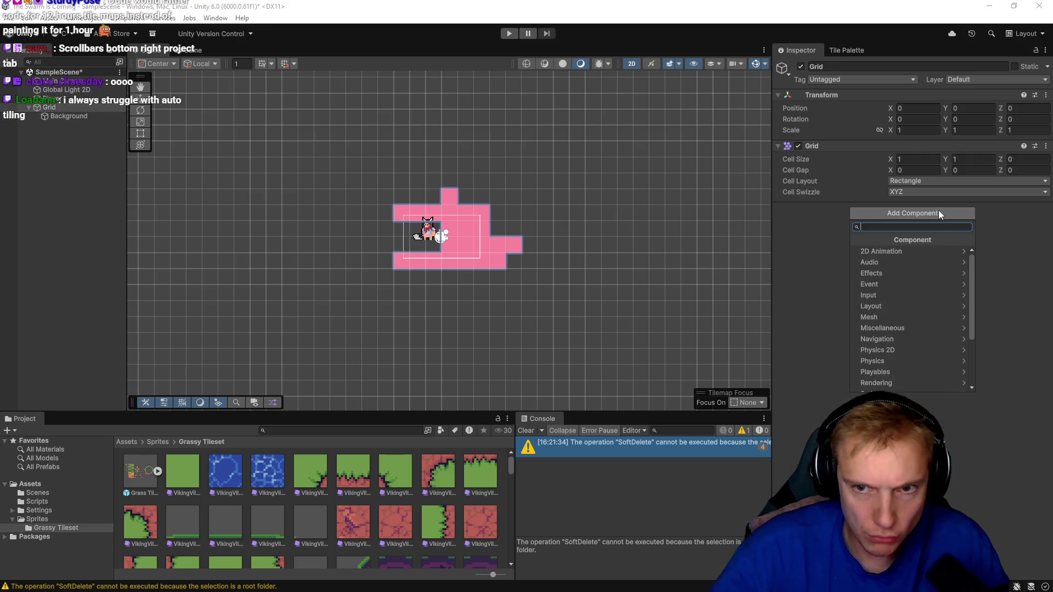
pyautogui.write('rule')
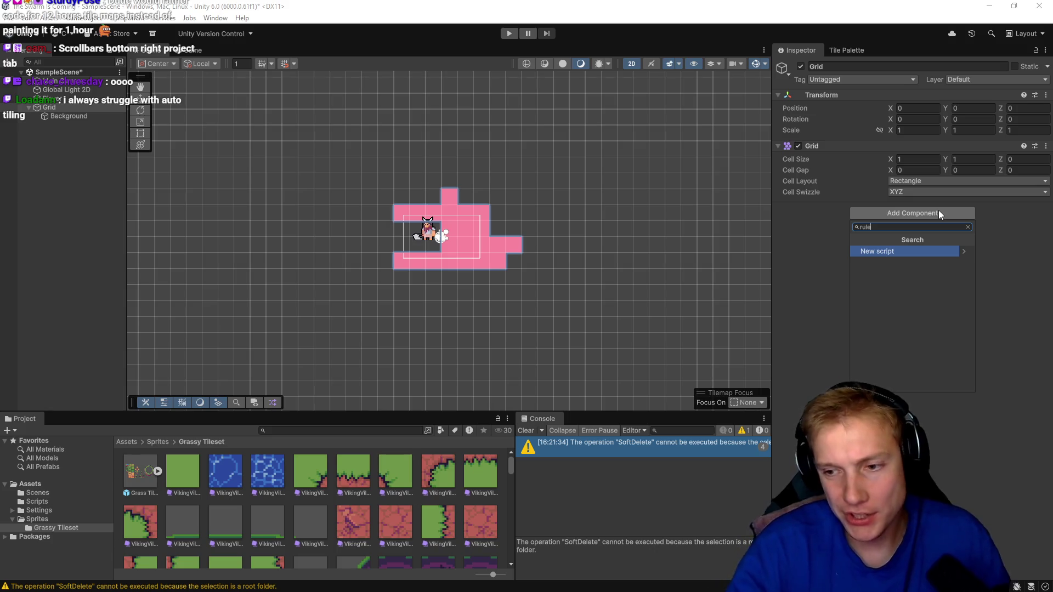
pyautogui.press('BackSpace')
pyautogui.press('BackSpace')
pyautogui.press('BackSpace')
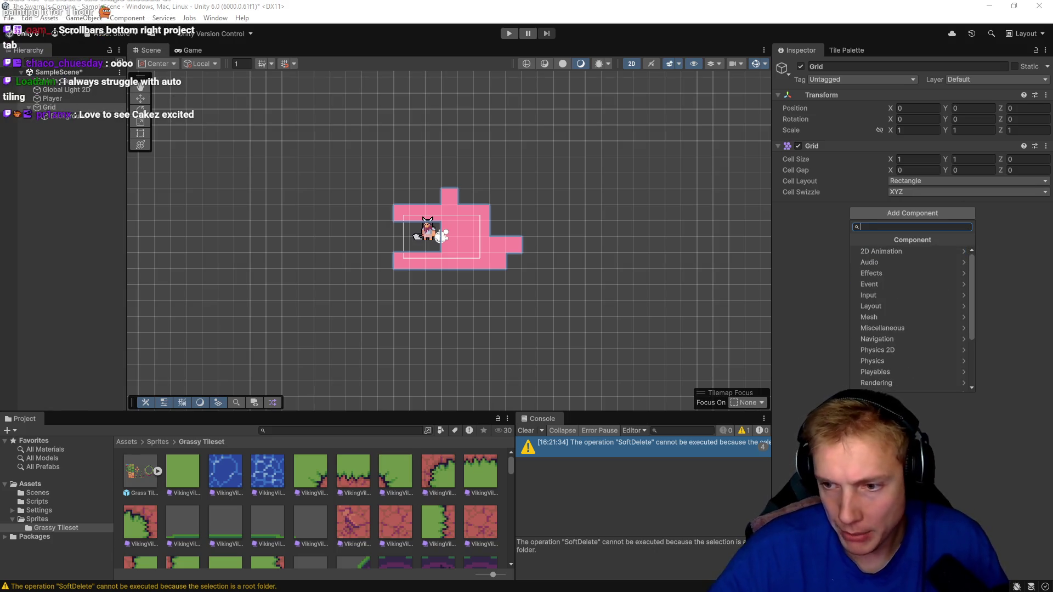
pyautogui.press('Escape')
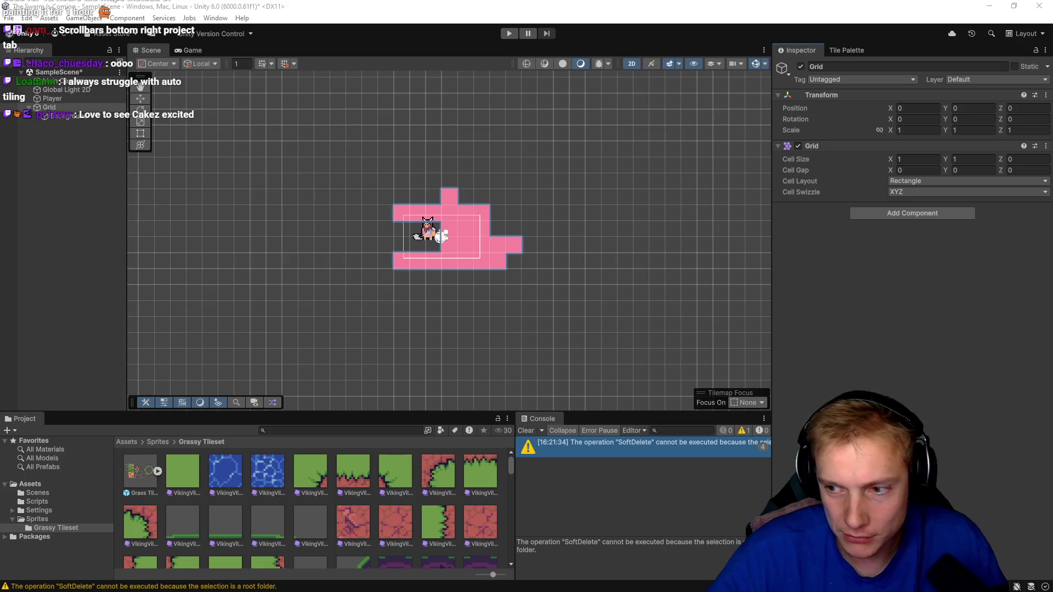
# - Zoom the Rule Tile manual page to 150% and scroll down to its Properties table
pyautogui.hotkey('alt', 'Tab')
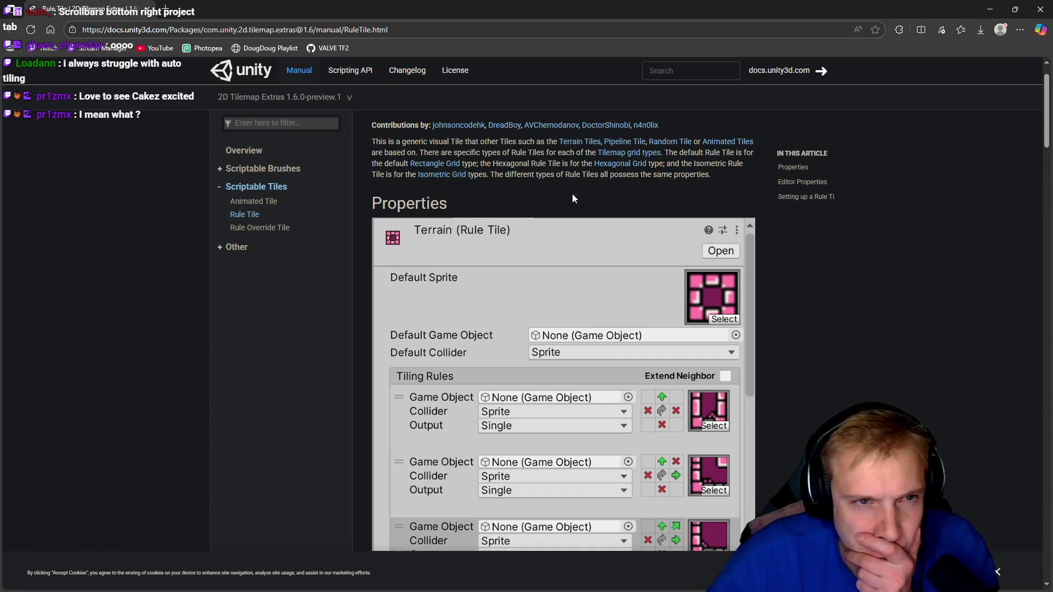
pyautogui.scroll(1, 527, 211)
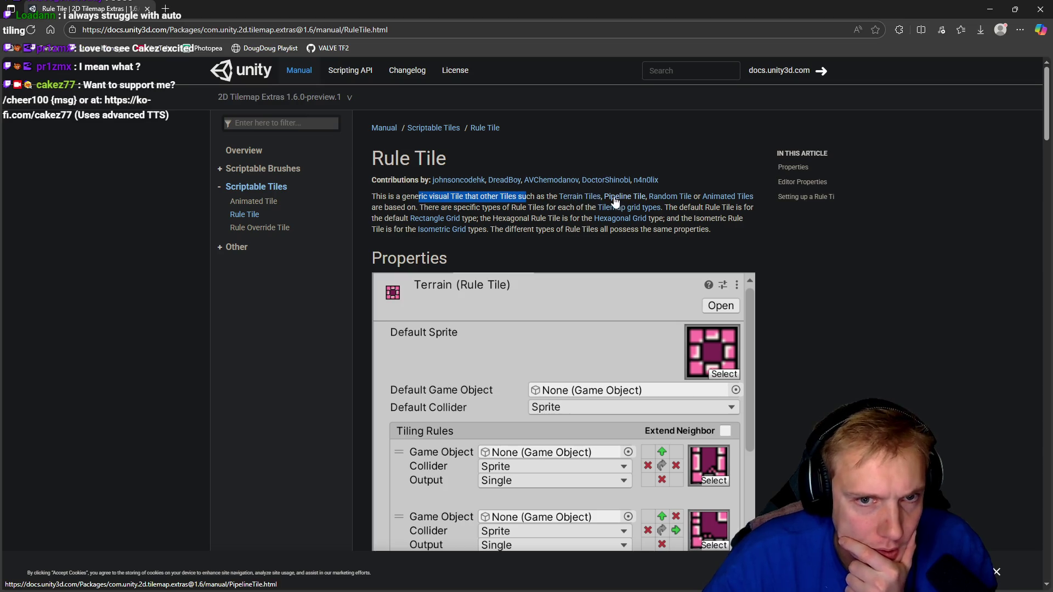
pyautogui.click(488, 196)
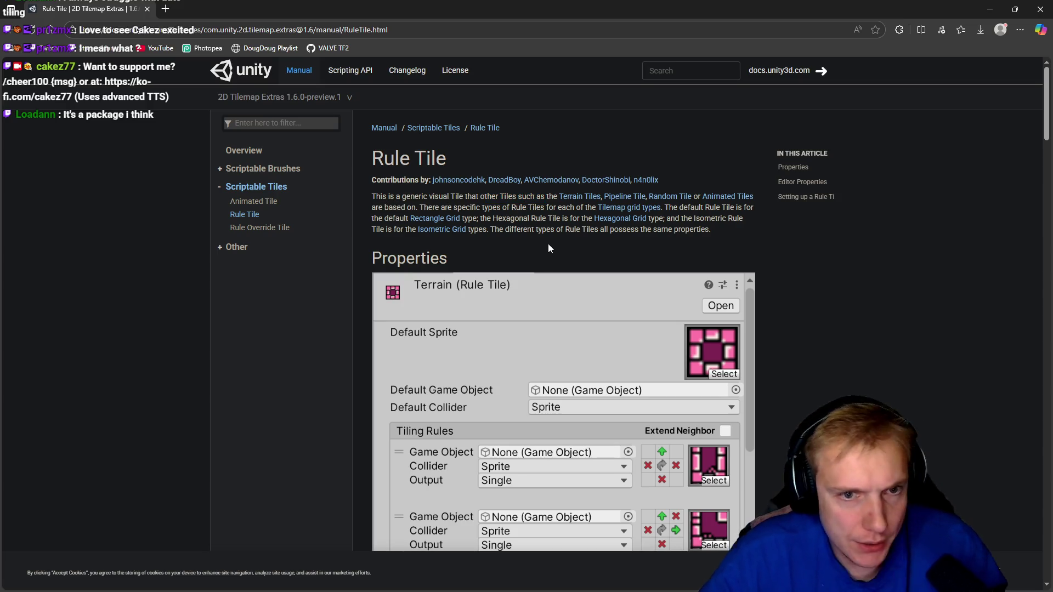
pyautogui.hotkey('ctrl', '+')
pyautogui.hotkey('ctrl', '+')
pyautogui.hotkey('ctrl', '+')
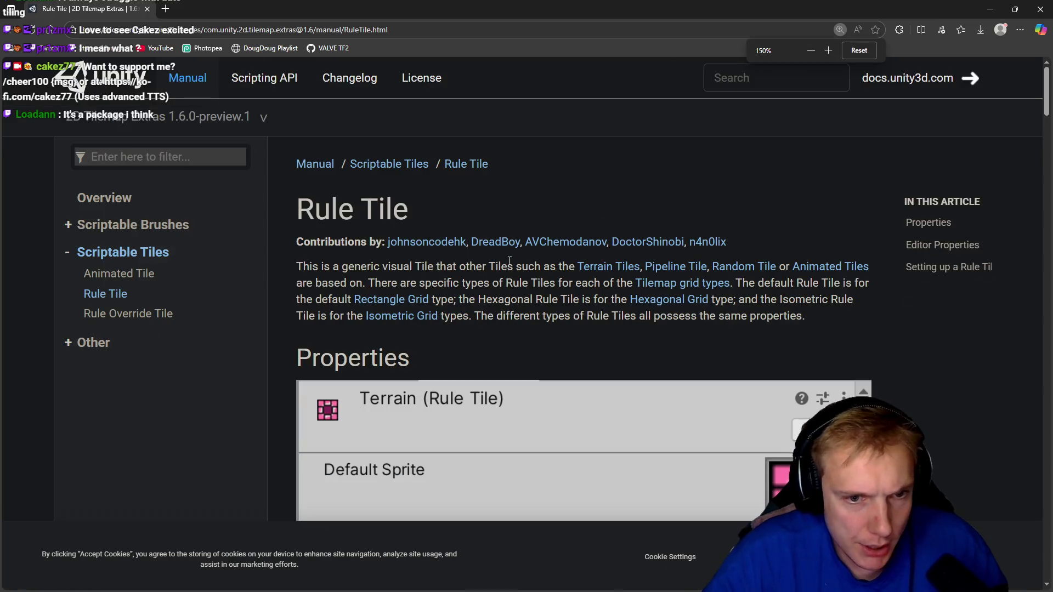
pyautogui.scroll(-1, 509, 261)
pyautogui.moveTo(565, 261); pyautogui.dragTo(735, 275)
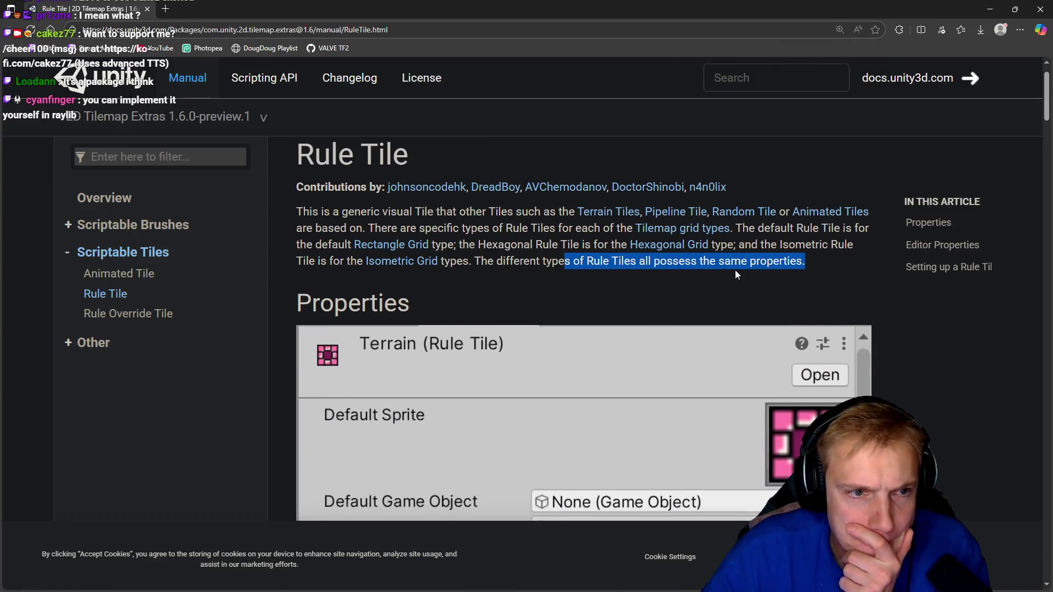
pyautogui.scroll(-10, 554, 236)
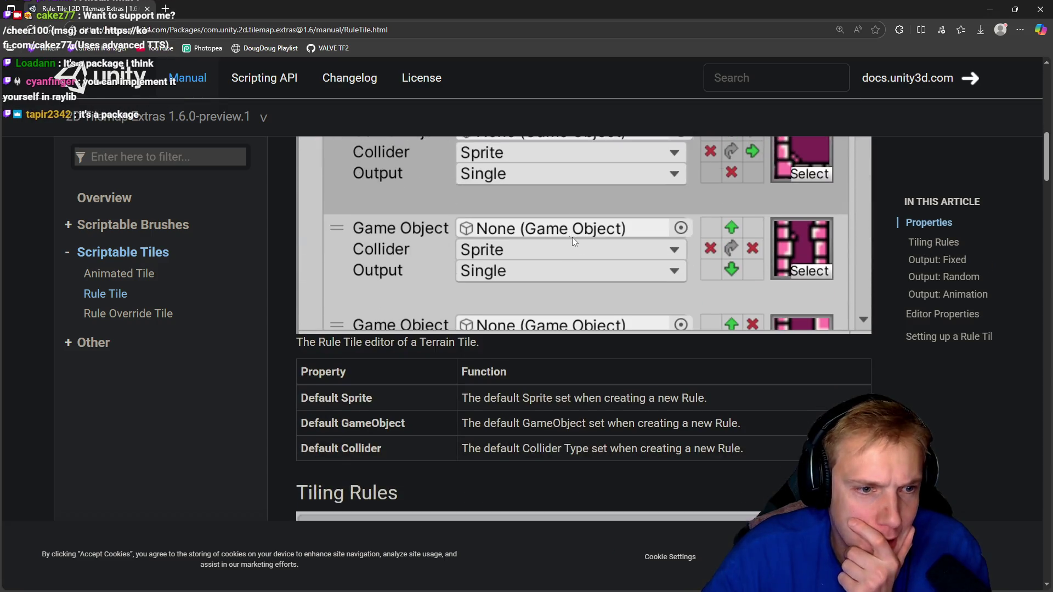
pyautogui.scroll(-7, 571, 237)
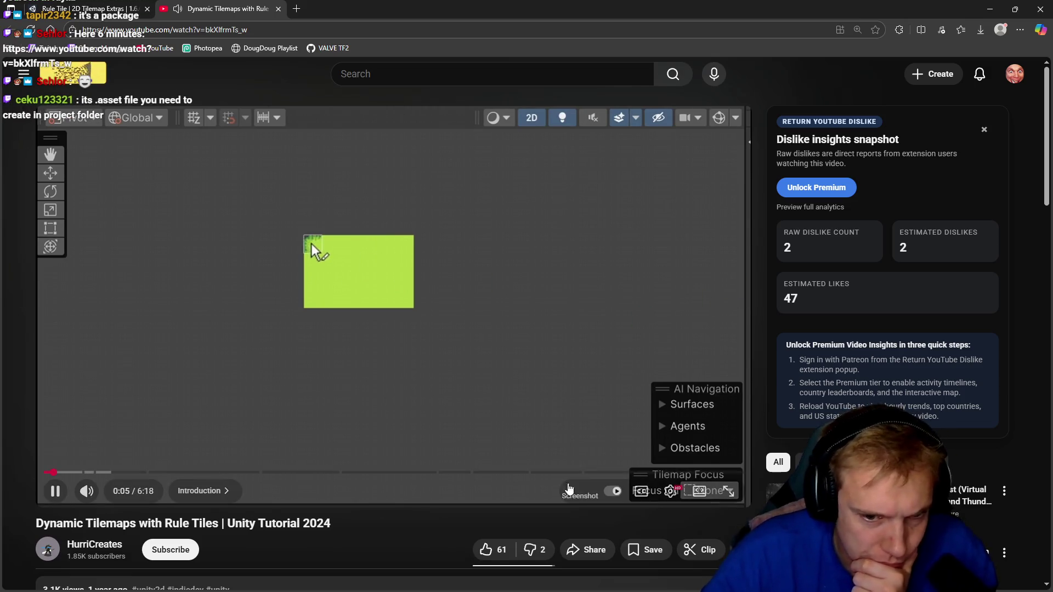
# - Play the tutorial at 1.75 speed, slightly quieter, in full screen
pyautogui.click(670, 491)
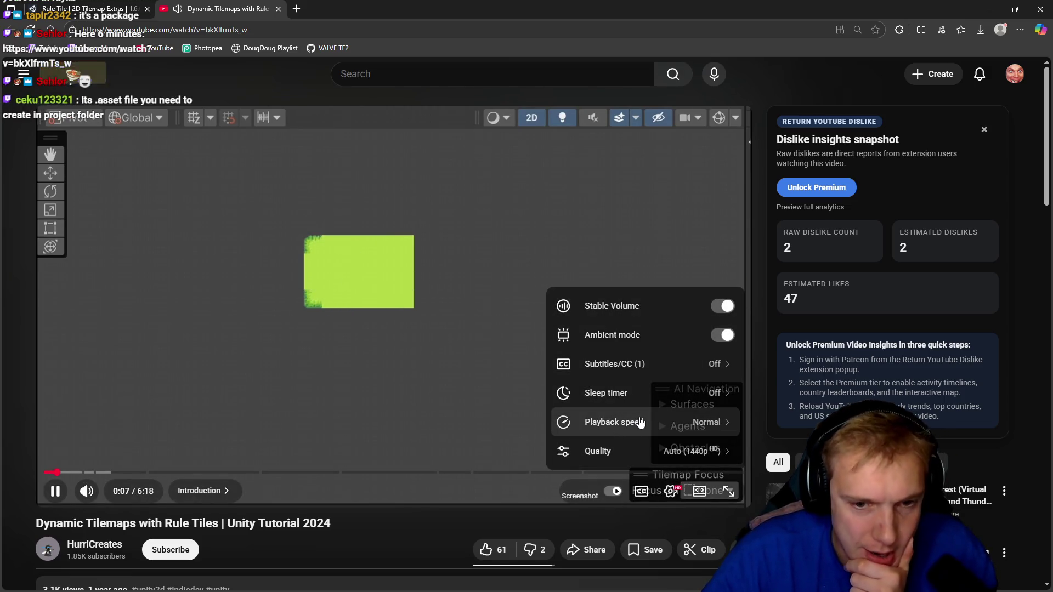
pyautogui.click(641, 422)
pyautogui.scroll(-3, 642, 414)
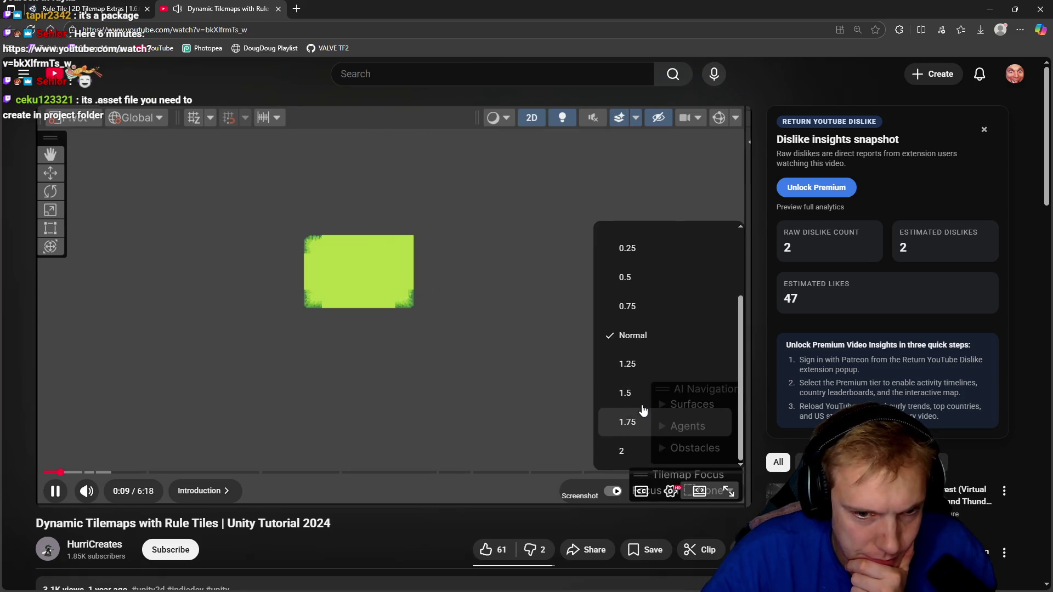
pyautogui.click(643, 413)
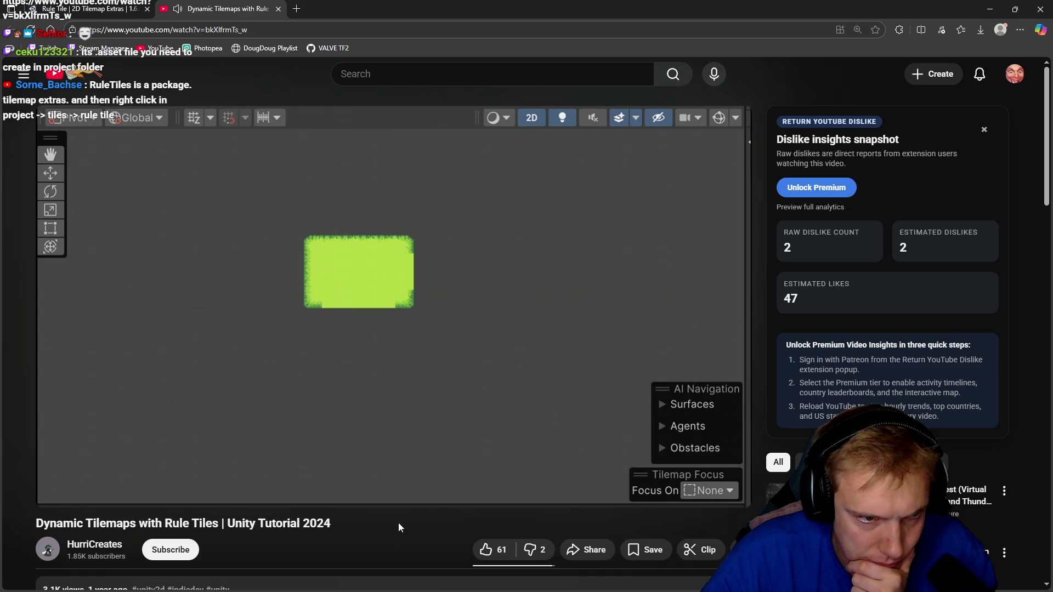
pyautogui.moveTo(120, 493); pyautogui.dragTo(115, 496)
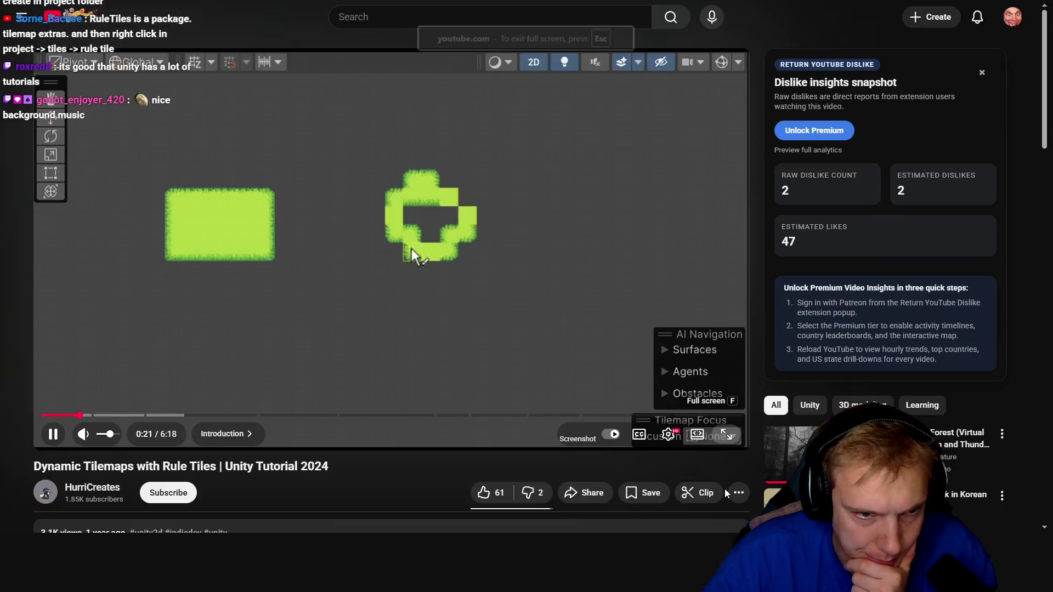
pyautogui.click(728, 490)
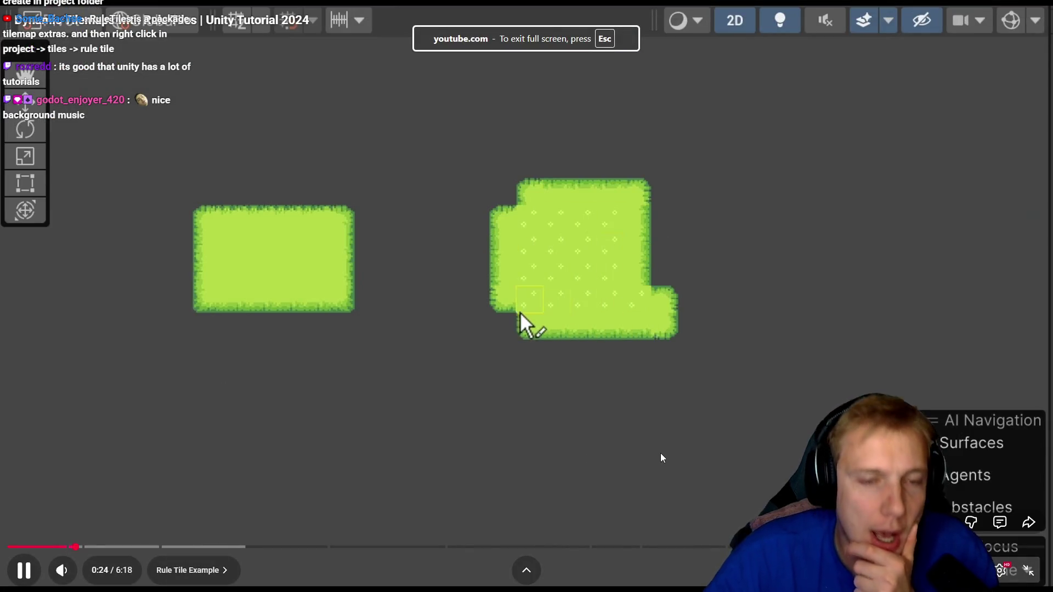
# - Create a new folder named 'RuleTiles' inside the Sprites folder in Unity
pyautogui.hotkey('alt', 'Tab')
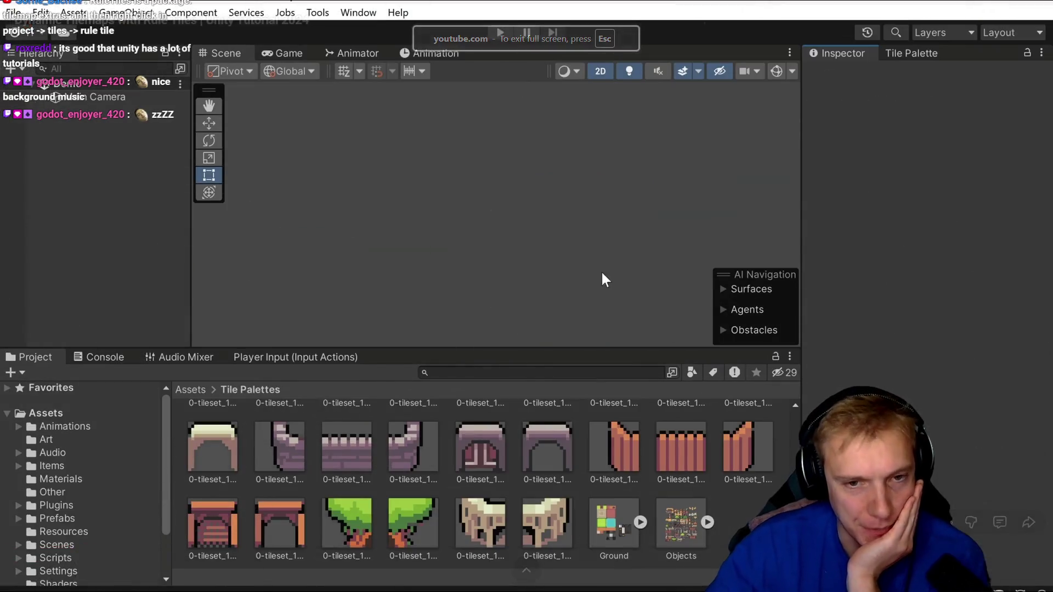
pyautogui.click(14, 373)
pyautogui.click(88, 68)
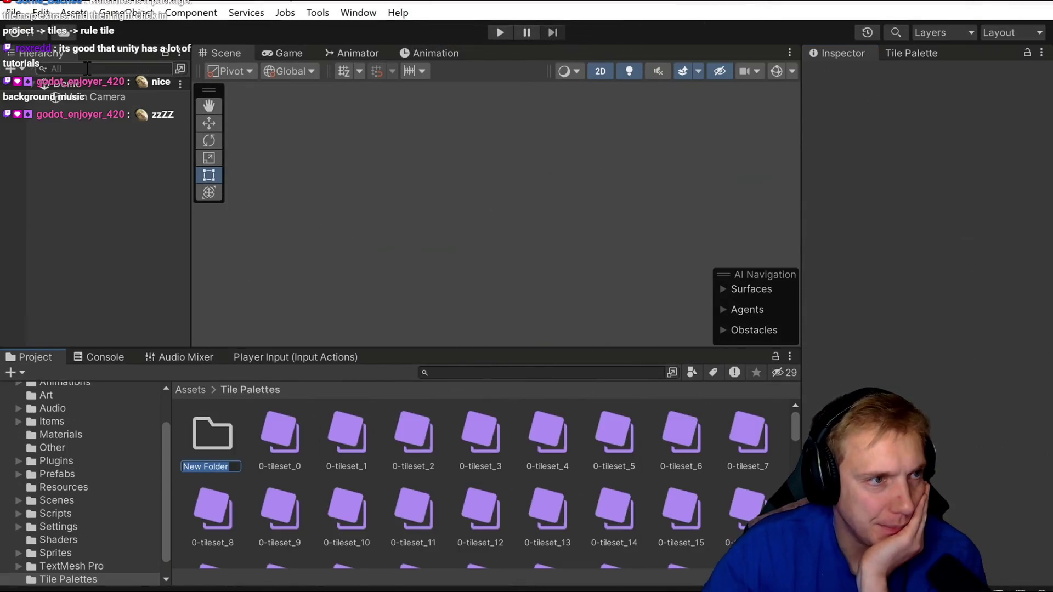
pyautogui.write('R')
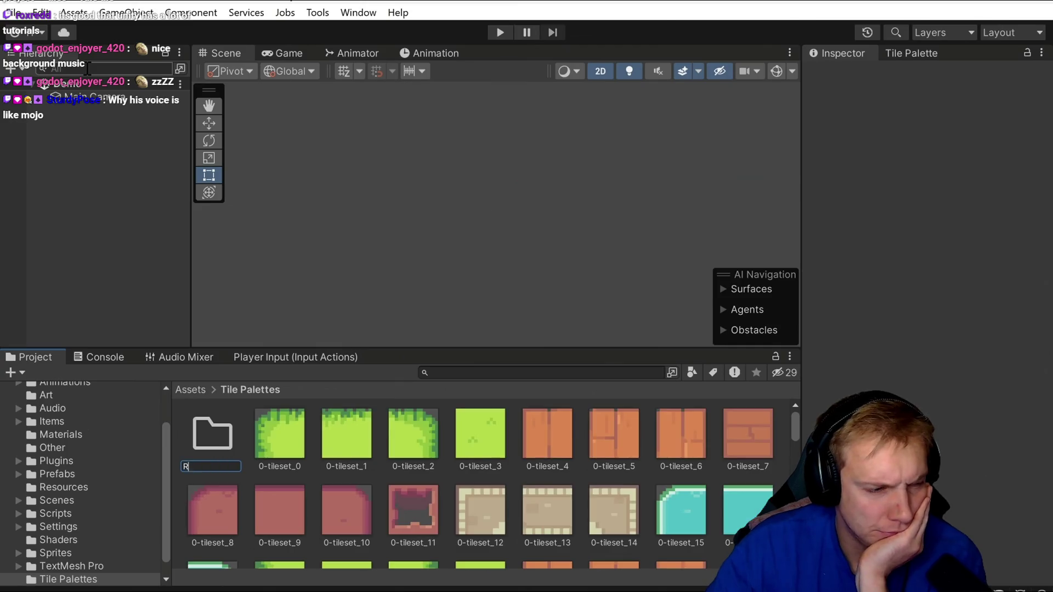
pyautogui.write('uleTiles')
pyautogui.press('Return')
pyautogui.doubleClick(219, 442)
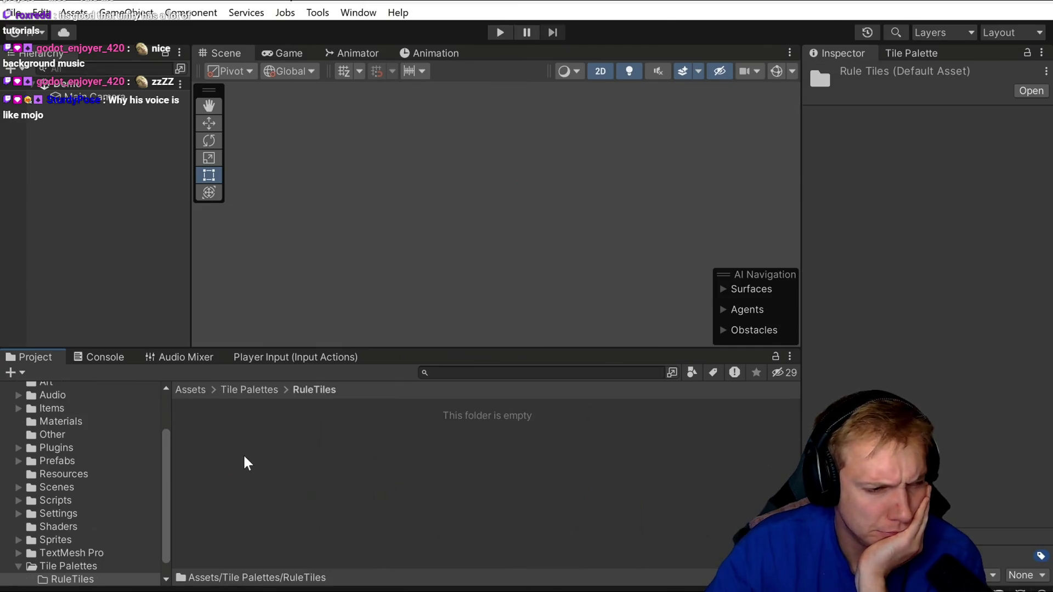
pyautogui.rightClick(244, 461)
pyautogui.moveTo(384, 12)
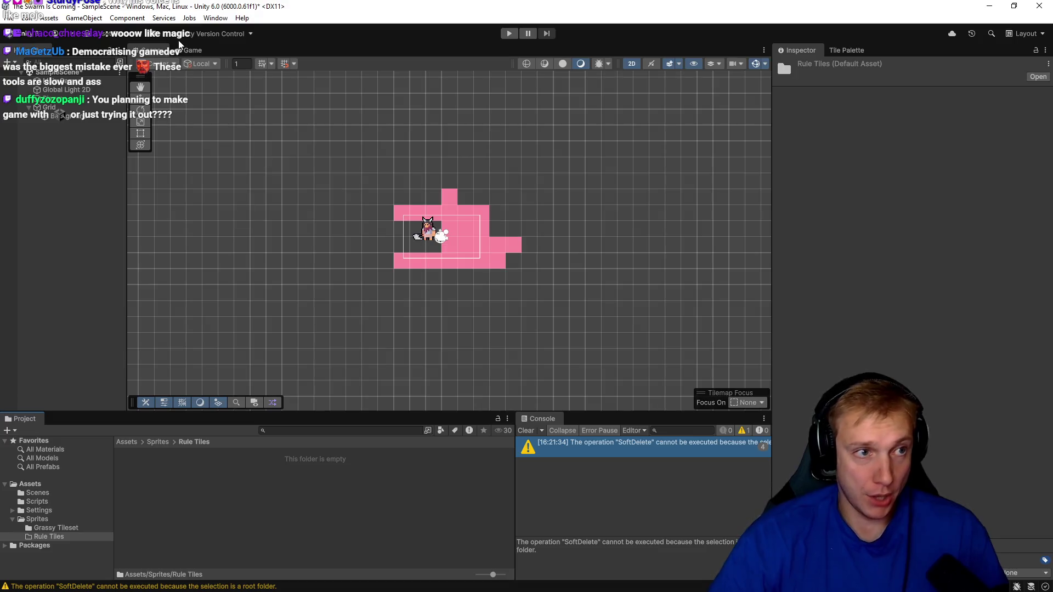
pyautogui.click(214, 18)
pyautogui.moveTo(142, 21)
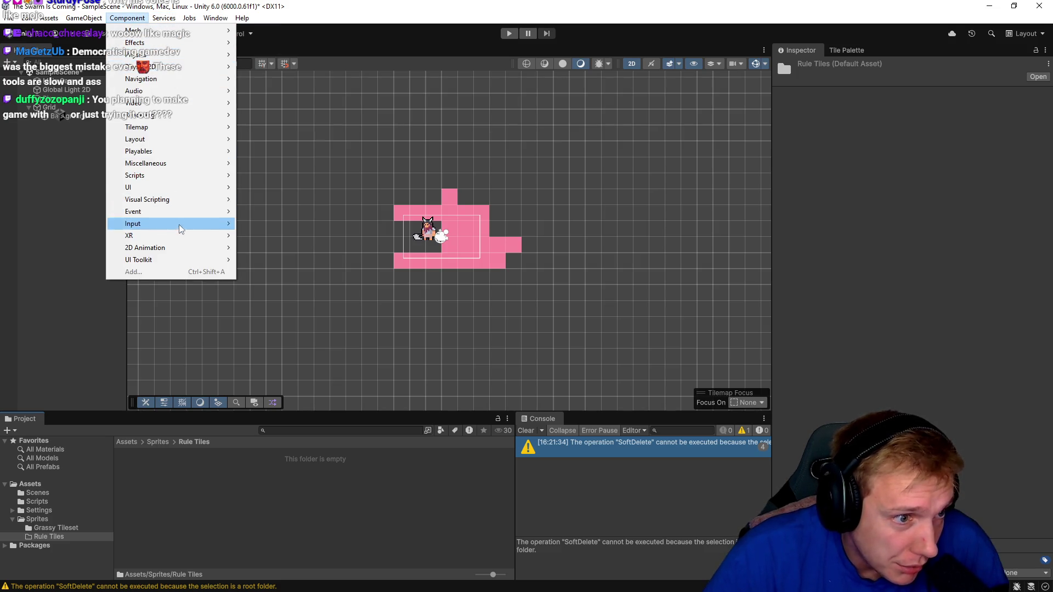
pyautogui.moveTo(73, 23)
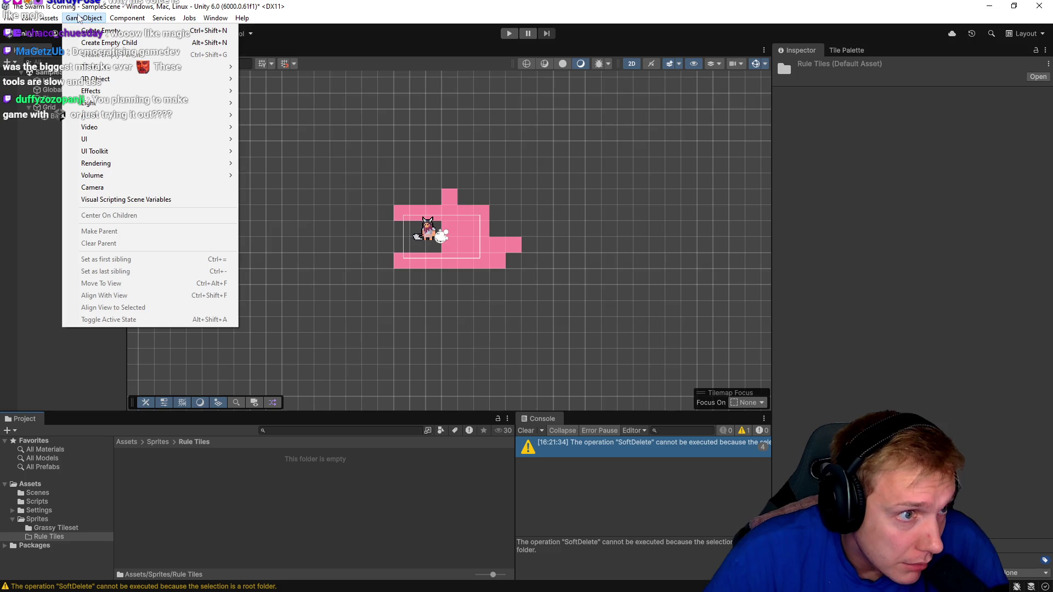
pyautogui.moveTo(181, 70)
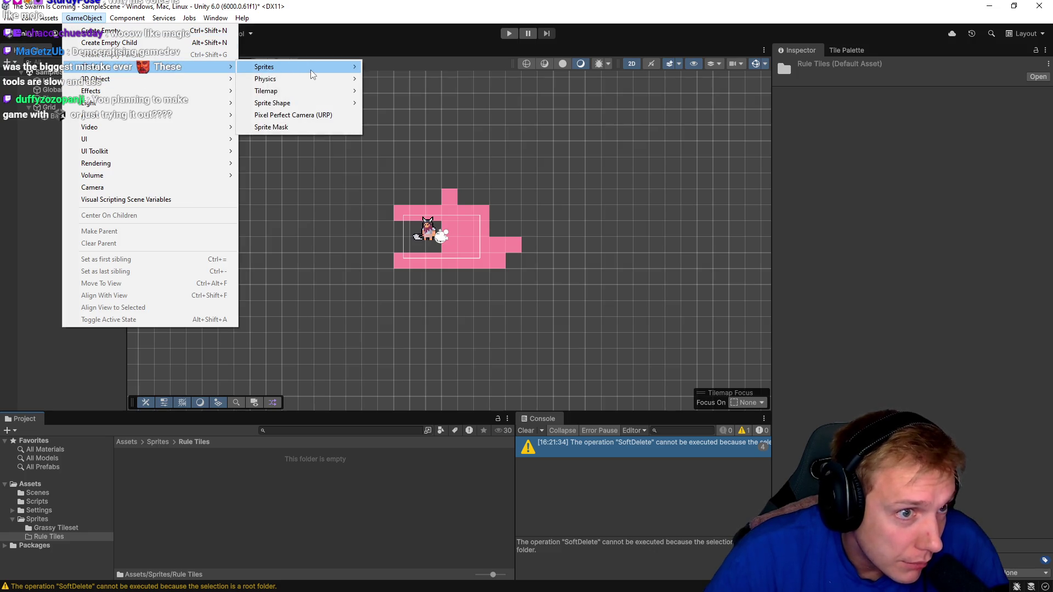
pyautogui.moveTo(320, 95)
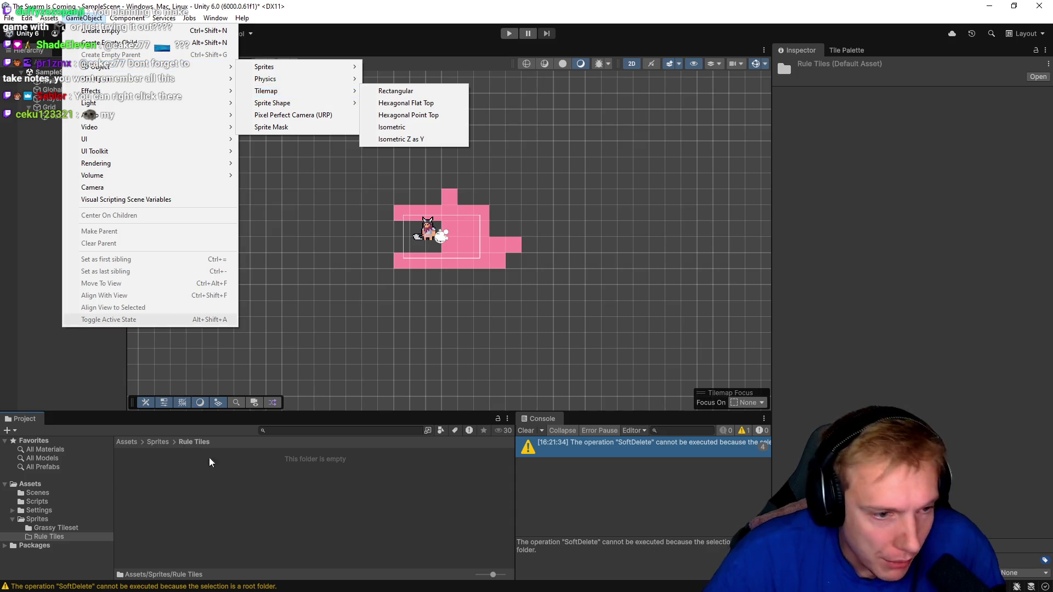
pyautogui.rightClick(232, 478)
pyautogui.moveTo(296, 182)
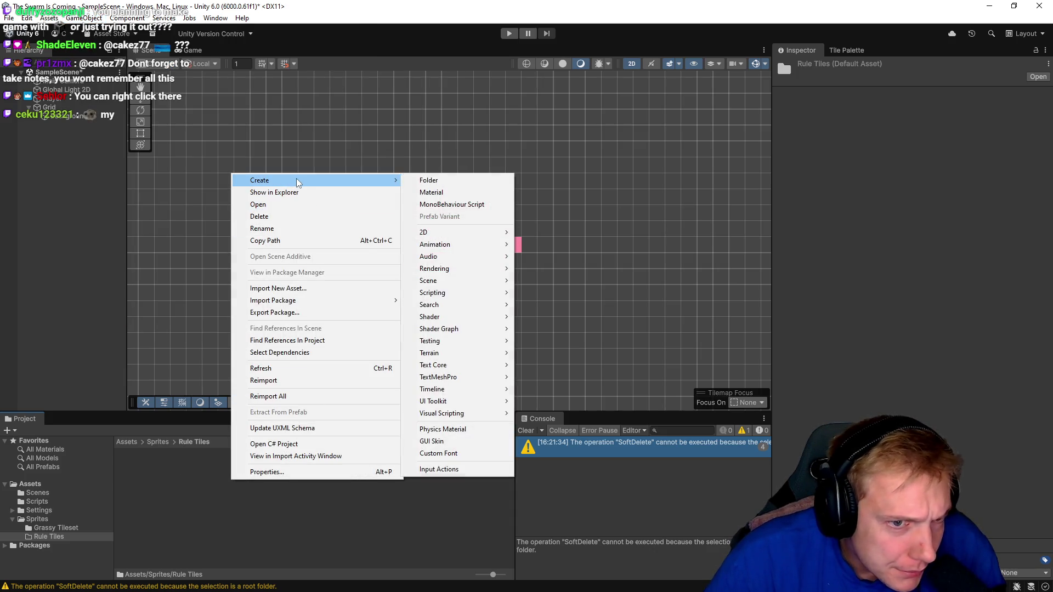
pyautogui.moveTo(477, 232)
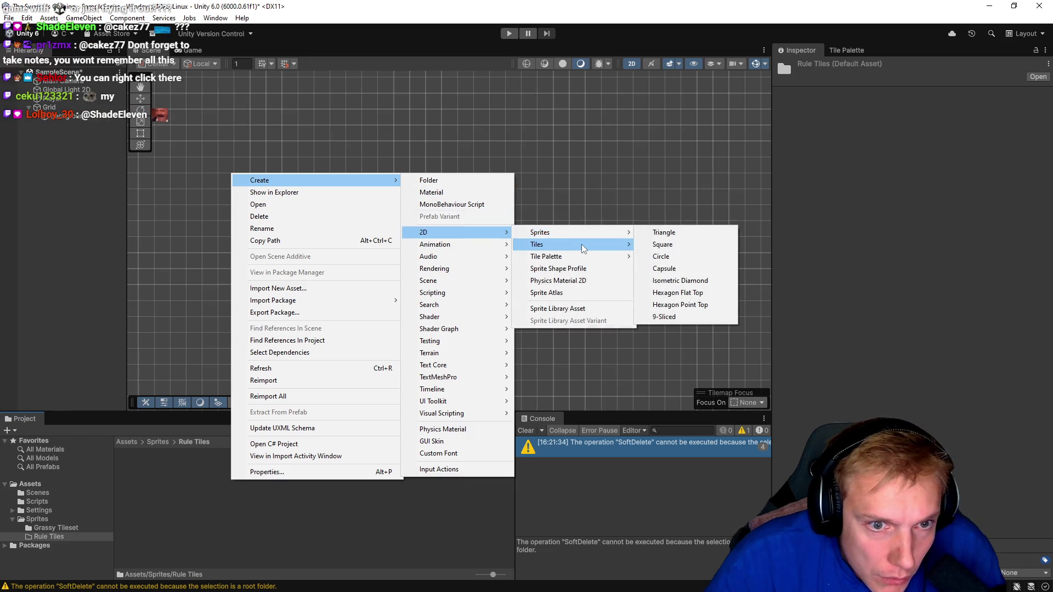
pyautogui.moveTo(584, 249)
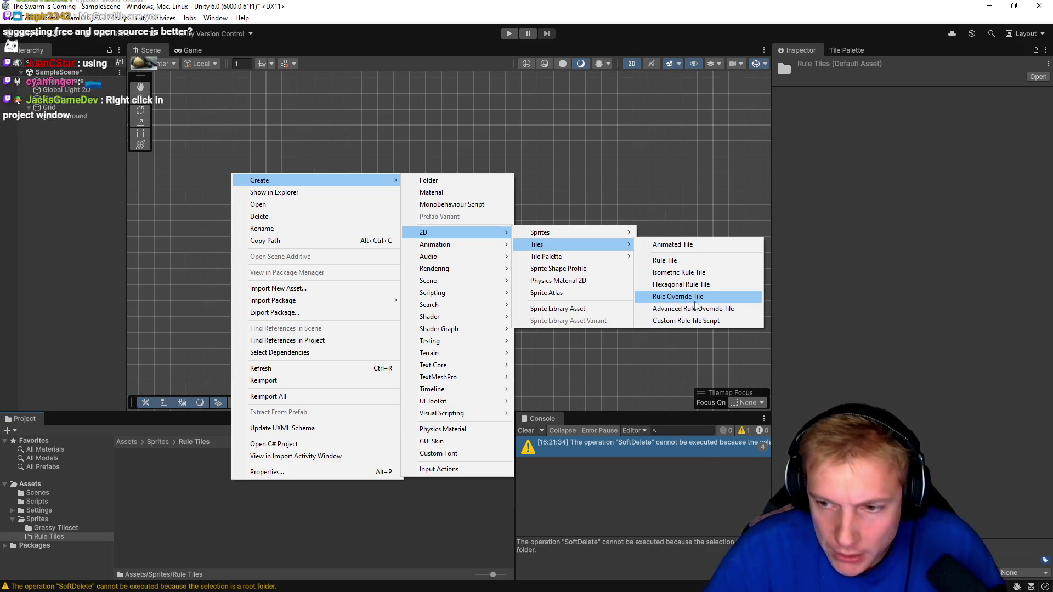
pyautogui.click(694, 303)
pyautogui.hotkey('alt', 'Tab')
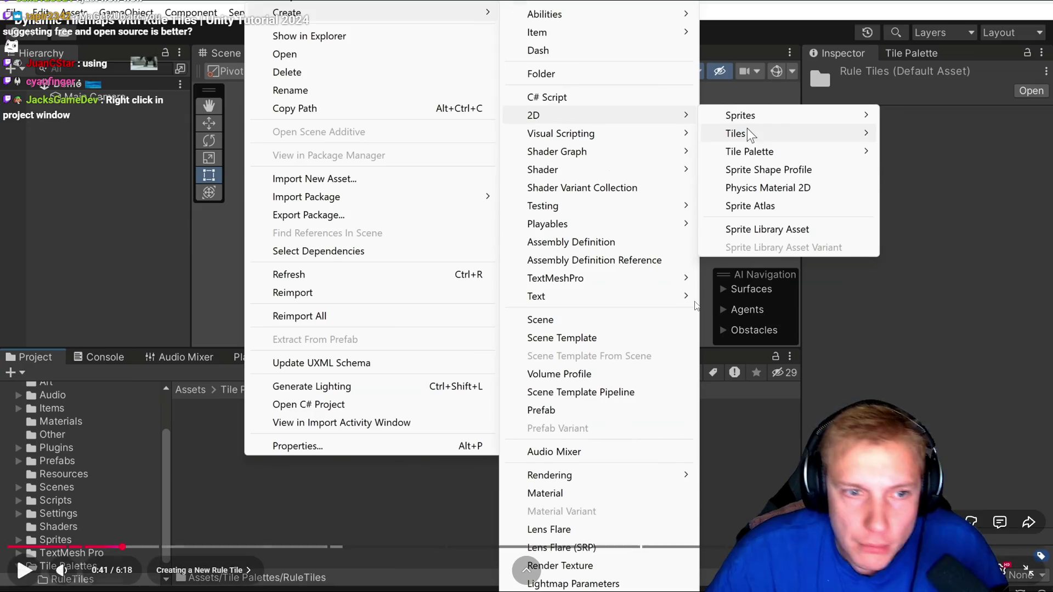
pyautogui.click(650, 253)
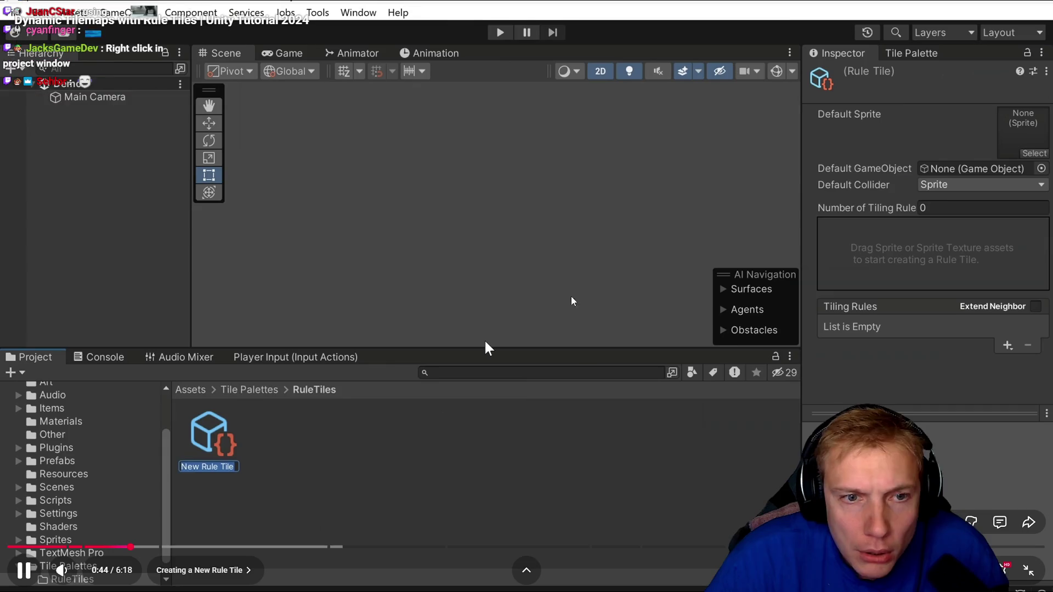
pyautogui.click(581, 283)
pyautogui.hotkey('alt', 'Tab')
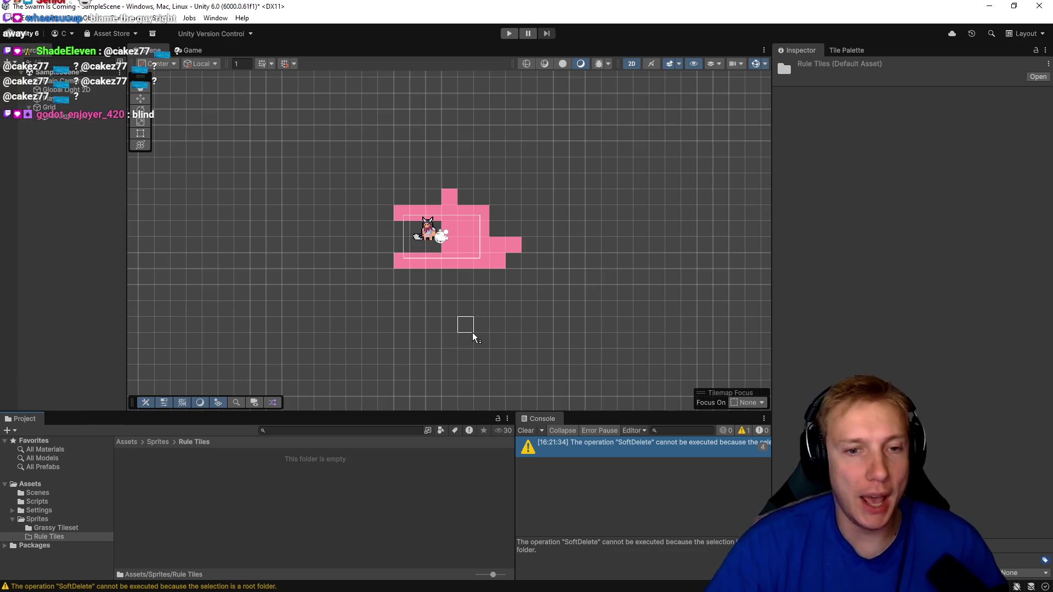
pyautogui.rightClick(363, 530)
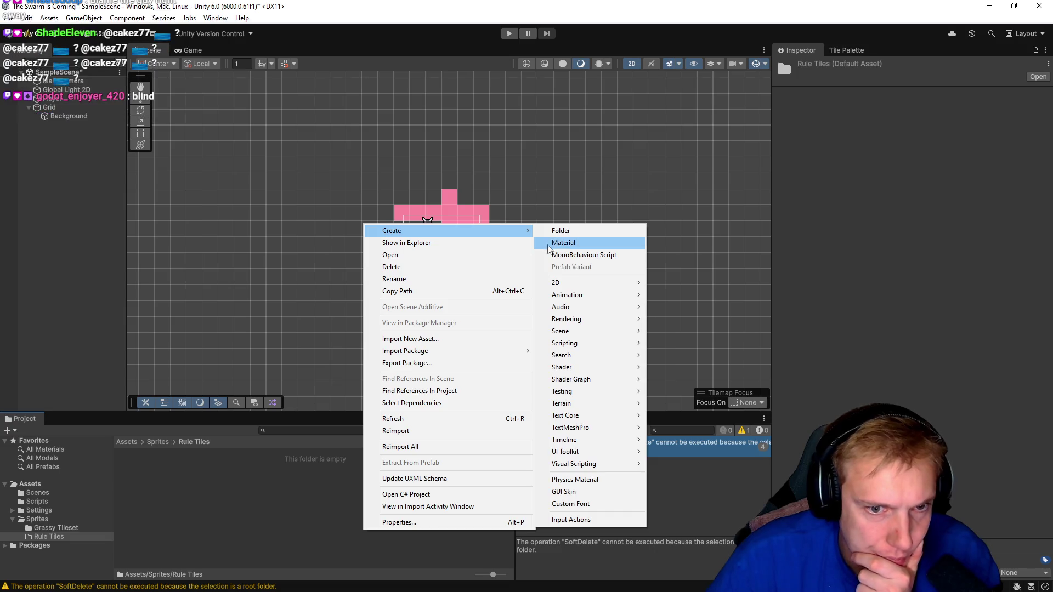
# - Create a new Rule Tile asset in the Rule Tiles folder named 'Rule Tile'
pyautogui.moveTo(584, 288)
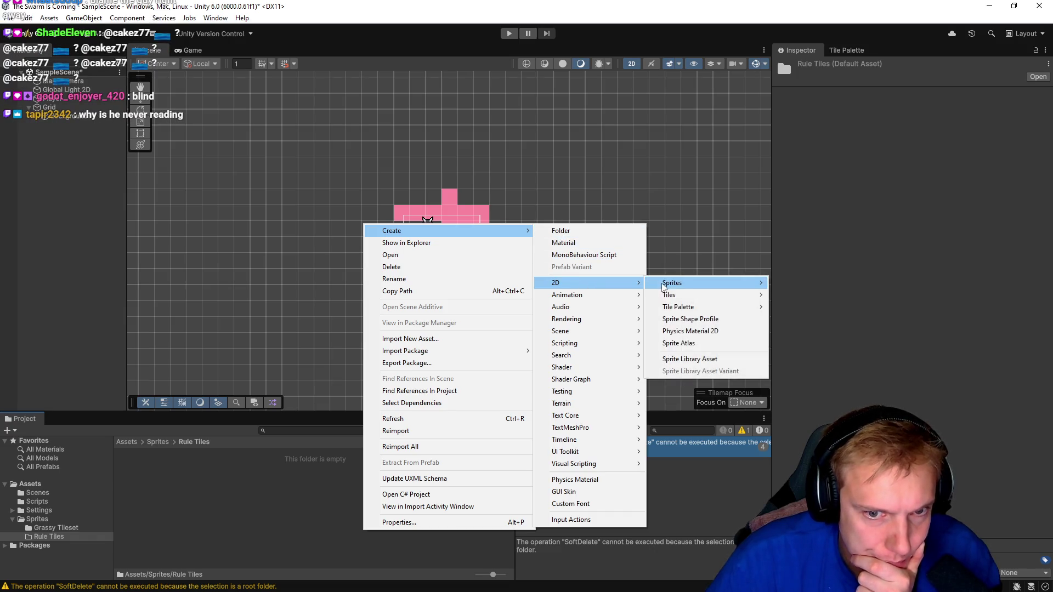
pyautogui.moveTo(705, 306)
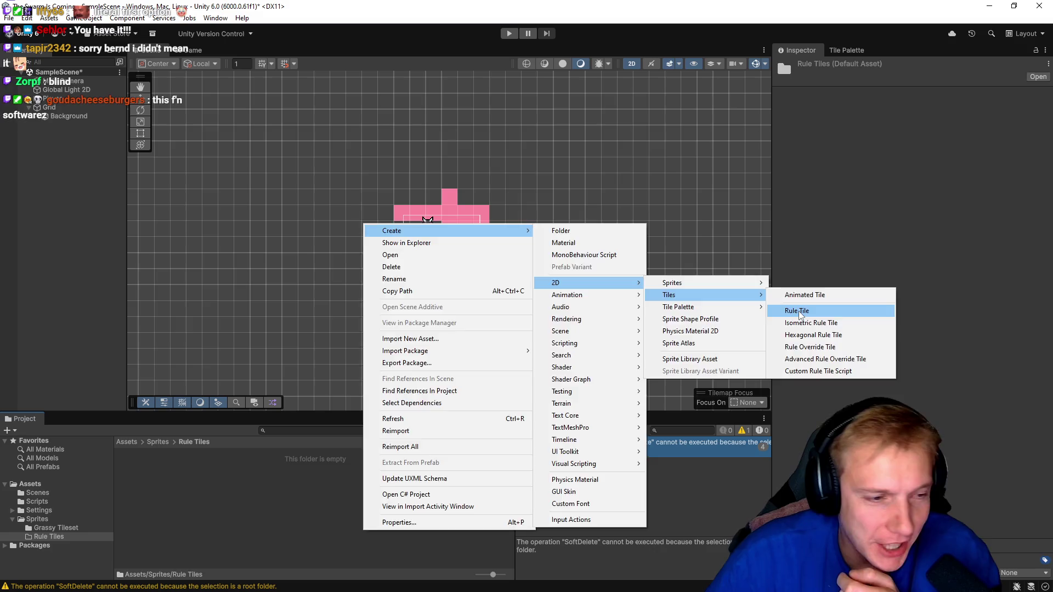
pyautogui.click(798, 312)
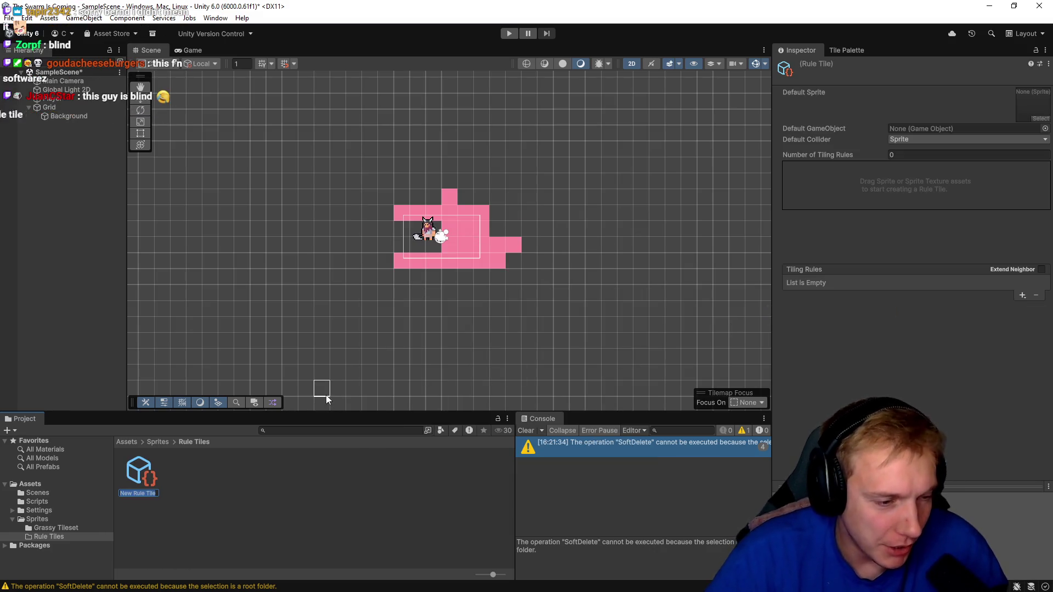
pyautogui.write('Rule Tile')
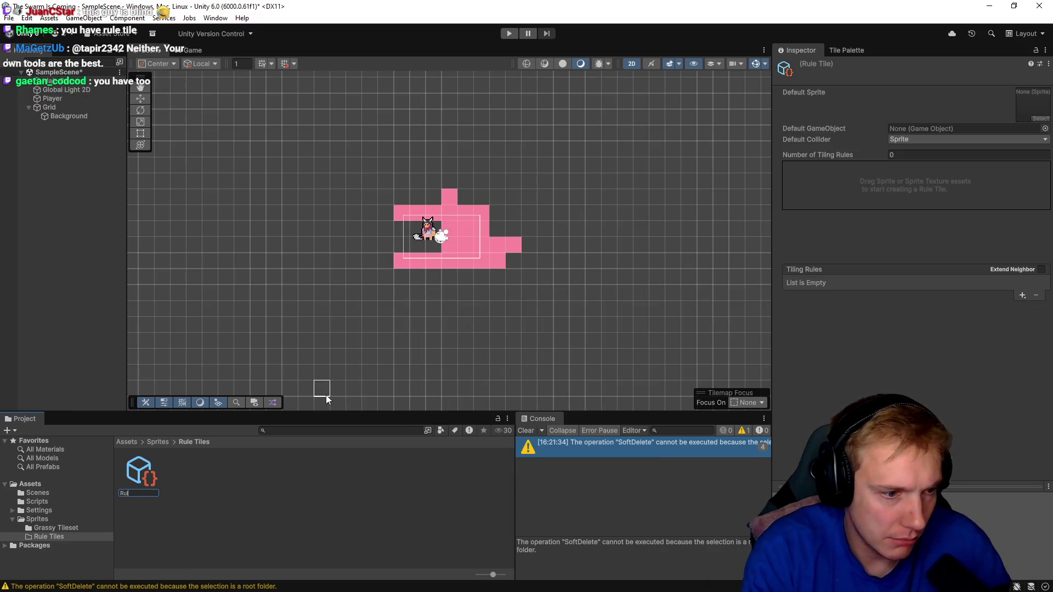
pyautogui.press('Return')
pyautogui.hotkey('alt', 'Tab')
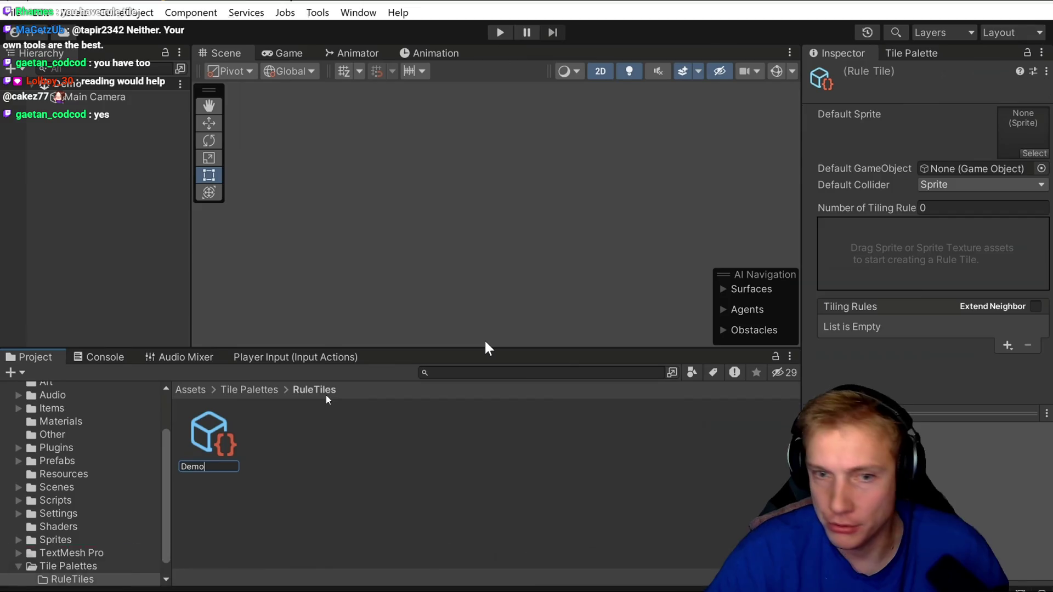
# - Play the tutorial to 0:55, pause it, then open the Rule Tile's Default GameObject picker
pyautogui.click(485, 341)
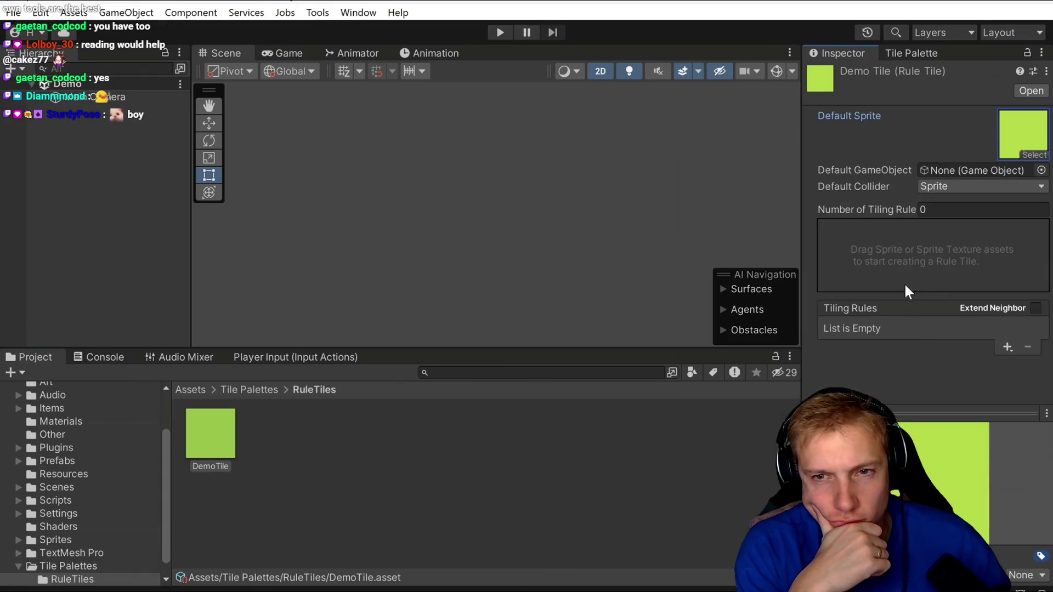
pyautogui.moveTo(137, 127)
pyautogui.click(469, 315)
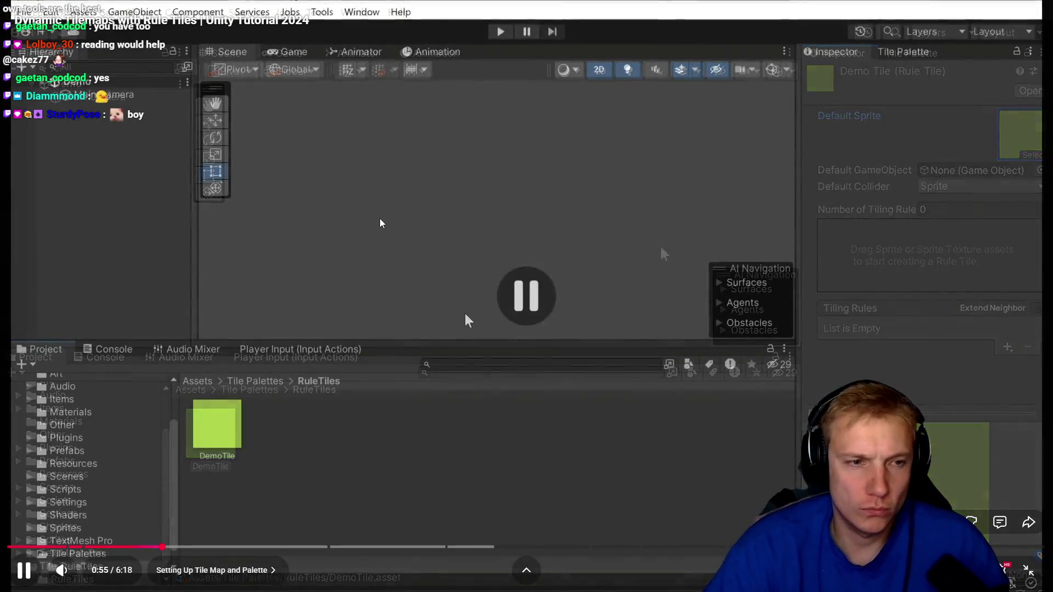
pyautogui.hotkey('alt', 'z')
pyautogui.hotkey('alt', 'Tab')
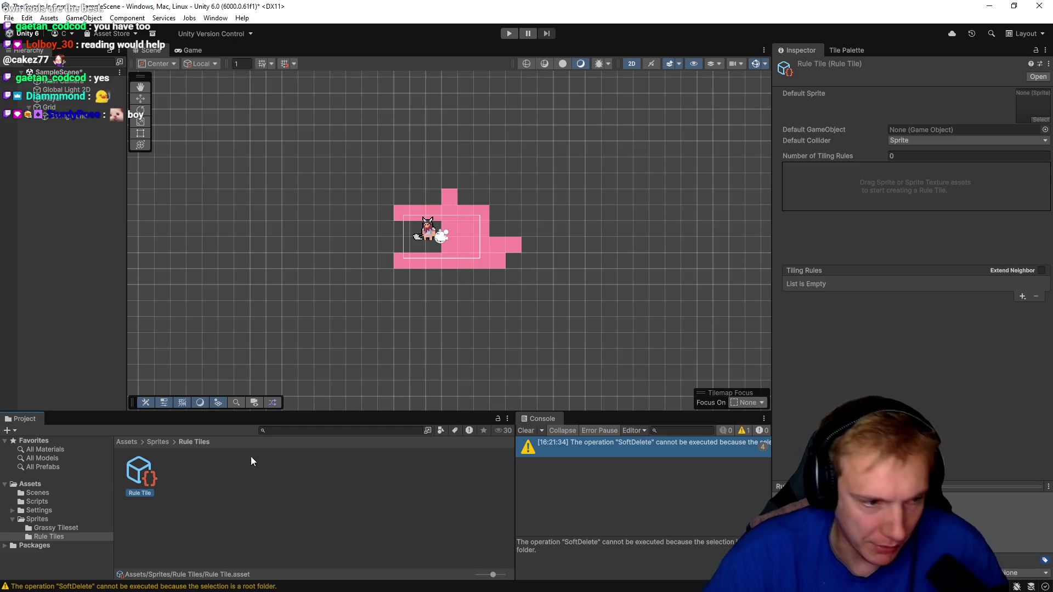
pyautogui.click(1045, 130)
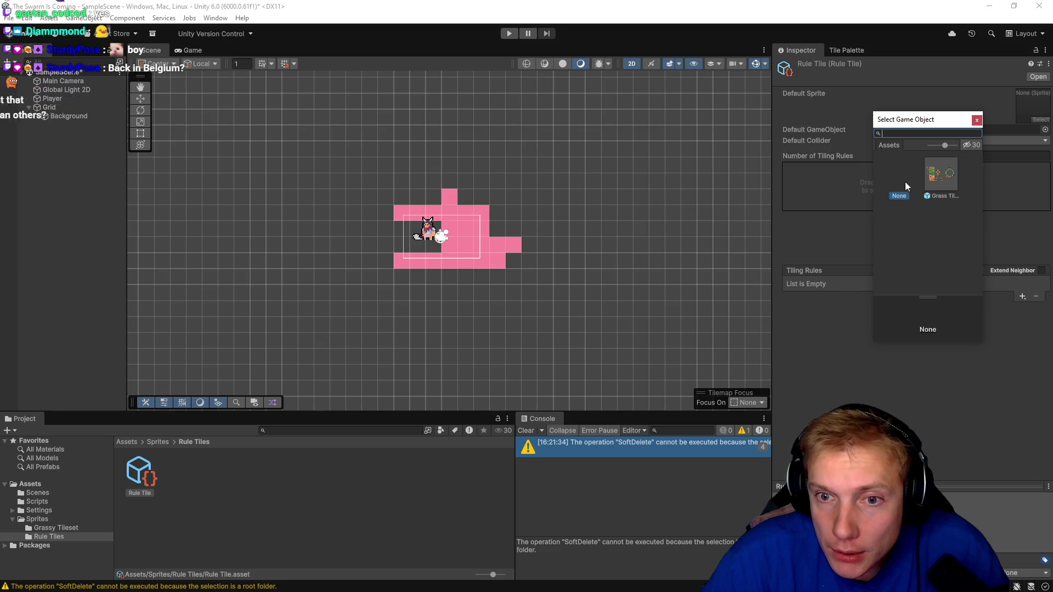
# - Choose Grass Tileset as the Rule Tile's Default GameObject
pyautogui.moveTo(920, 119); pyautogui.dragTo(329, 104)
pyautogui.doubleClick(344, 150)
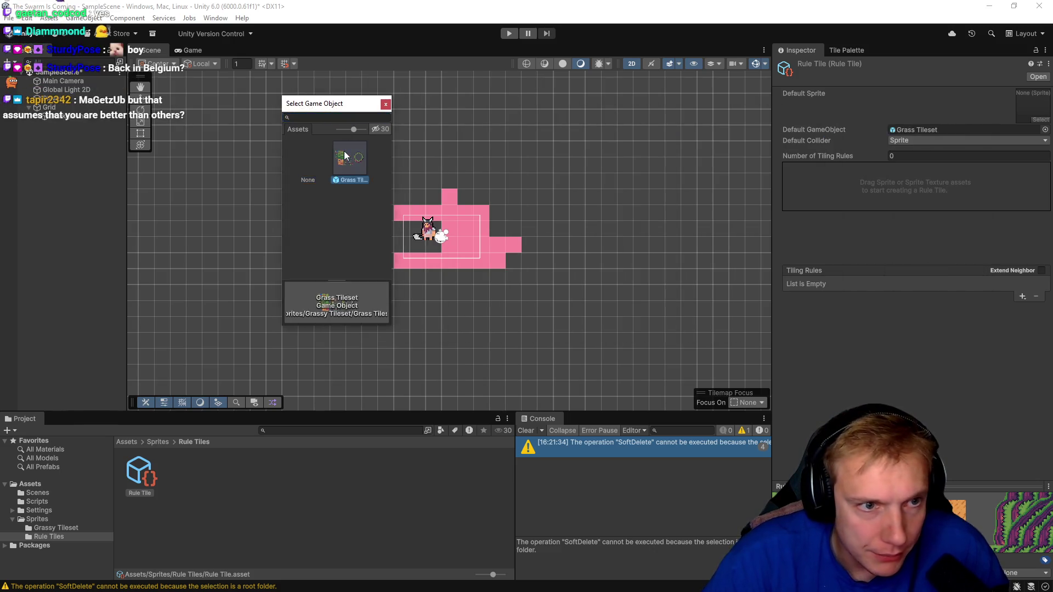
pyautogui.click(1044, 129)
pyautogui.hotkey('alt', 'Tab')
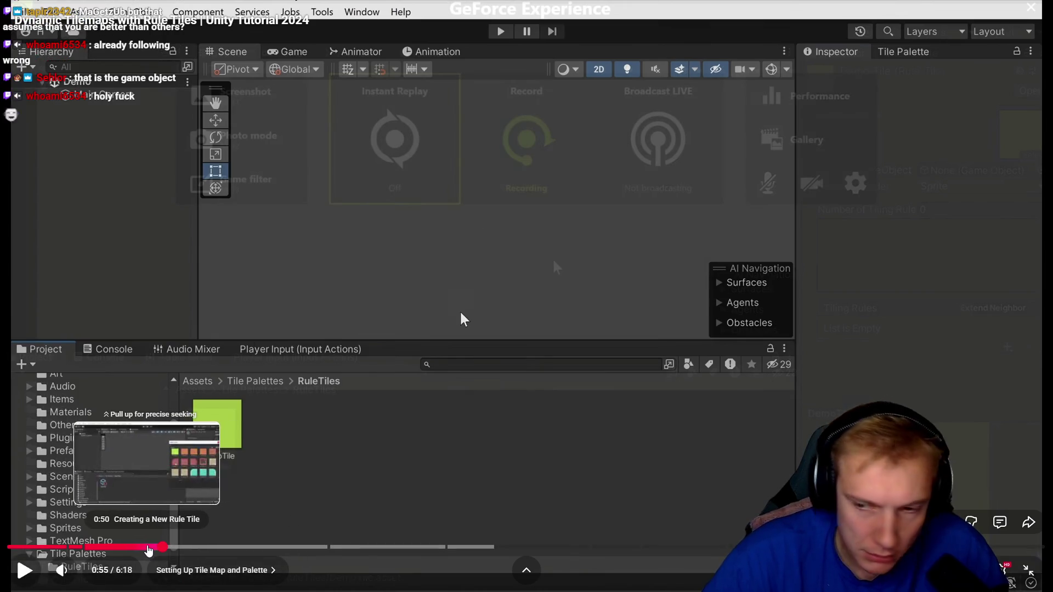
# - Rewind the tutorial to earlier footage, replay it, and pause at 0:49
pyautogui.click(147, 547)
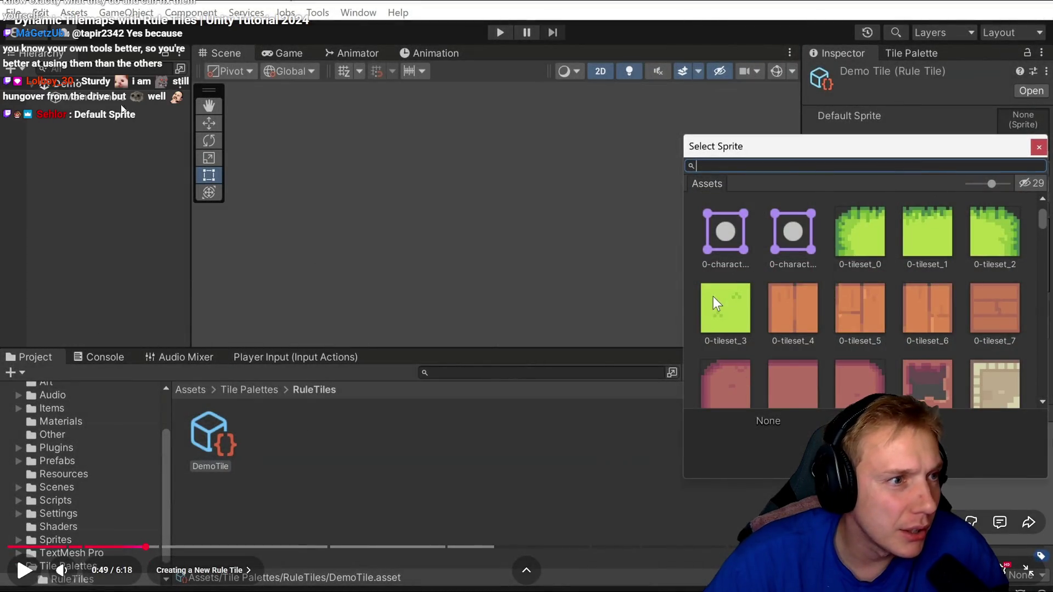
pyautogui.moveTo(137, 547); pyautogui.dragTo(72, 547)
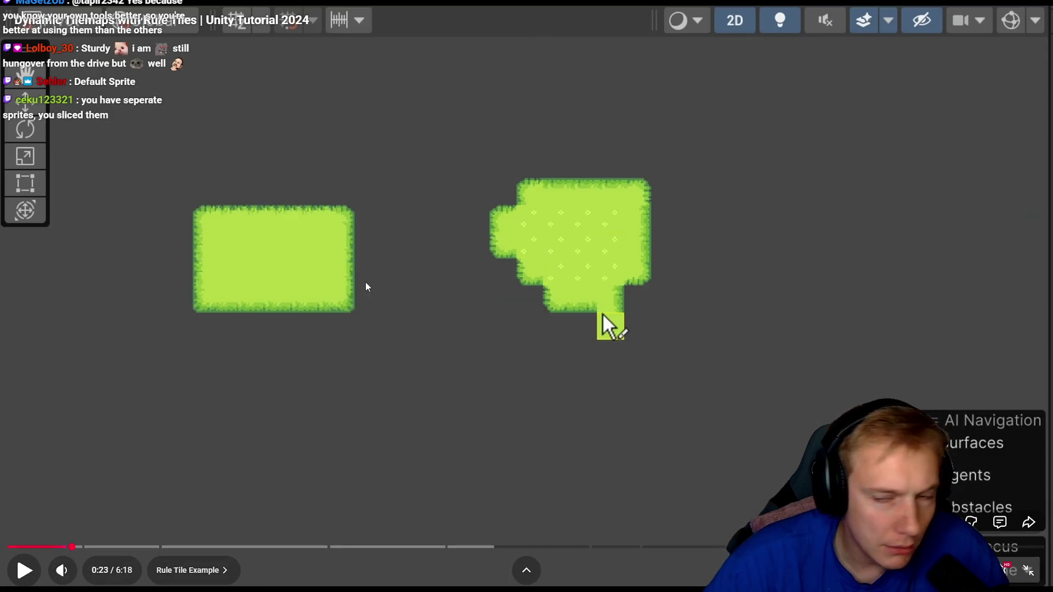
pyautogui.click(500, 297)
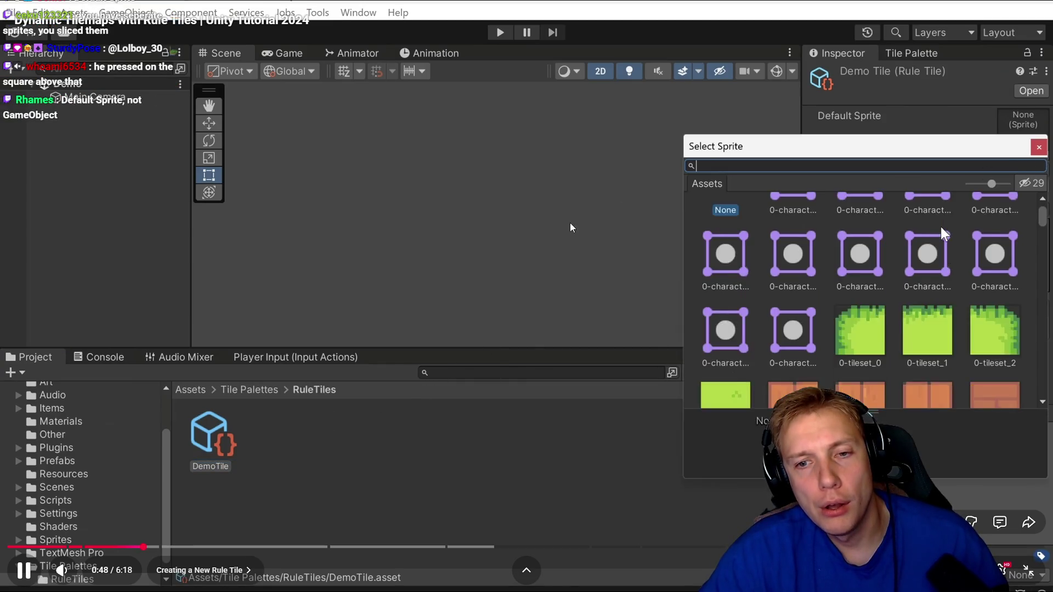
pyautogui.click(574, 226)
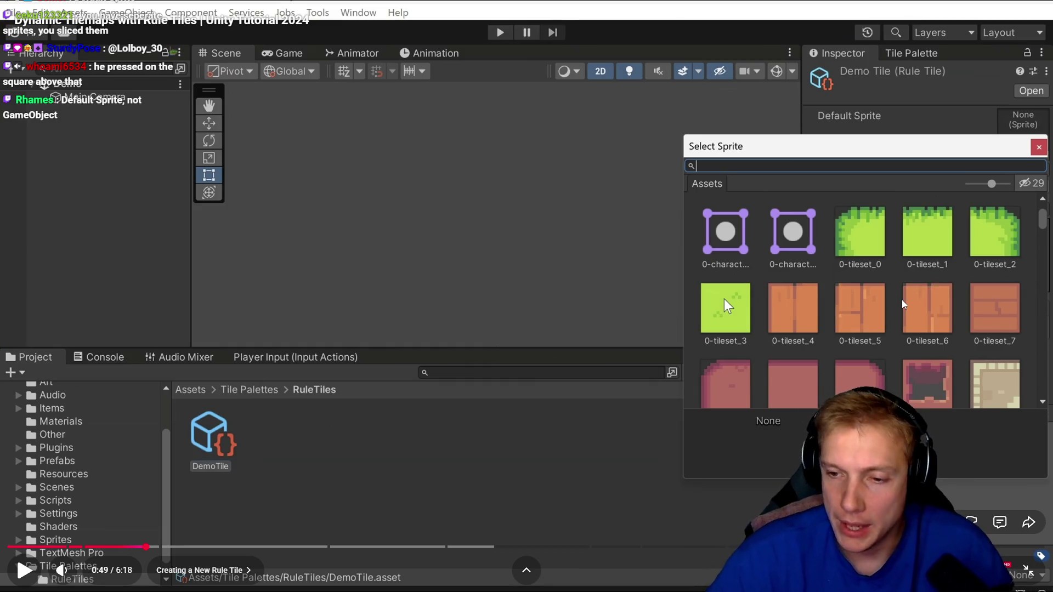
pyautogui.hotkey('alt', 'Tab')
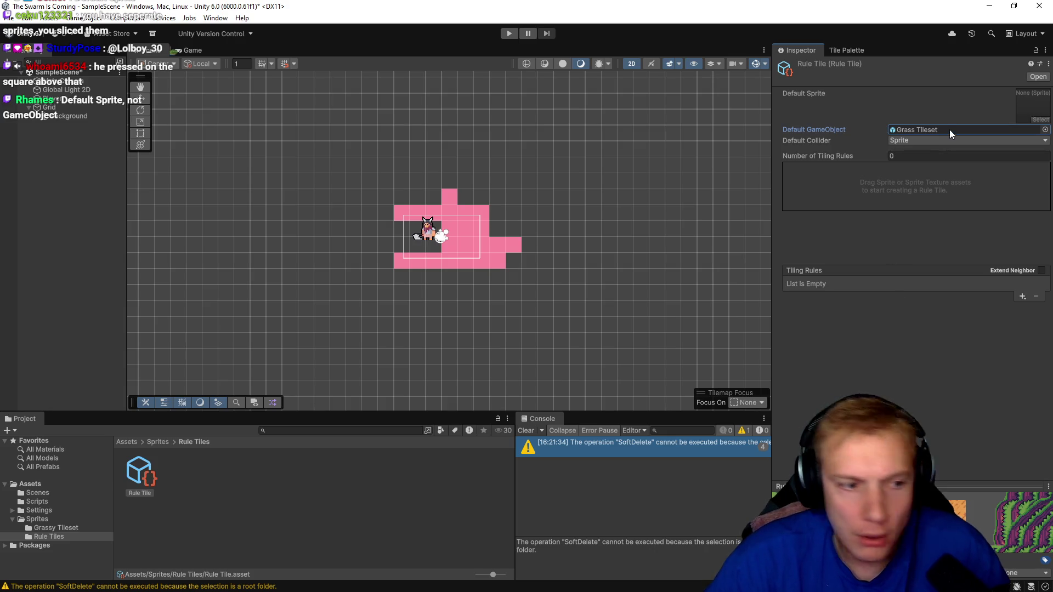
# - Reset the Rule Tile's Default GameObject to None
pyautogui.click(281, 495)
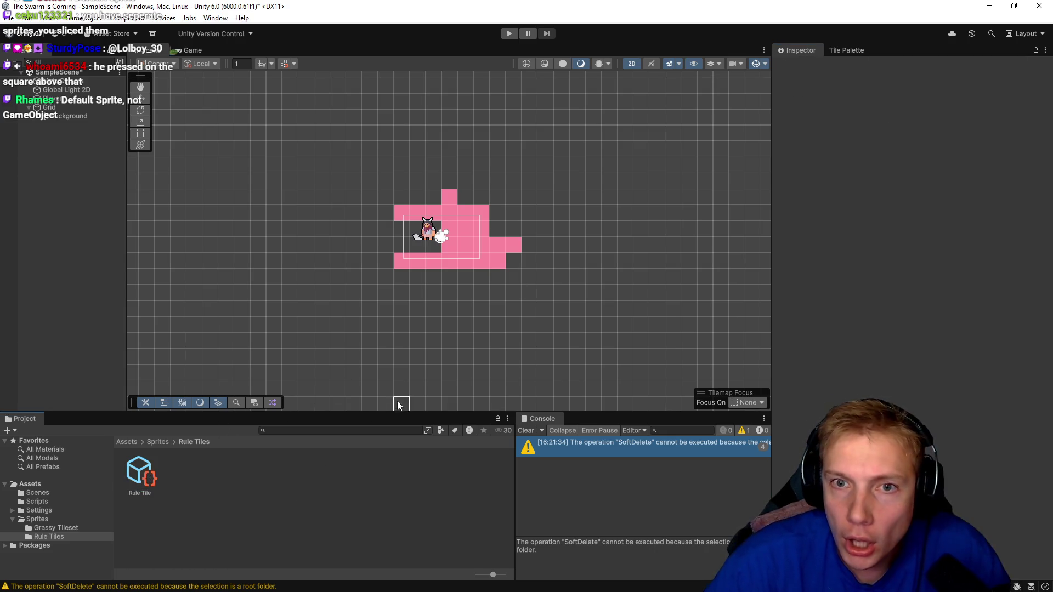
pyautogui.click(136, 492)
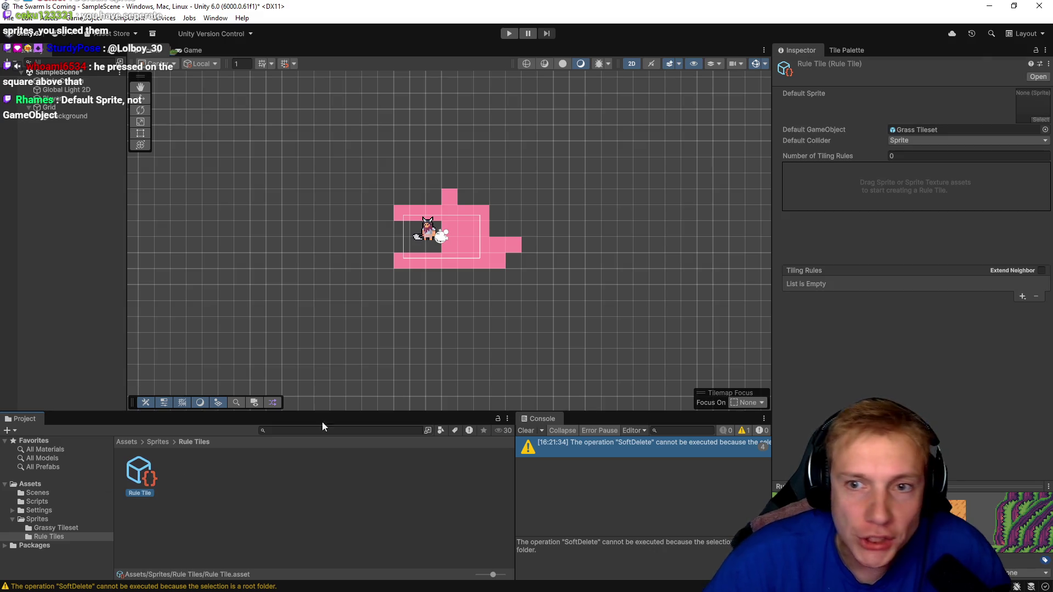
pyautogui.click(1046, 130)
pyautogui.click(973, 188)
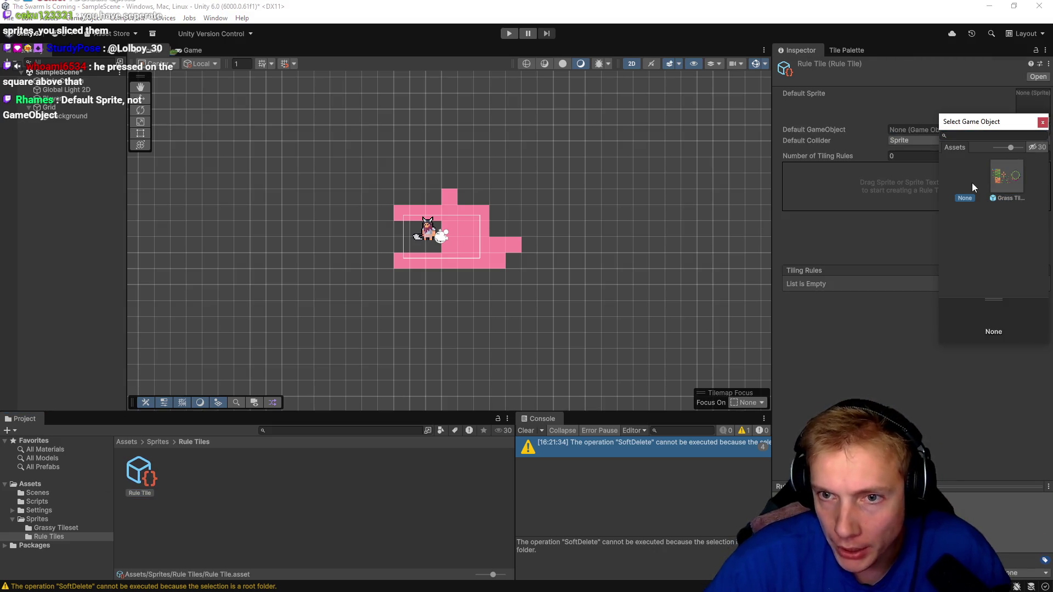
pyautogui.click(1042, 122)
# - Set the Rule Tile's Default Sprite to the green VikingVillageTerrain_19
pyautogui.click(1041, 120)
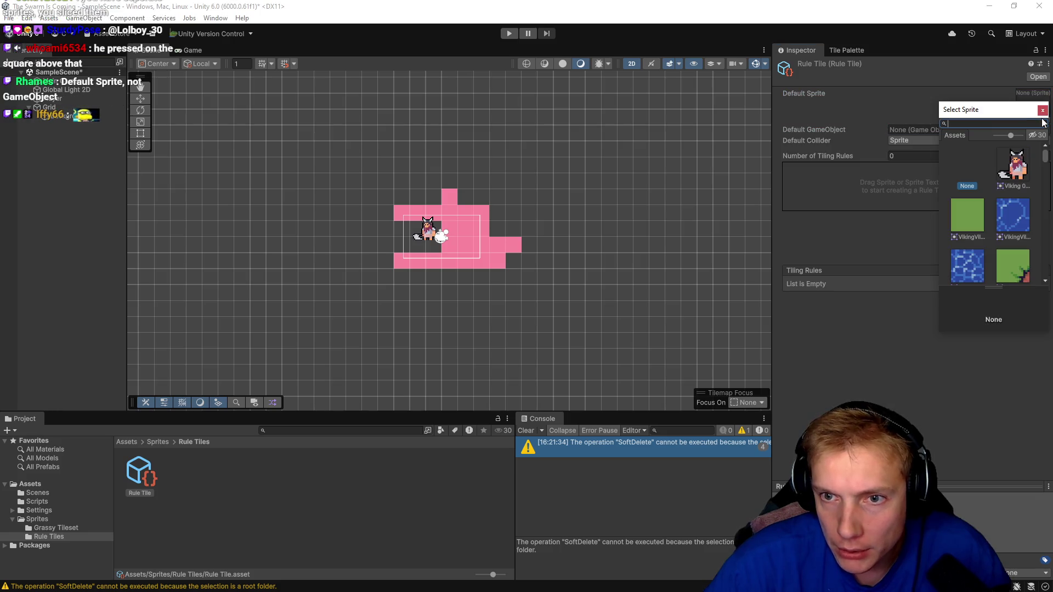
pyautogui.moveTo(991, 112); pyautogui.dragTo(476, 97)
pyautogui.moveTo(533, 318)
pyautogui.mouseDown()
pyautogui.moveTo(802, 436)
pyautogui.moveTo(957, 478)
pyautogui.mouseUp()
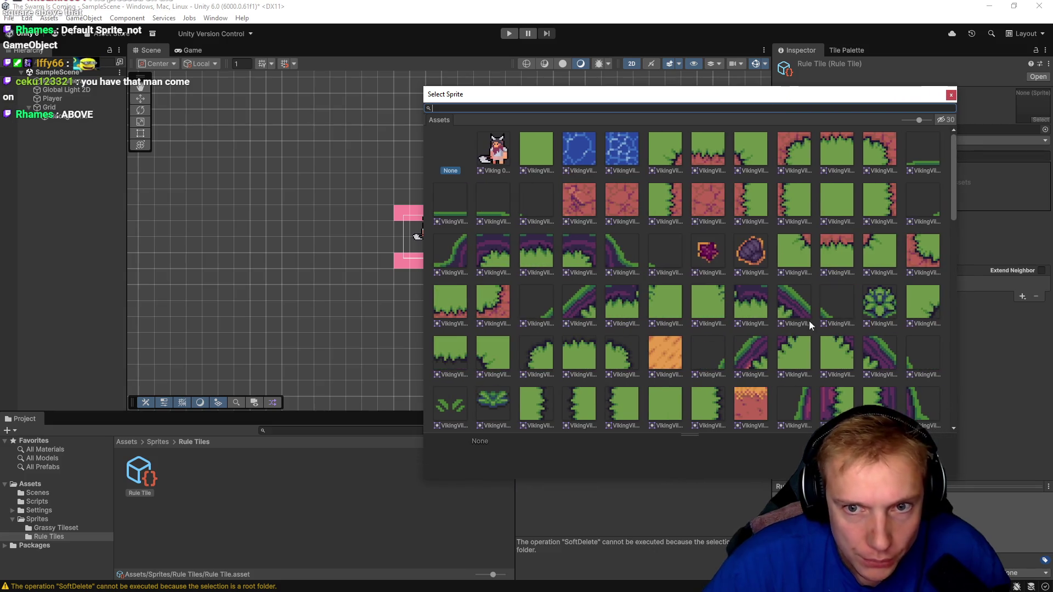
pyautogui.click(837, 190)
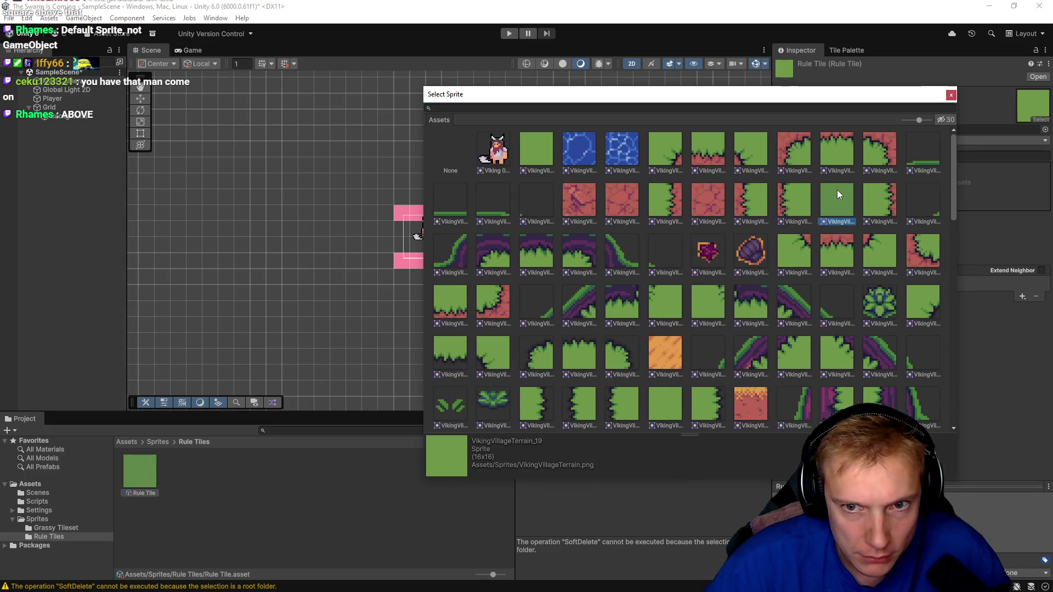
pyautogui.click(950, 96)
pyautogui.hotkey('alt', 'Tab')
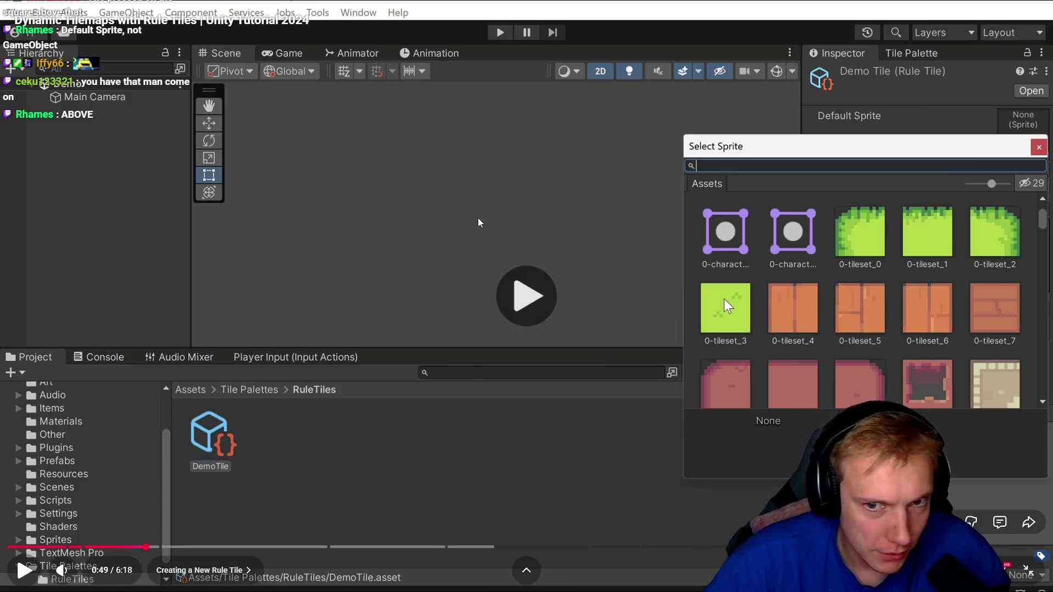
# - Resume the tutorial and watch it create the DemoTileMap tilemap and open its tile palette
pyautogui.press('space')
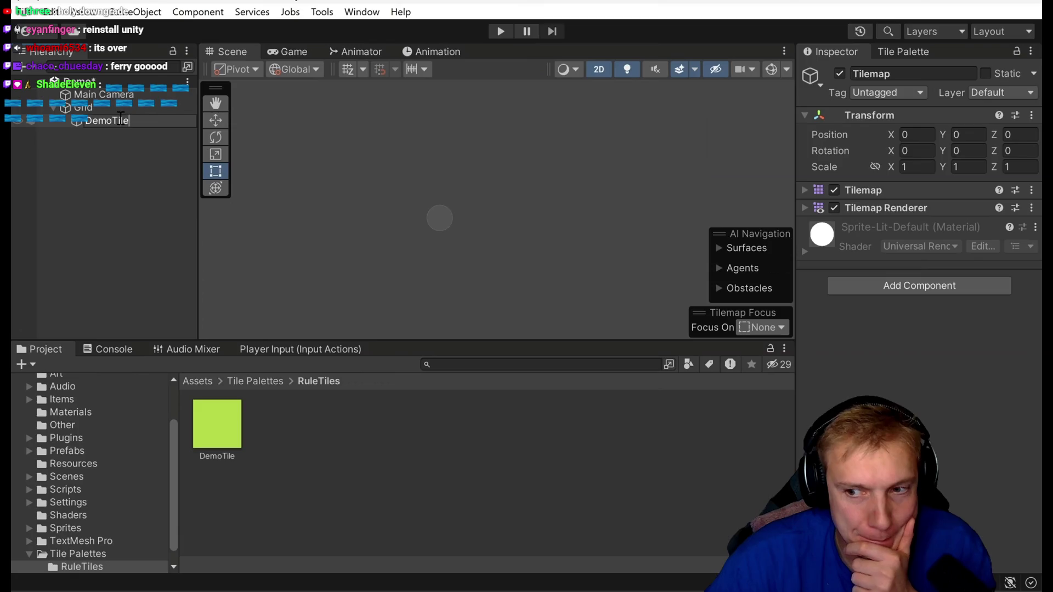
pyautogui.moveTo(97, 564)
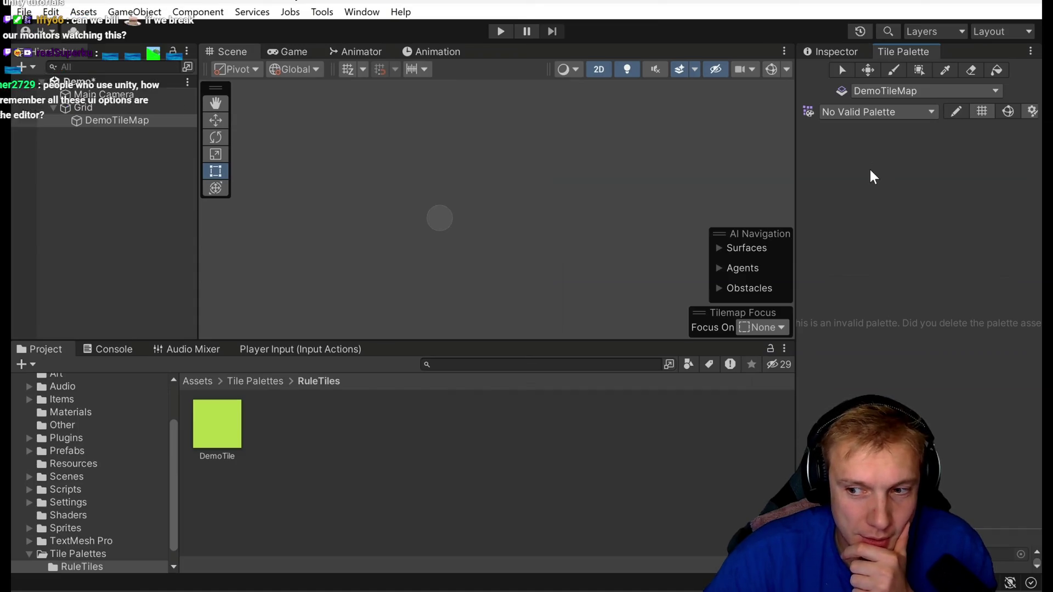
pyautogui.click(877, 113)
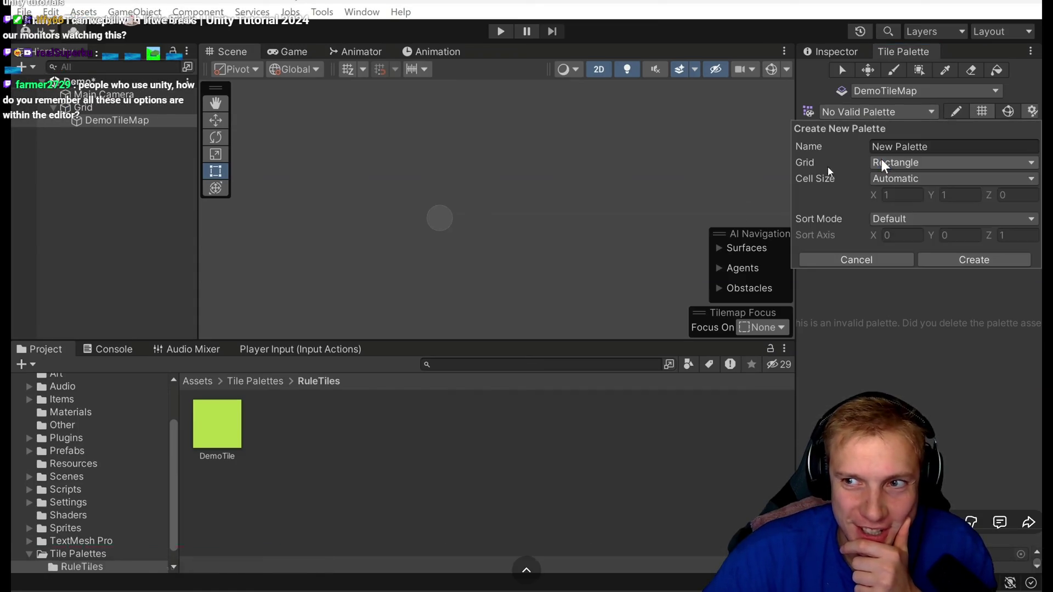
# - Pause the tutorial at its Create New Palette dialog
pyautogui.click(485, 218)
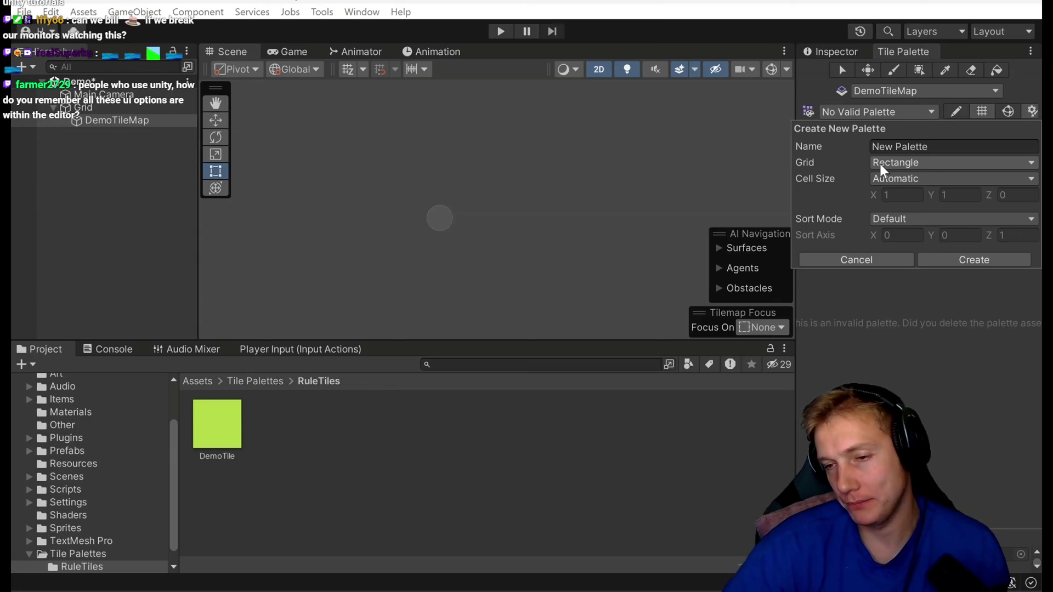
pyautogui.moveTo(944, 212)
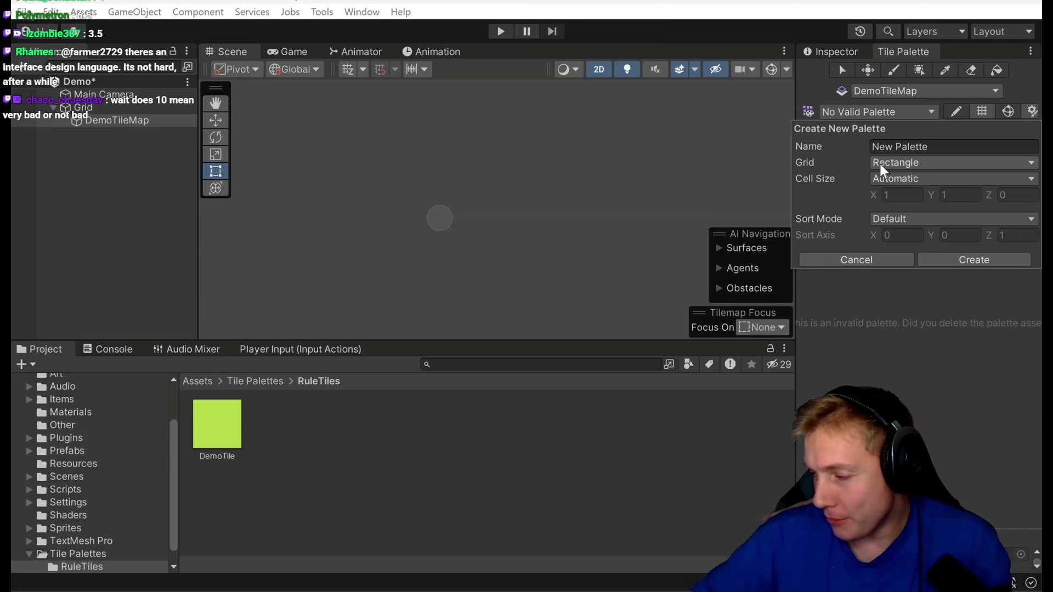
pyautogui.moveTo(491, 369)
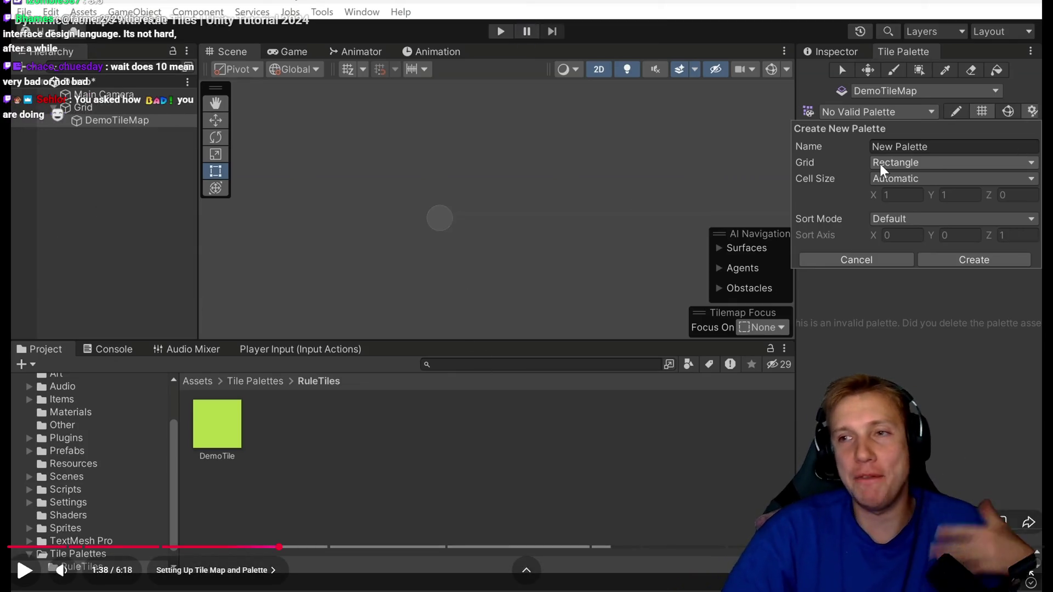
pyautogui.moveTo(193, 335)
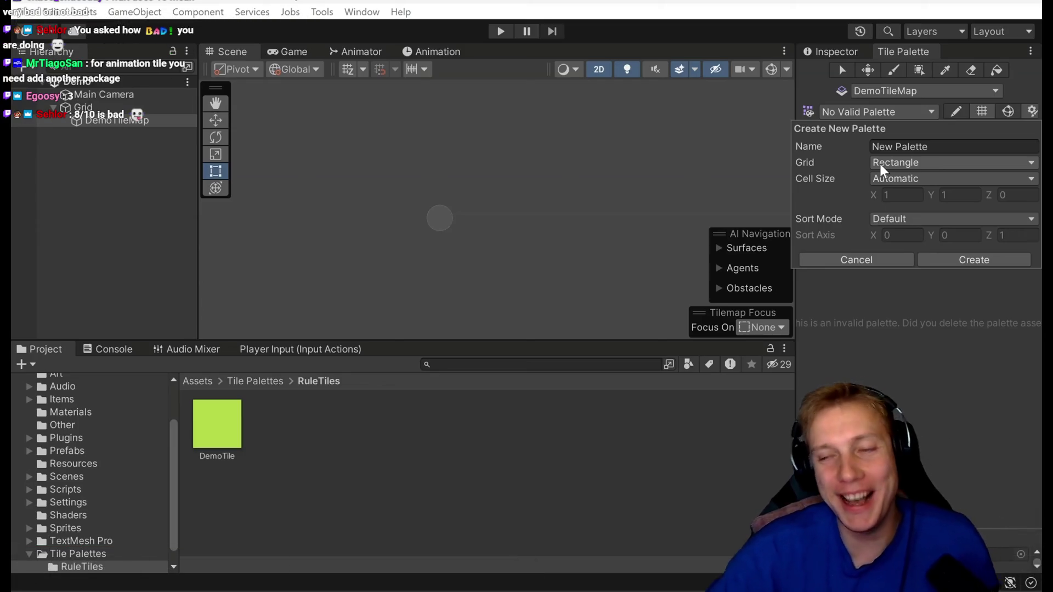
pyautogui.moveTo(496, 268)
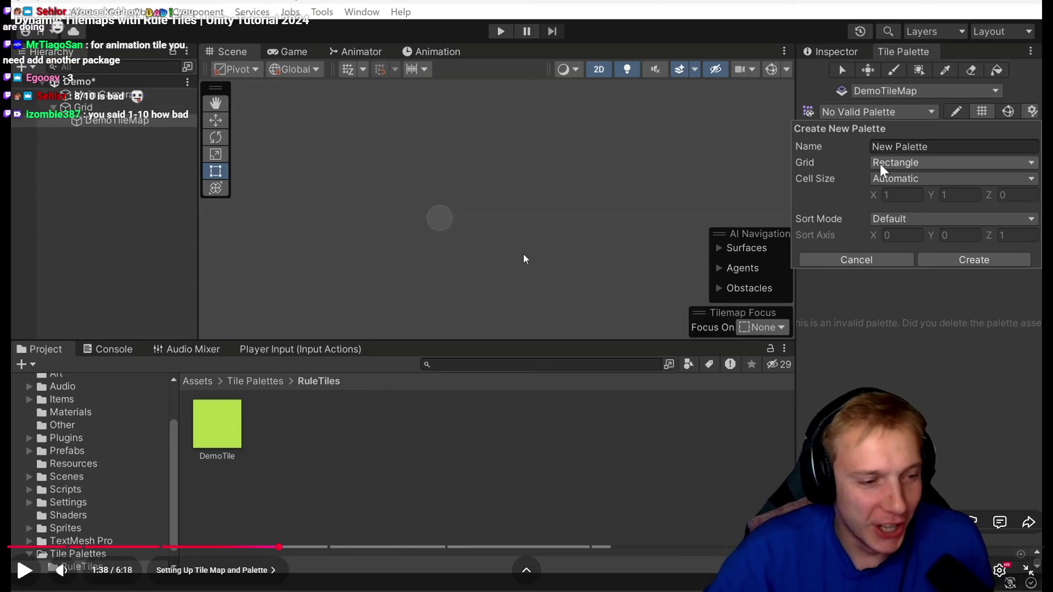
# - Resume the tutorial, pause at 1:56 with DemoTile in DemoPalette, and return to Unity
pyautogui.click(476, 243)
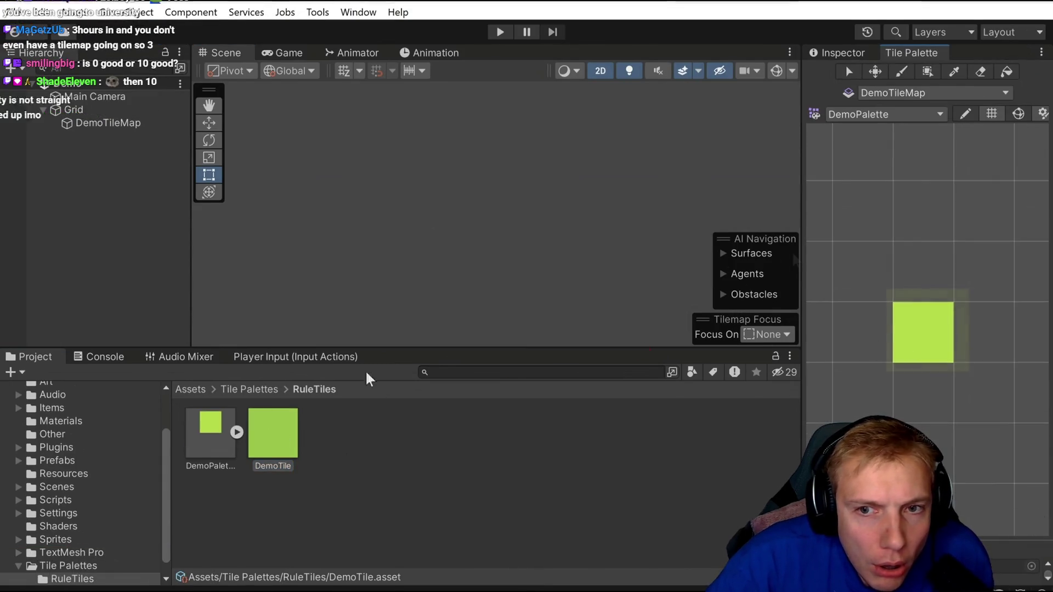
pyautogui.click(515, 184)
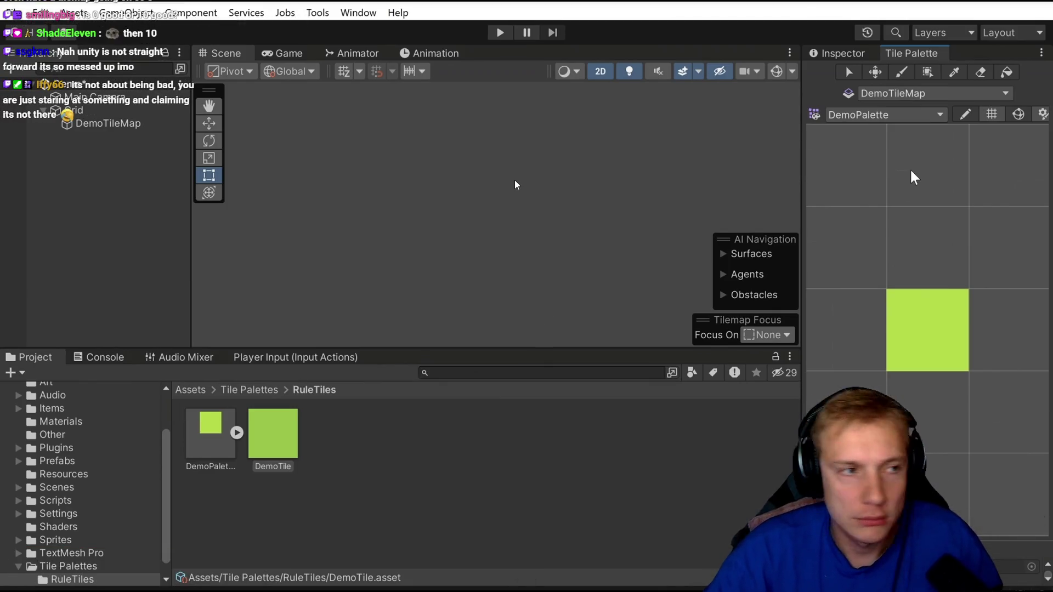
pyautogui.hotkey('alt', 'Tab')
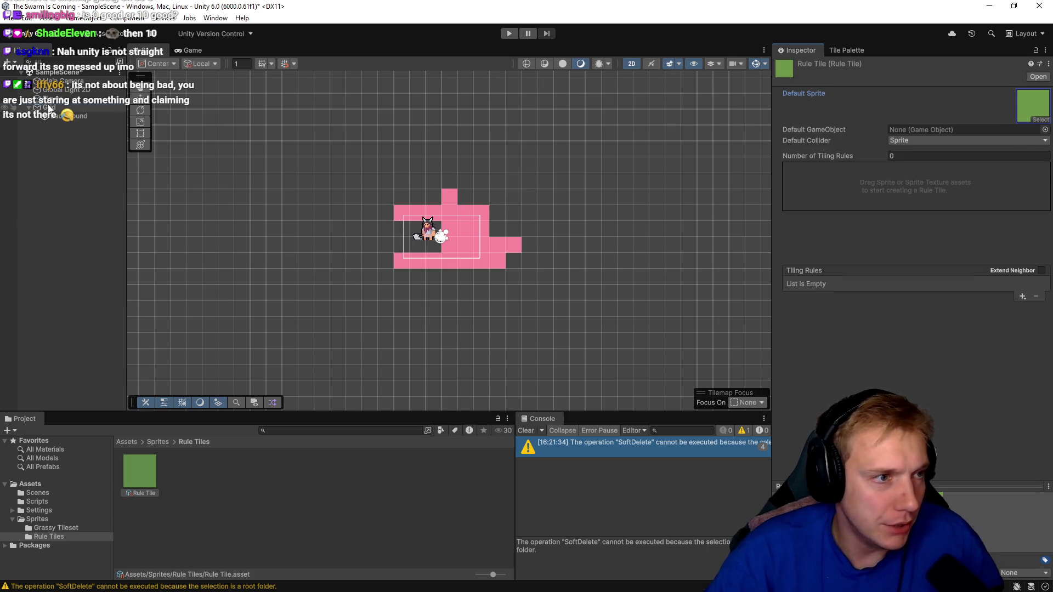
# - Add a rectangular tilemap under Grid through the 2D Object > Tilemap menu
pyautogui.rightClick(48, 106)
pyautogui.moveTo(146, 324)
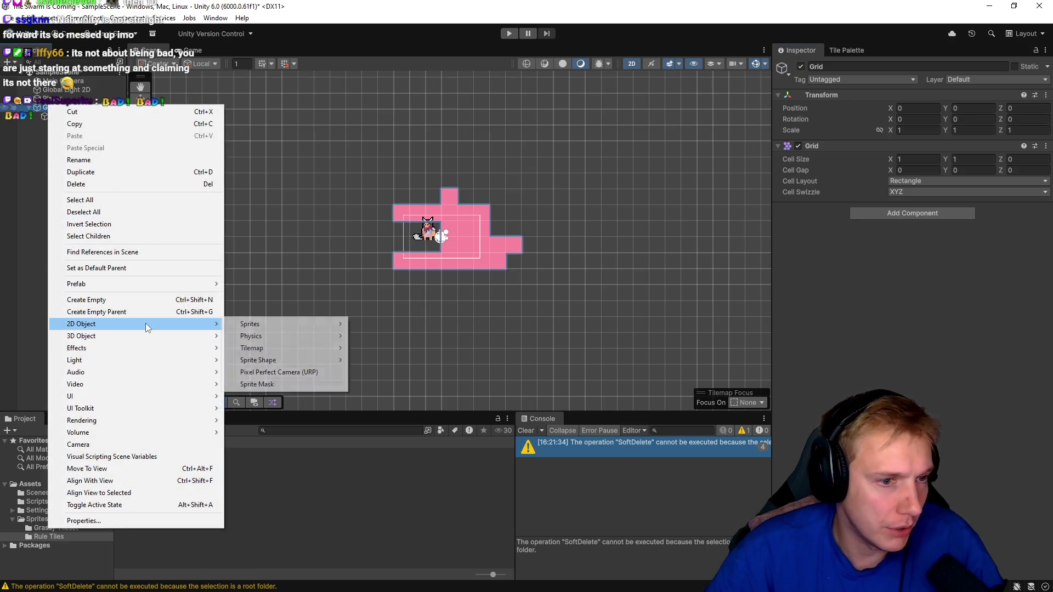
pyautogui.moveTo(293, 353)
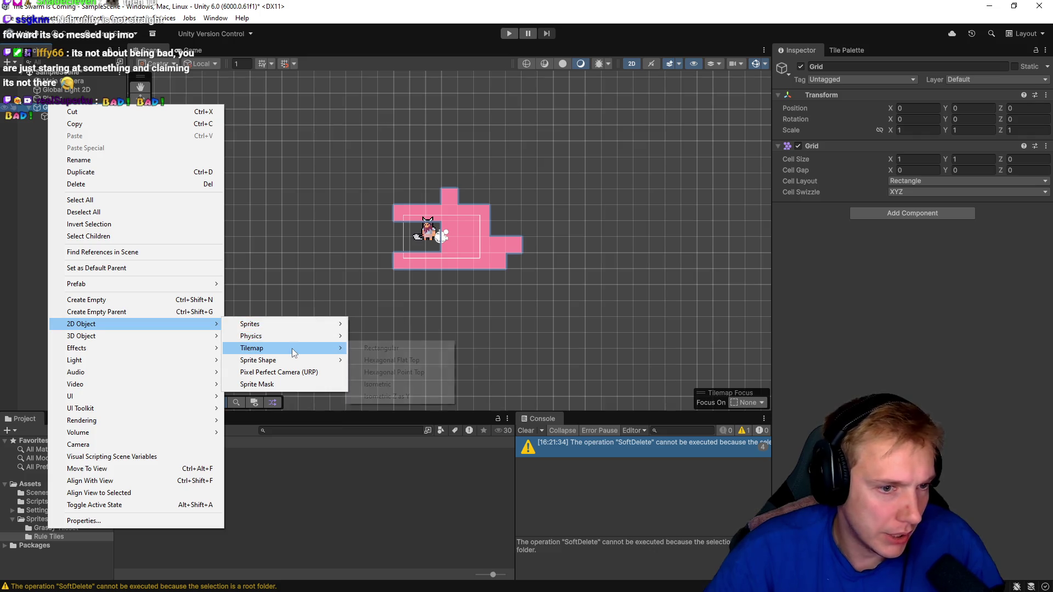
pyautogui.click(384, 349)
# - Rewind the tutorial to its tilemap creation step, pause it, and return to Unity
pyautogui.hotkey('alt', 'Tab')
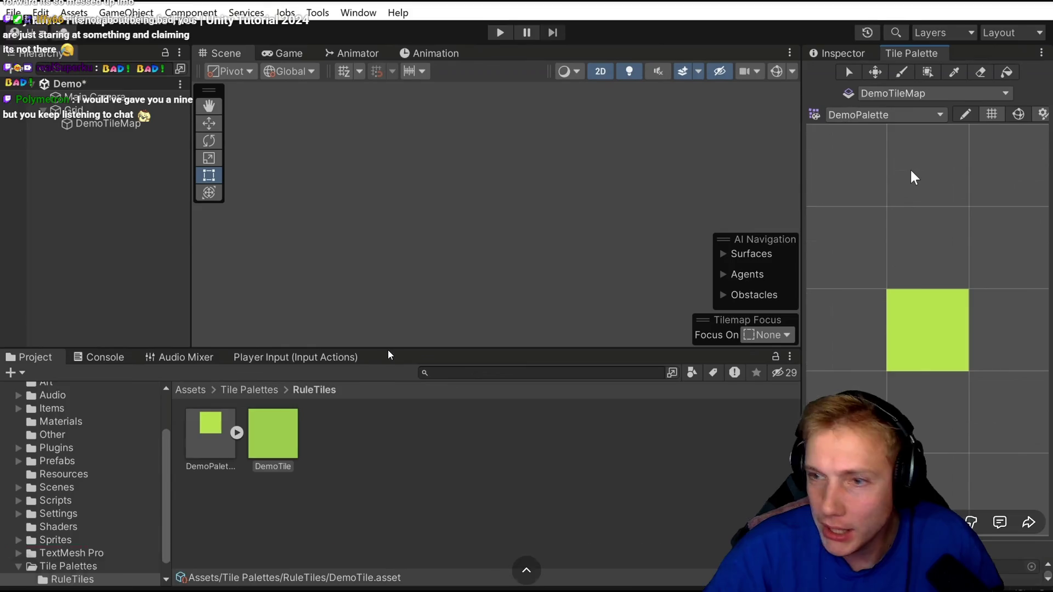
pyautogui.moveTo(275, 549); pyautogui.dragTo(213, 550)
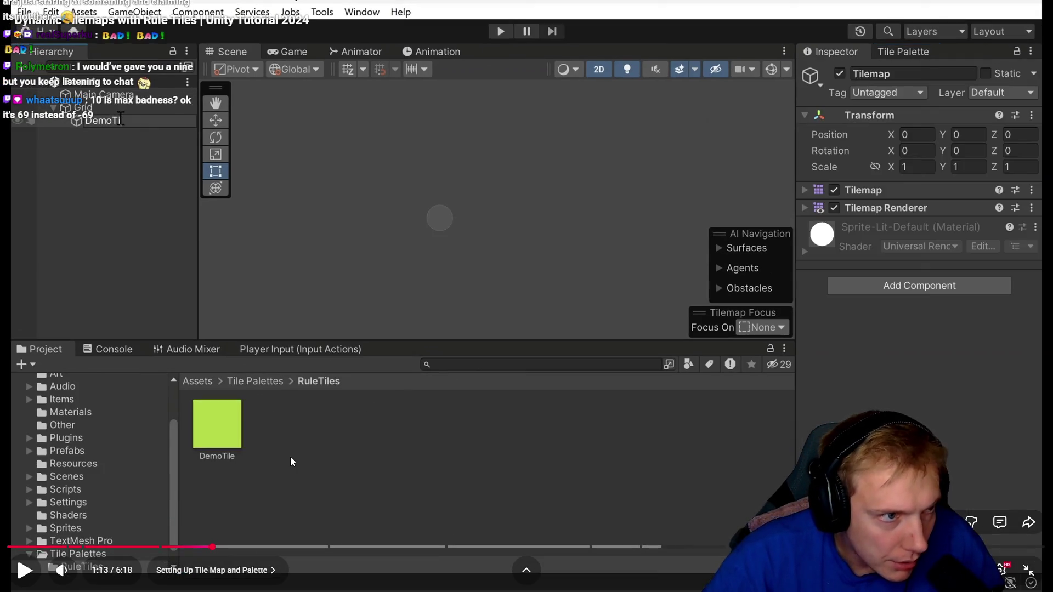
pyautogui.click(181, 548)
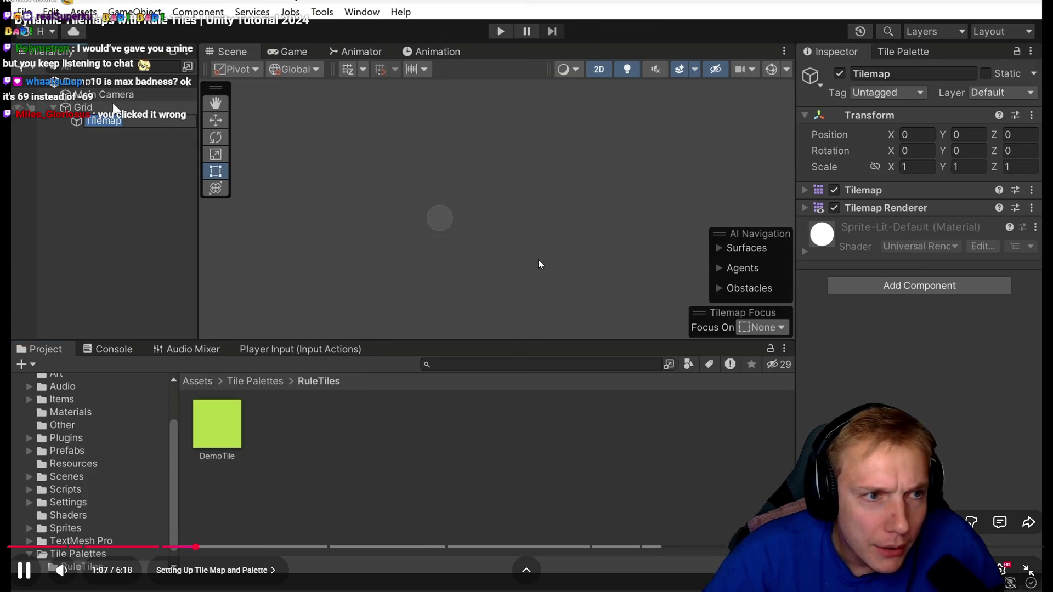
pyautogui.click(541, 258)
pyautogui.hotkey('alt', 'Tab')
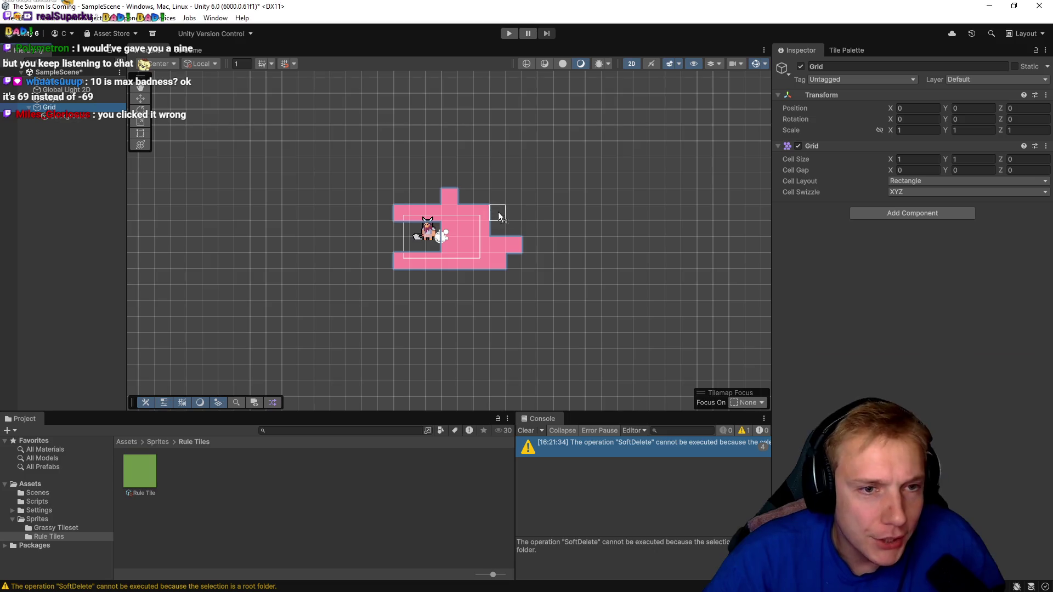
# - Create another rectangular tilemap under Grid and name it 'Background with Rules'
pyautogui.rightClick(49, 111)
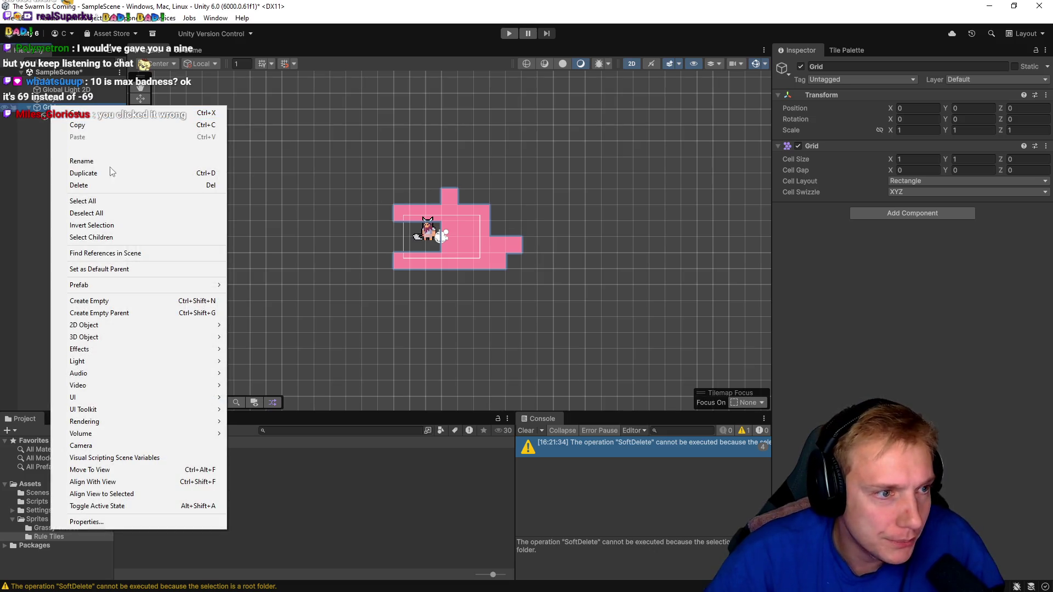
pyautogui.moveTo(165, 327)
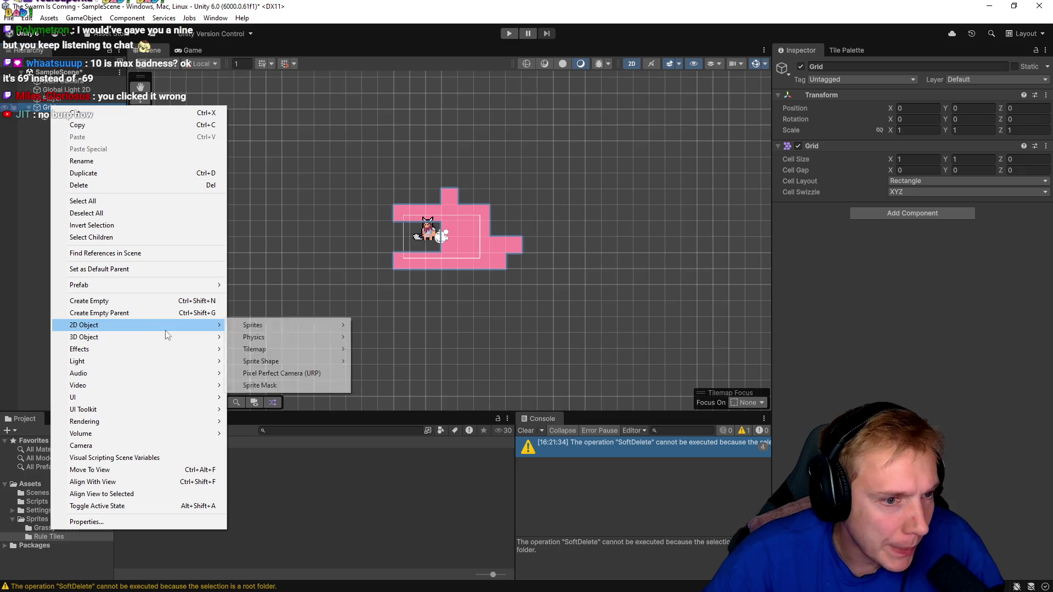
pyautogui.moveTo(310, 350)
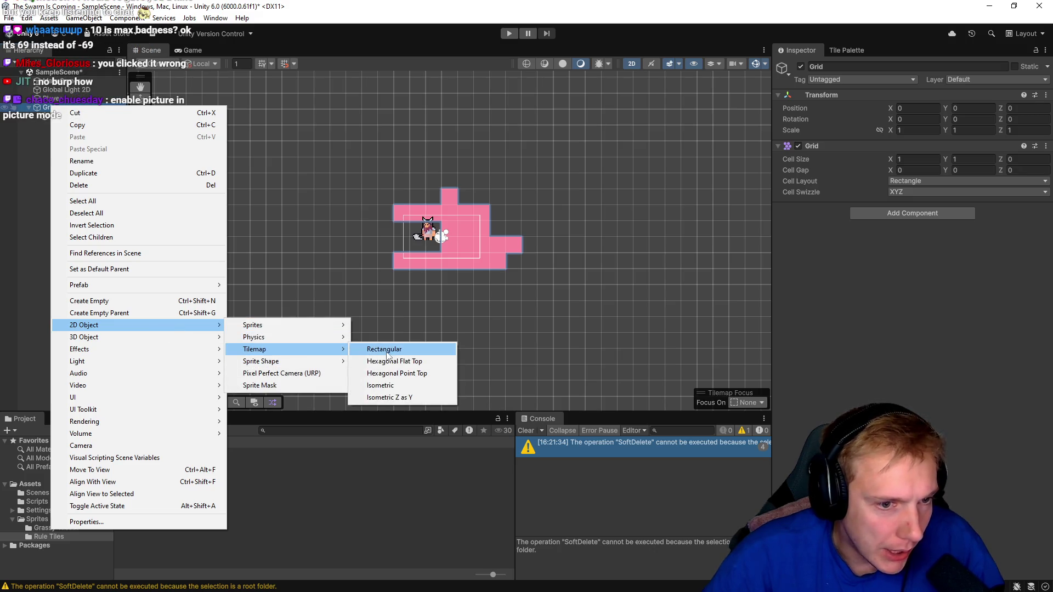
pyautogui.click(390, 349)
pyautogui.write('Test')
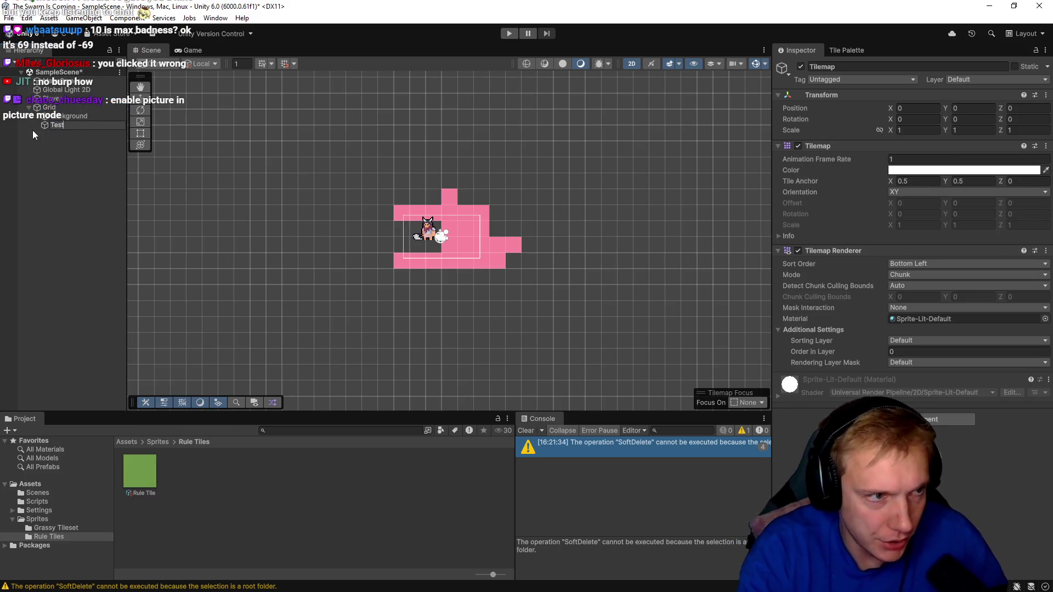
pyautogui.write('ckground wit h')
pyautogui.press('BackSpace')
pyautogui.press('BackSpace')
pyautogui.write('h Rules')
pyautogui.press('Return')
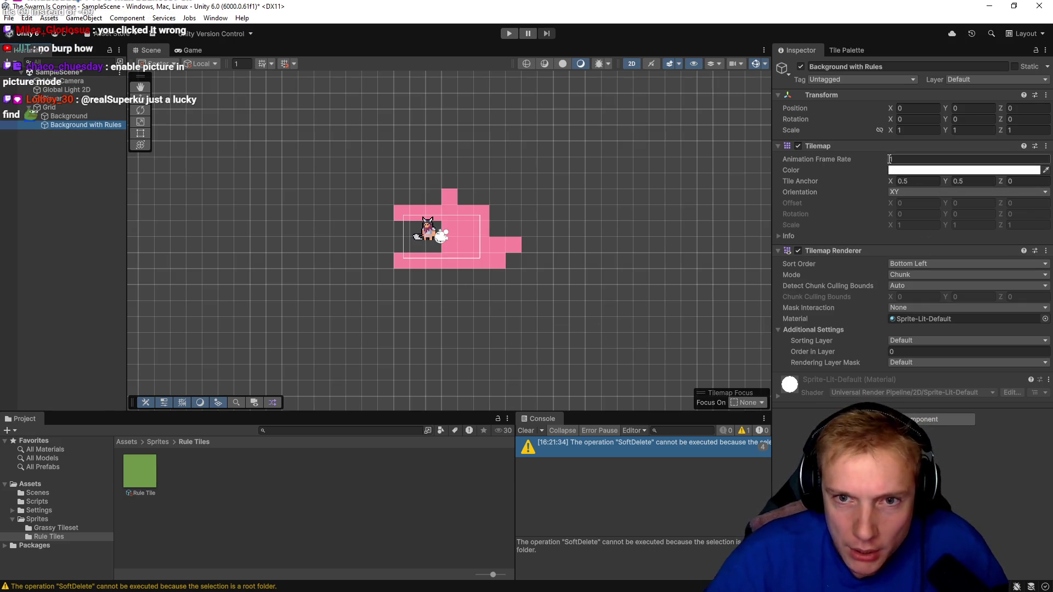
pyautogui.hotkey('alt', 'Tab')
pyautogui.click(542, 172)
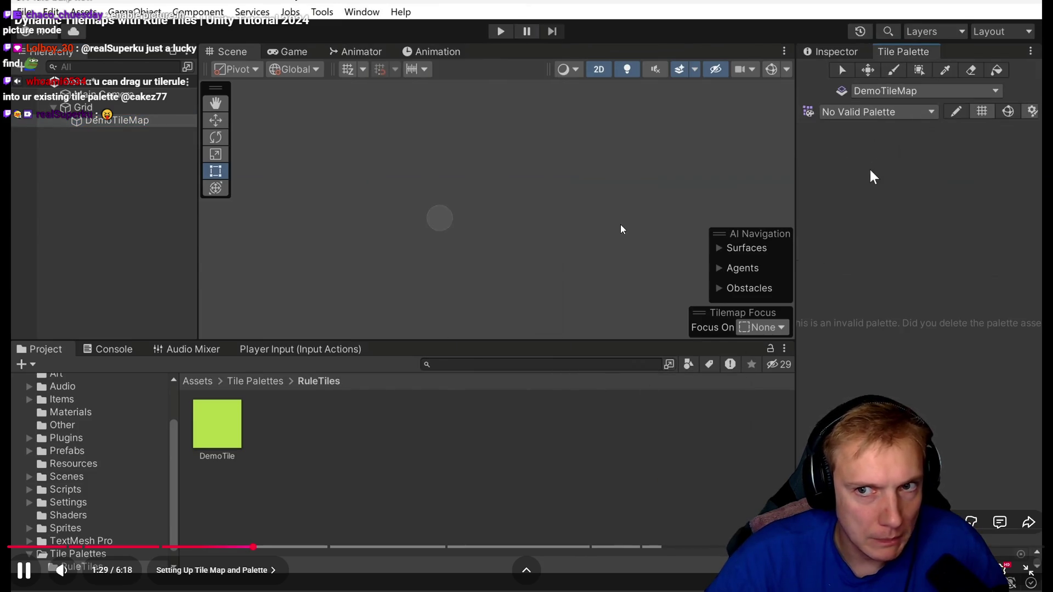
pyautogui.click(531, 190)
pyautogui.hotkey('alt', 'Tab')
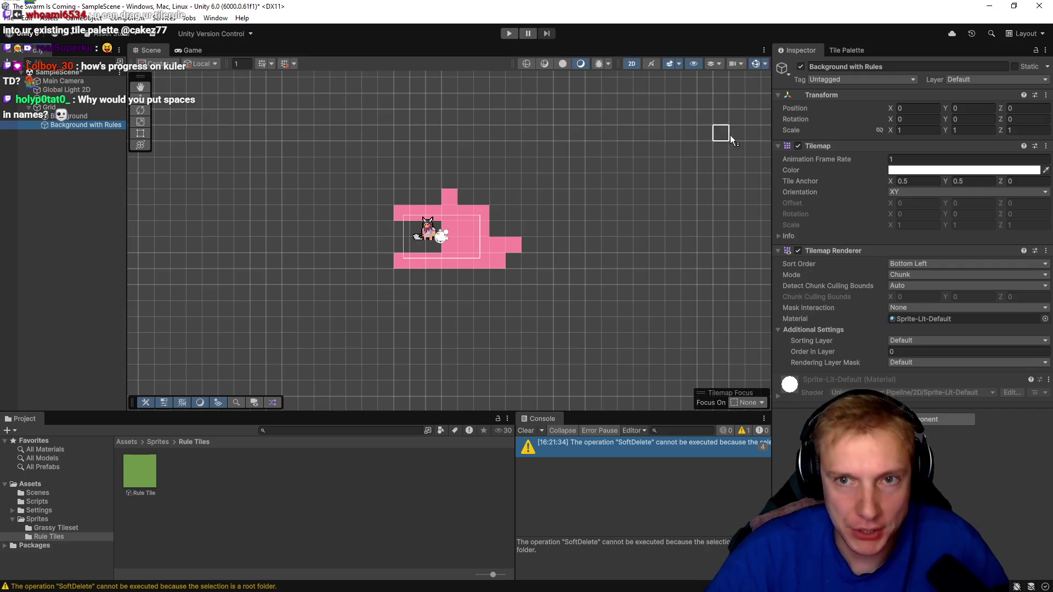
# - In Tile Palette, create a new palette named 'Grass Tileset Rules'
pyautogui.click(846, 50)
pyautogui.click(811, 93)
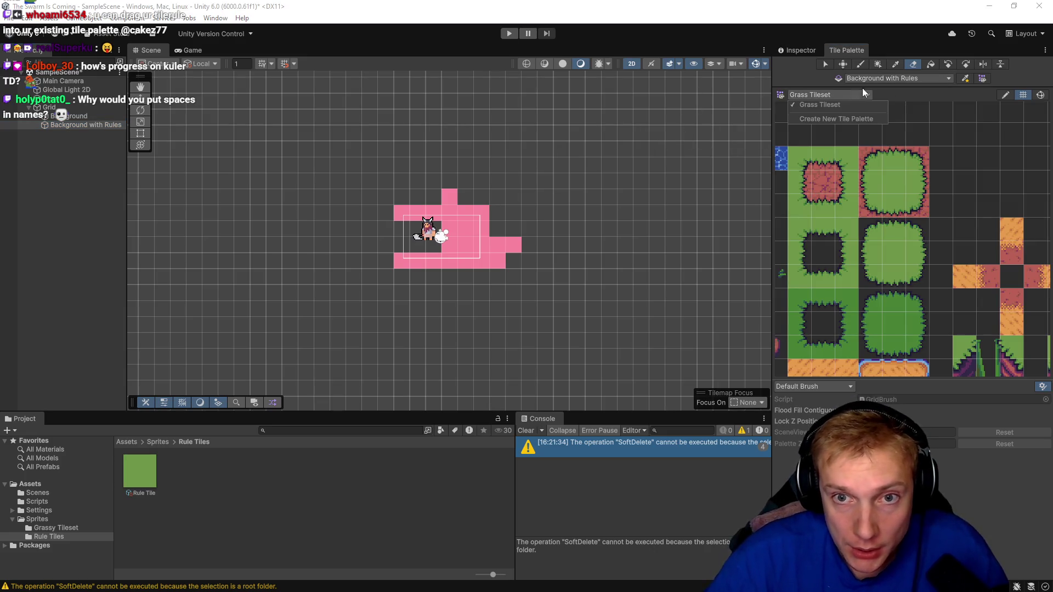
pyautogui.click(828, 117)
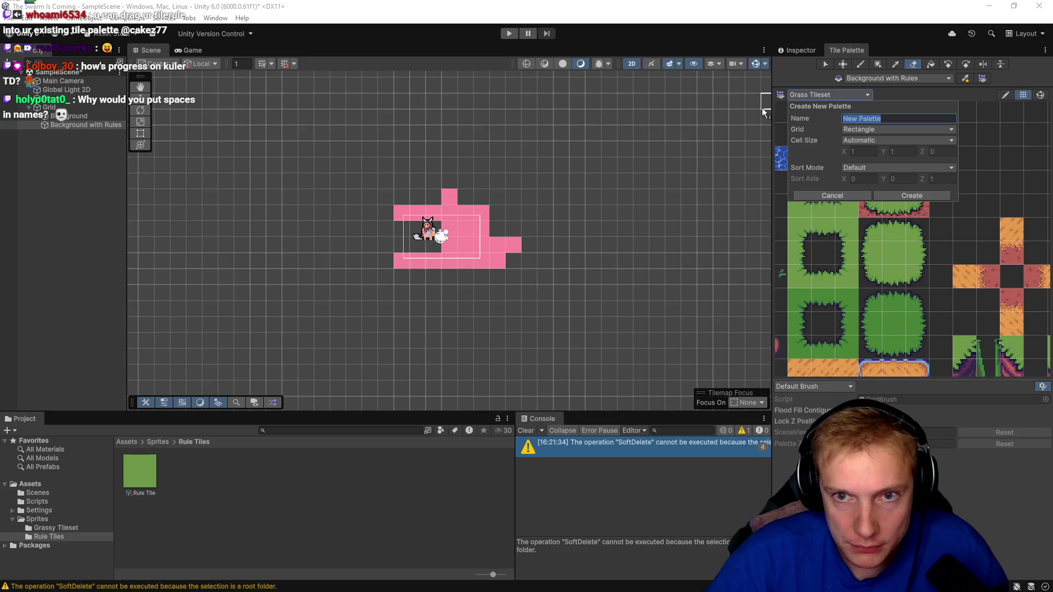
pyautogui.write('Grass')
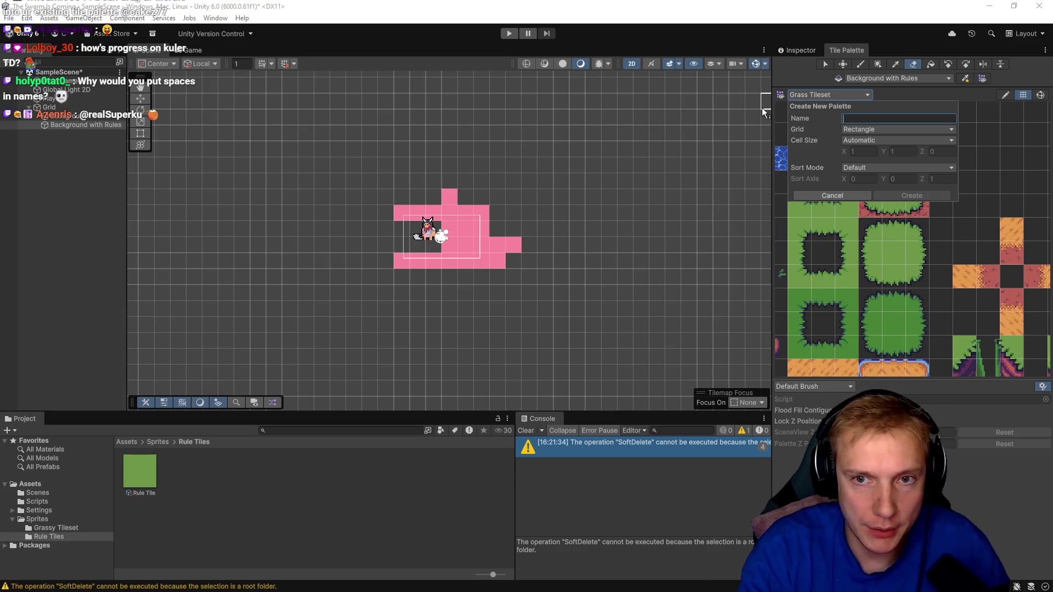
pyautogui.write(' Ti')
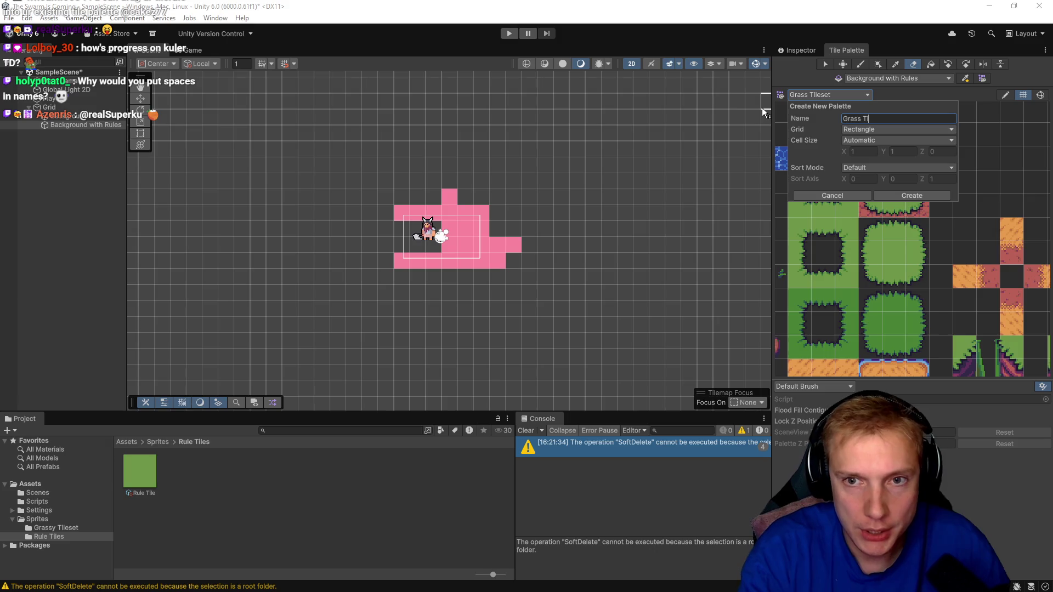
pyautogui.write('leset Rules')
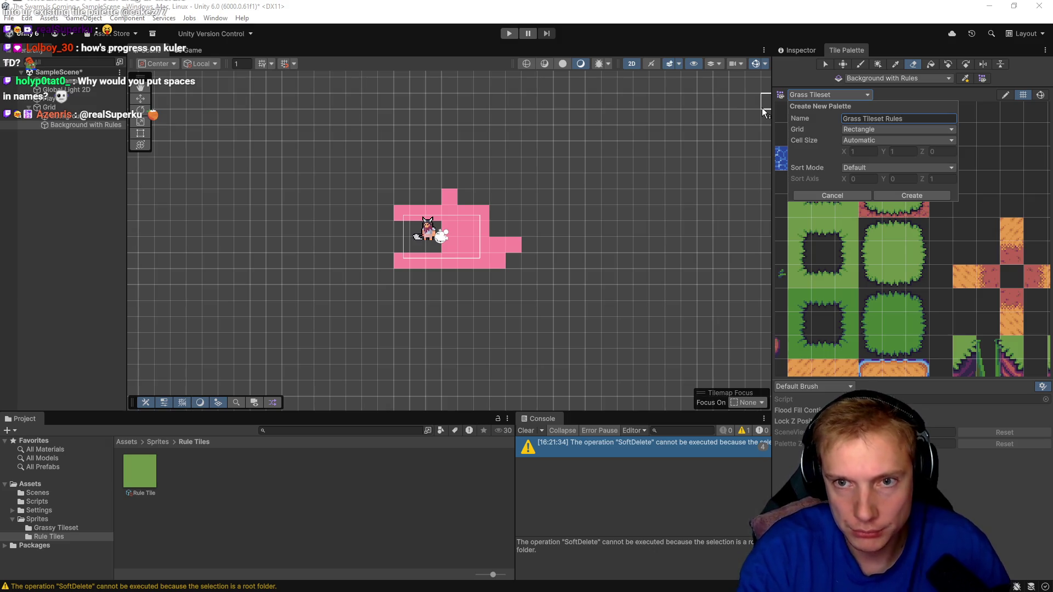
pyautogui.click(913, 196)
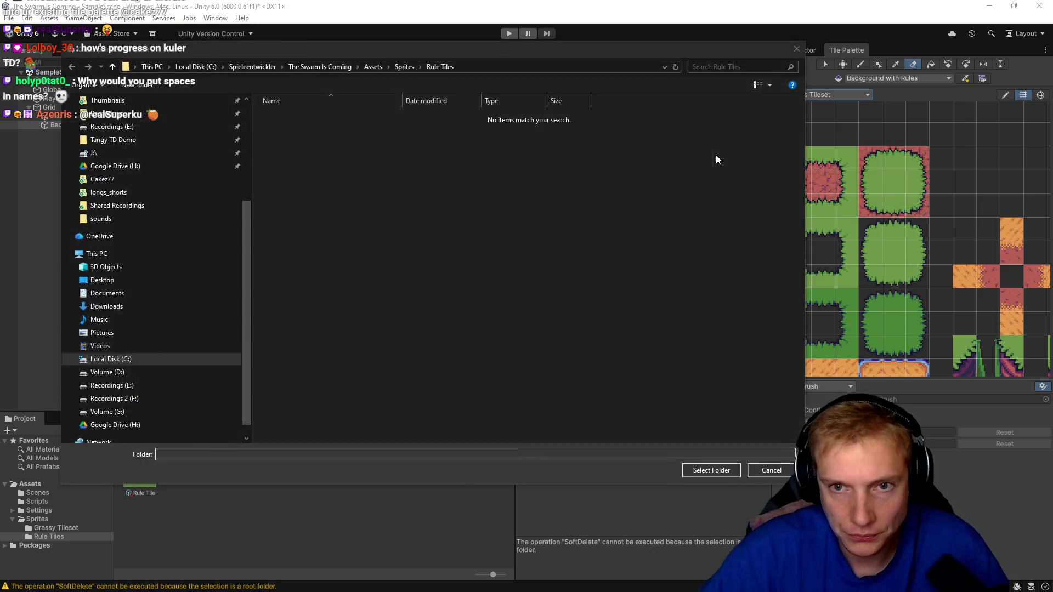
# - Play the tutorial a little further, pause it, and return to Unity
pyautogui.hotkey('alt', 'Tab')
pyautogui.click(548, 231)
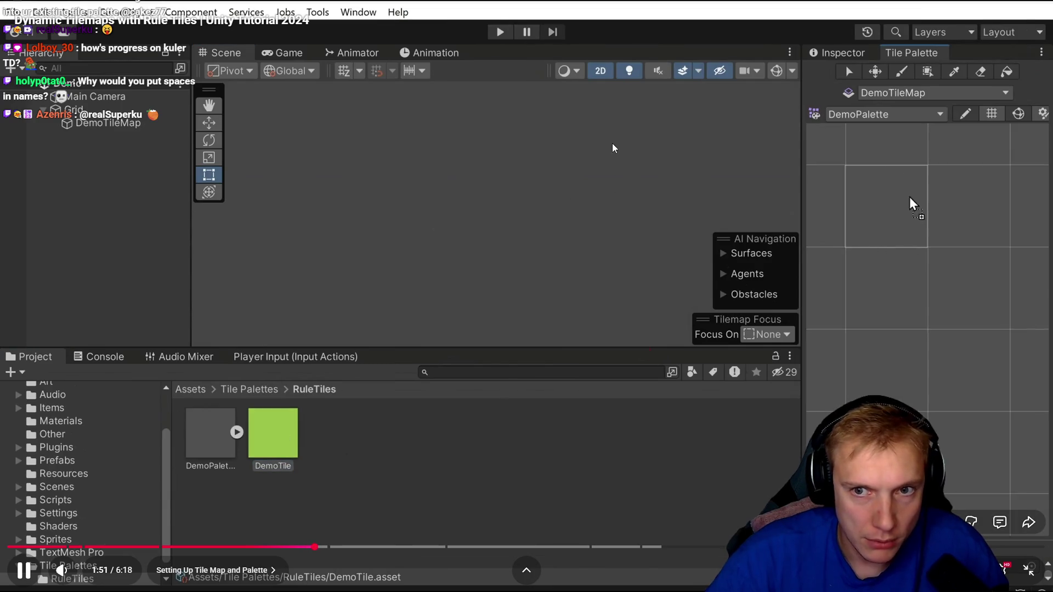
pyautogui.click(612, 143)
pyautogui.hotkey('alt', 'Tab')
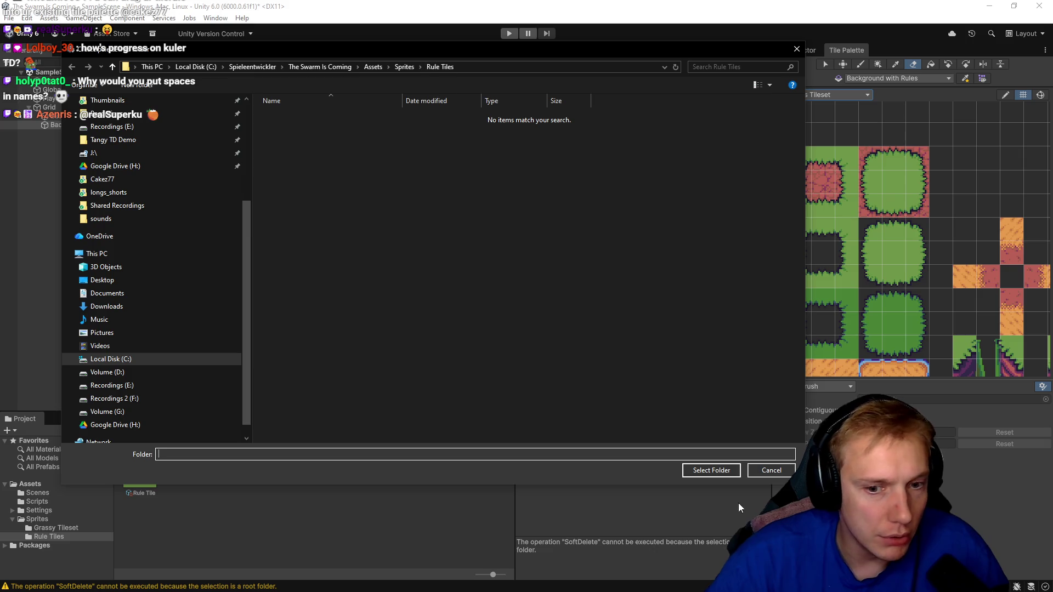
# - Save the palette in the Rule Tiles folder and drag the Rule Tile into it
pyautogui.click(716, 472)
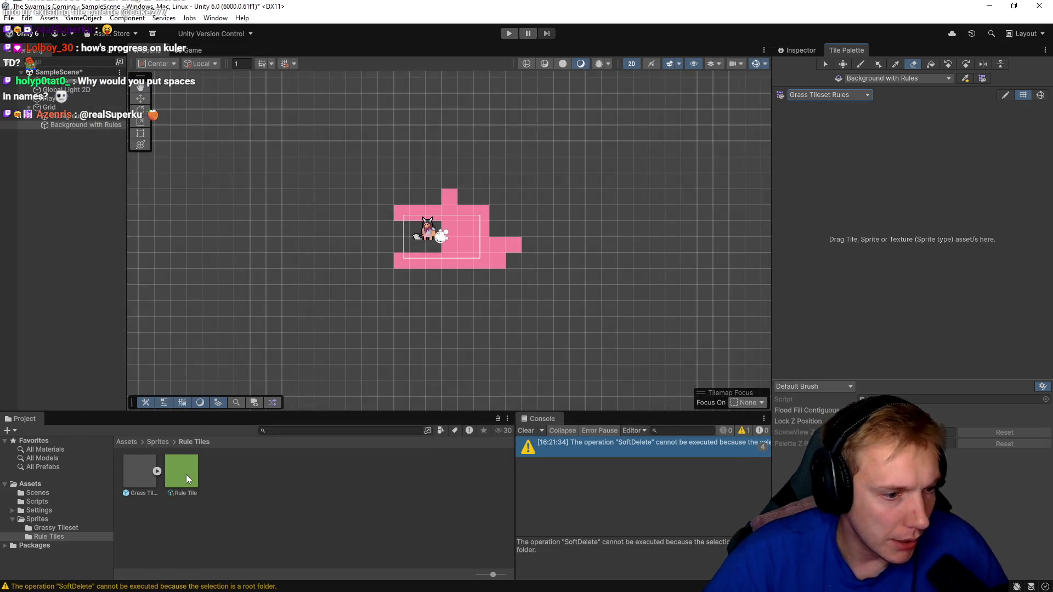
pyautogui.moveTo(183, 473)
pyautogui.mouseDown()
pyautogui.moveTo(453, 388)
pyautogui.moveTo(897, 184)
pyautogui.moveTo(858, 298)
pyautogui.mouseUp()
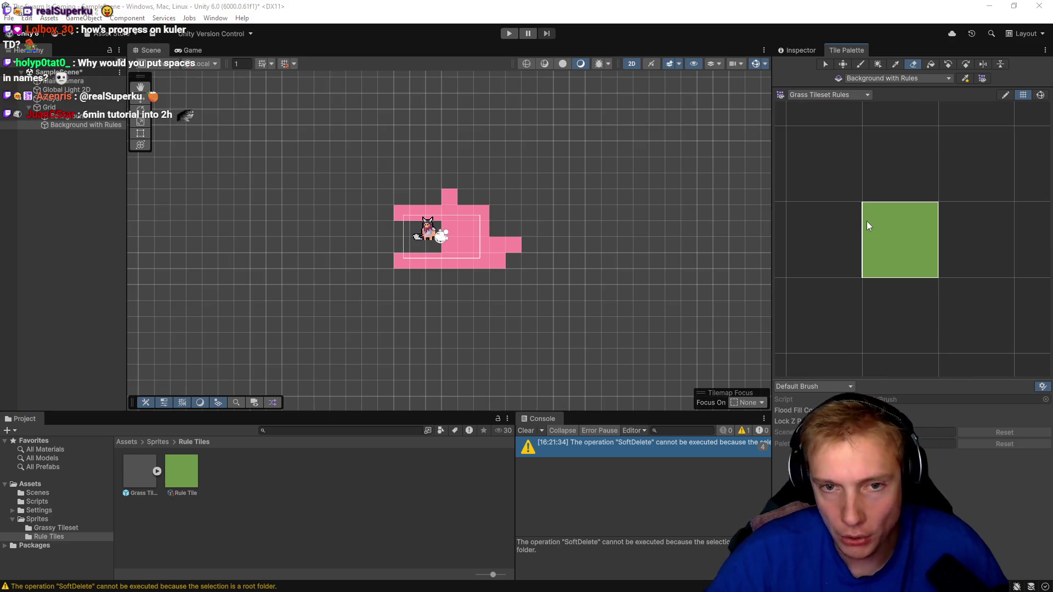
pyautogui.hotkey('alt', 'Tab')
pyautogui.click(502, 184)
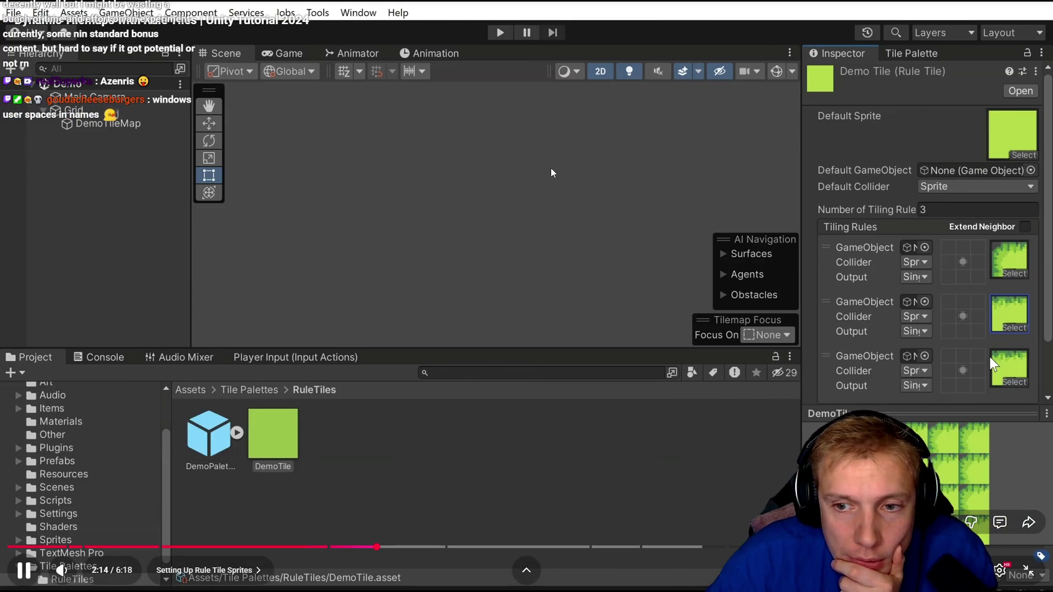
pyautogui.click(557, 196)
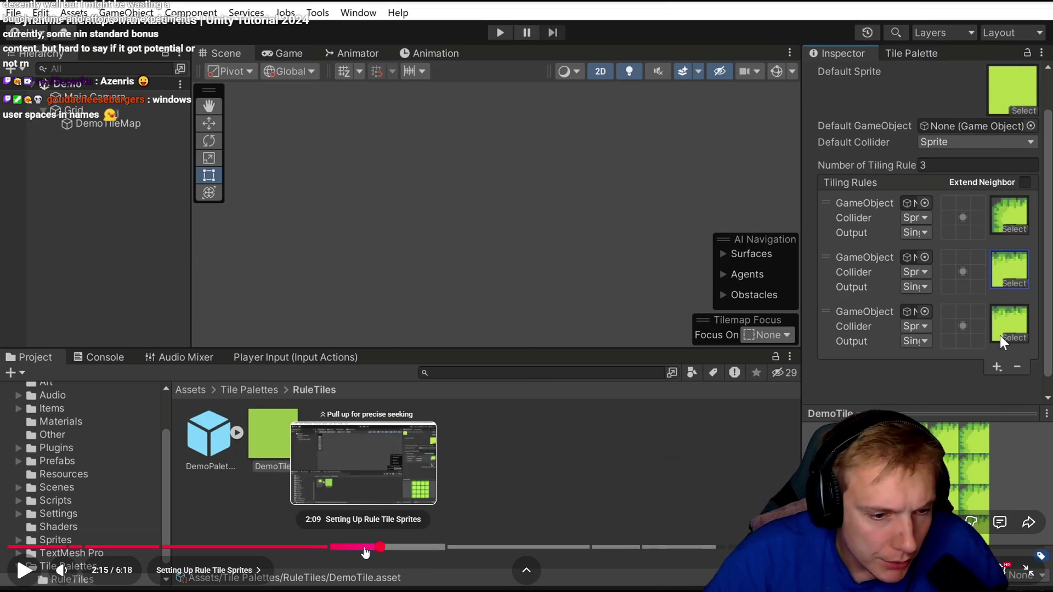
pyautogui.moveTo(365, 551); pyautogui.dragTo(355, 548)
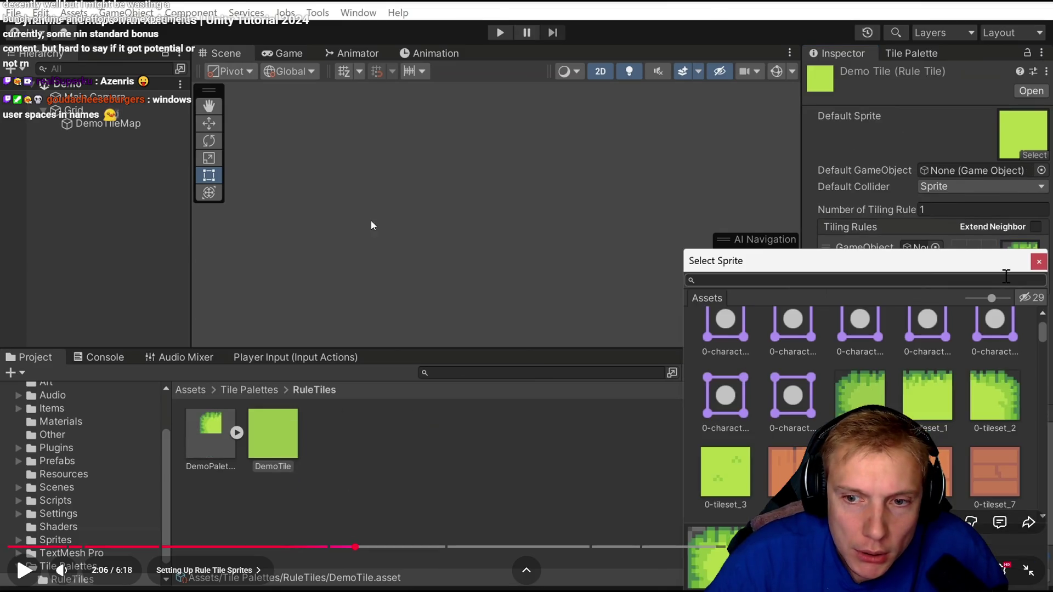
pyautogui.click(329, 547)
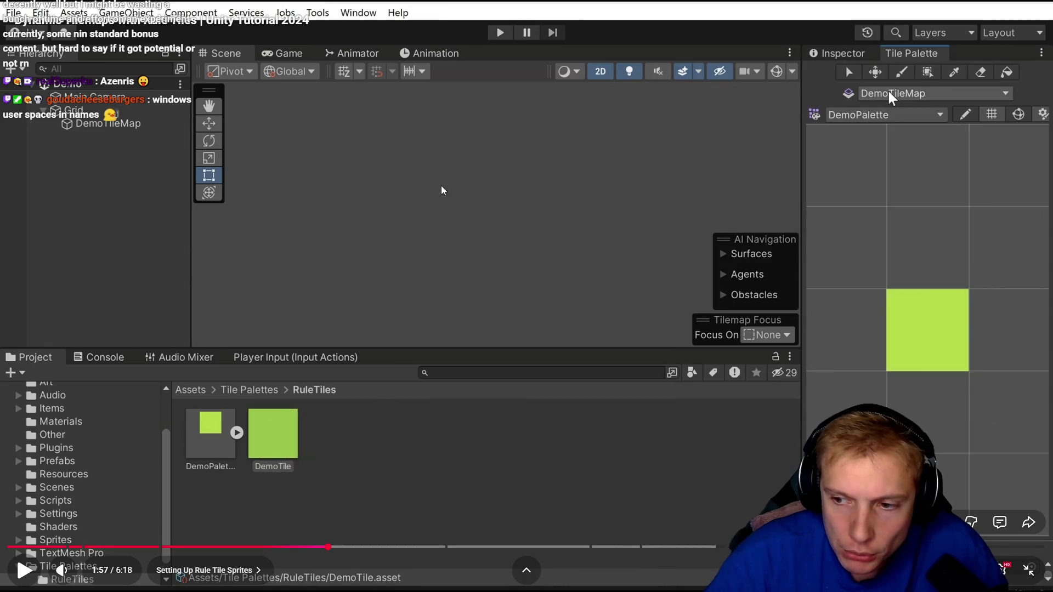
pyautogui.click(432, 198)
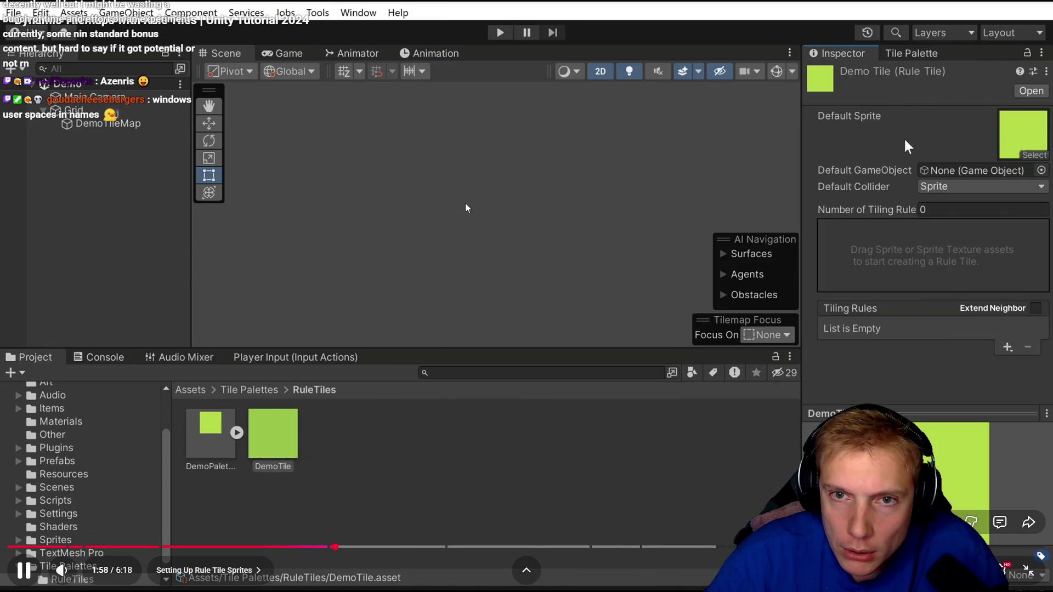
pyautogui.click(507, 241)
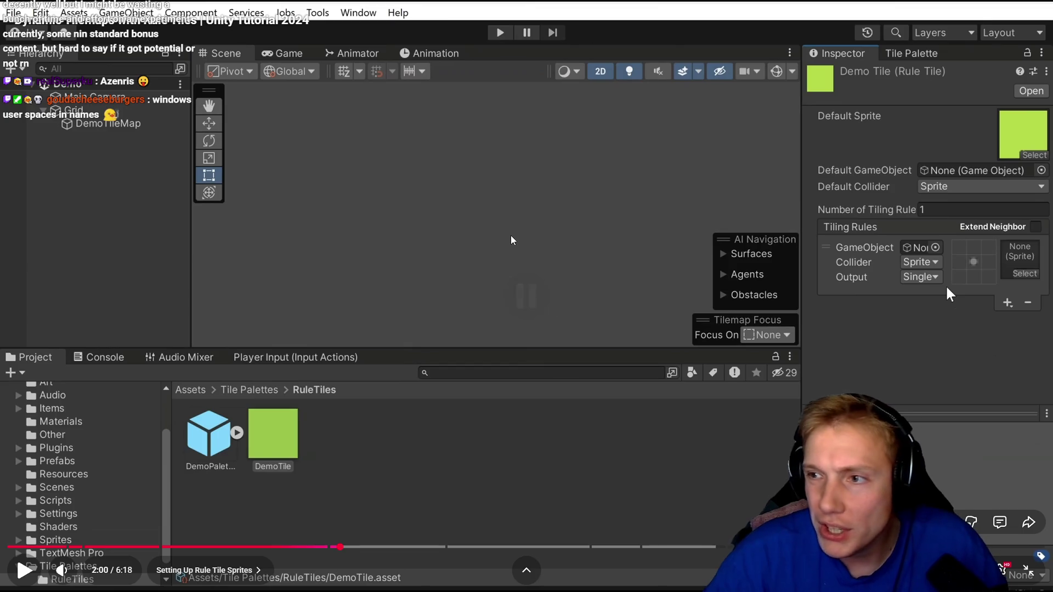
pyautogui.hotkey('alt', 'Tab')
pyautogui.click(801, 50)
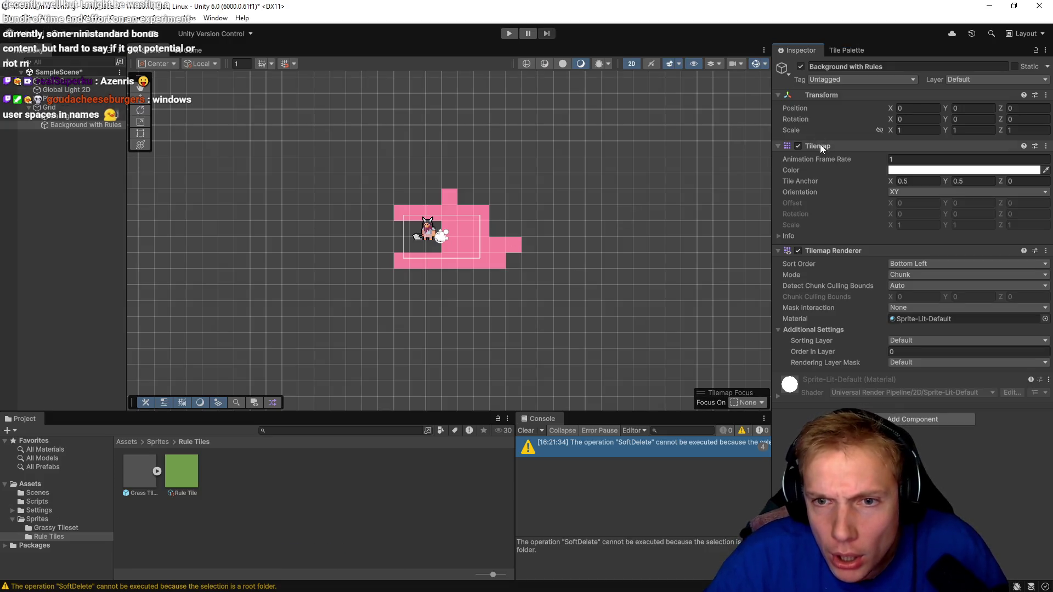
pyautogui.hotkey('alt', 'Tab')
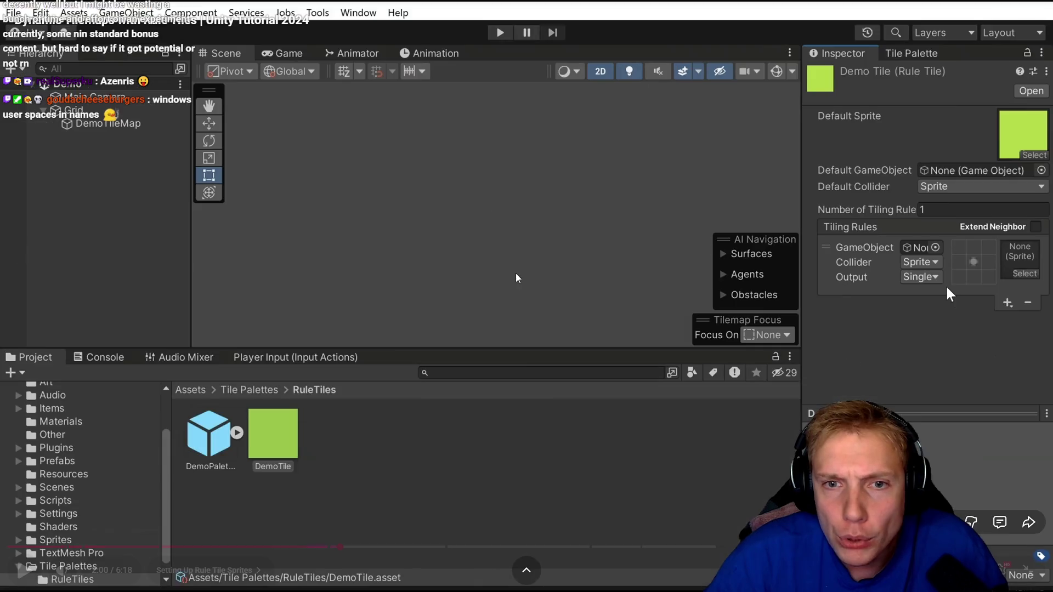
pyautogui.hotkey('alt', 'Tab')
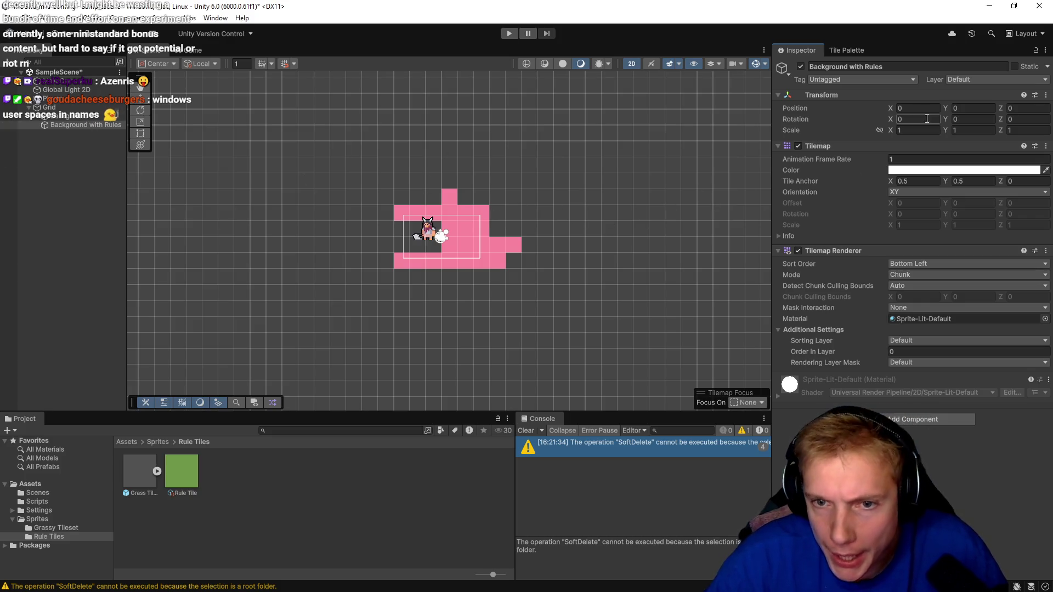
pyautogui.click(838, 50)
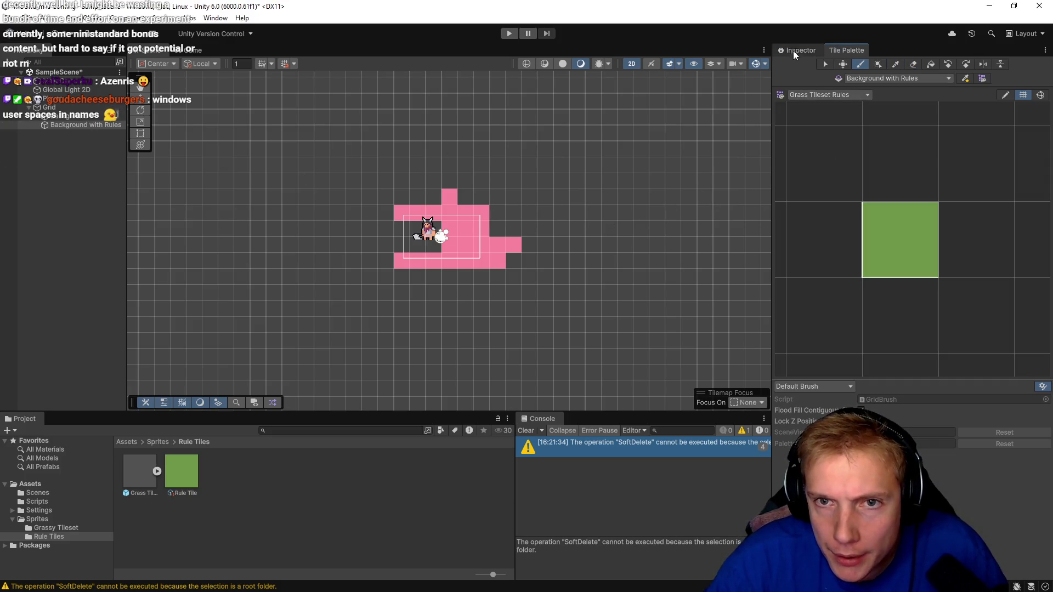
pyautogui.click(793, 50)
pyautogui.click(857, 48)
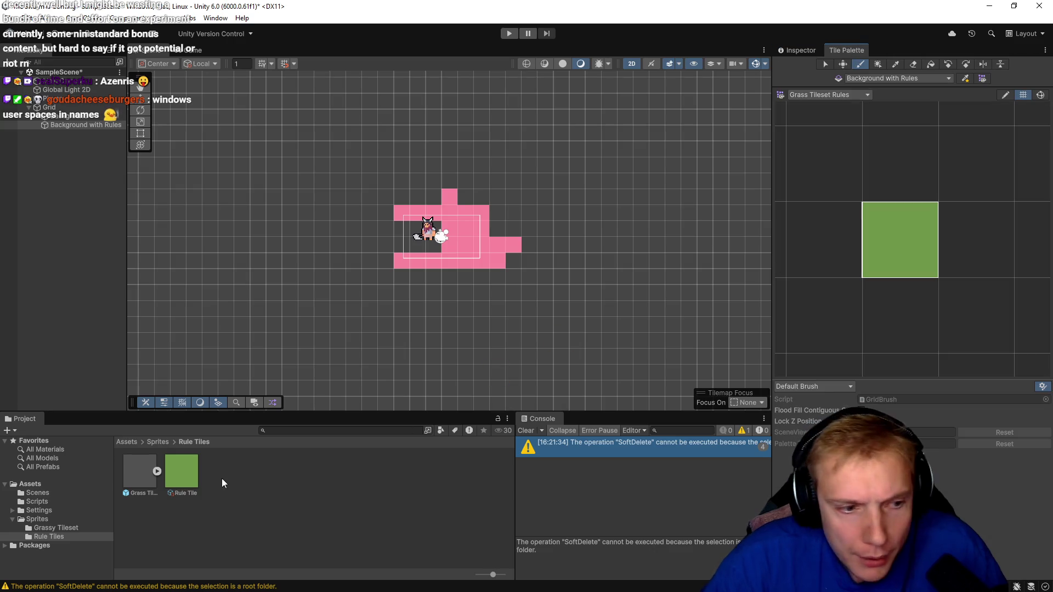
# - Add a tiling rule to the Rule Tile asset and assign it the VikingVillageTerrain_7 sprite
pyautogui.click(182, 478)
pyautogui.click(795, 50)
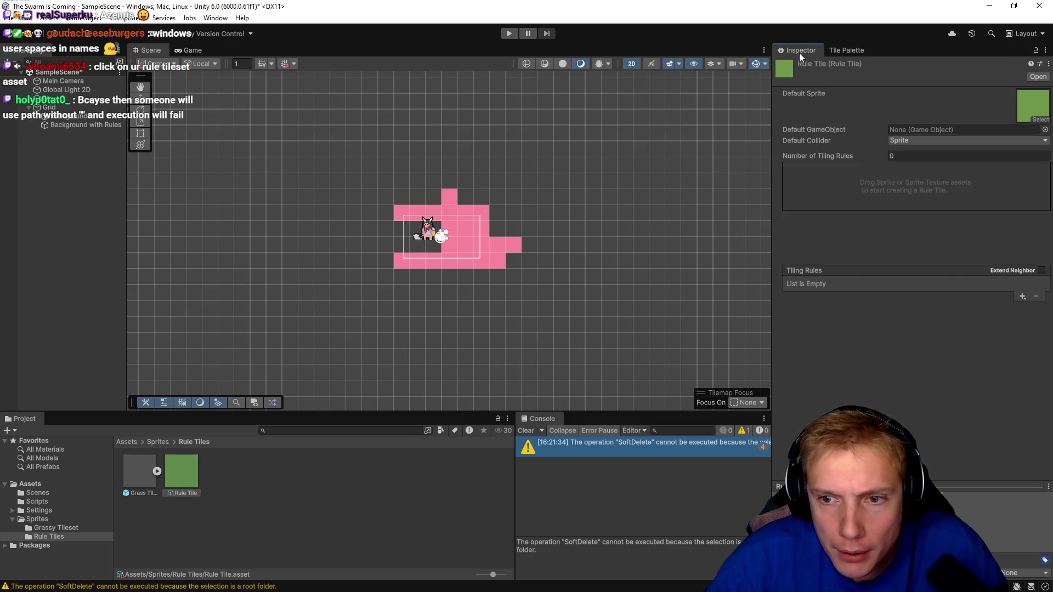
pyautogui.click(1022, 296)
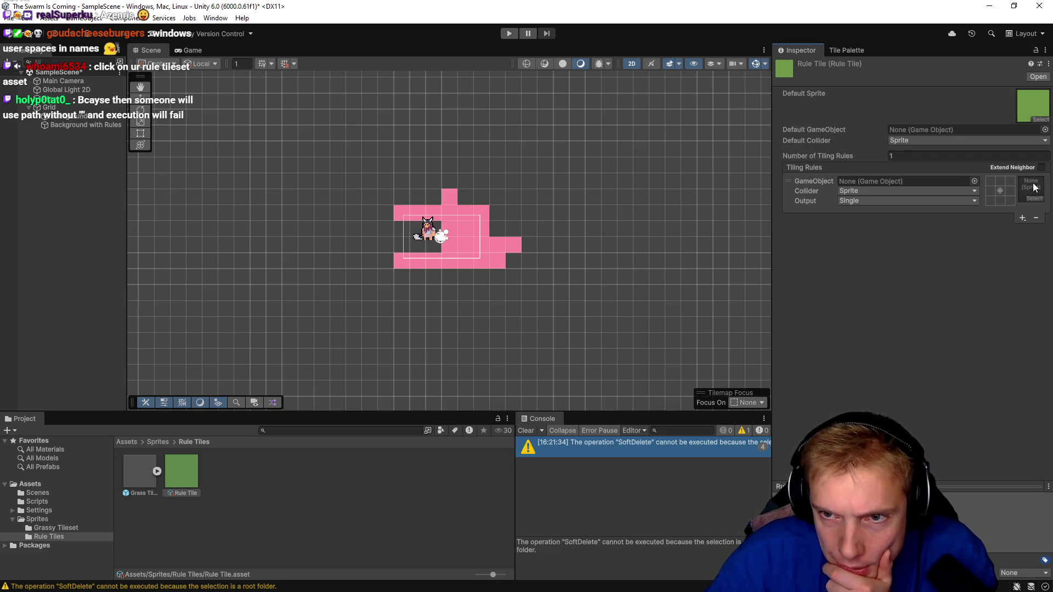
pyautogui.click(1035, 200)
pyautogui.moveTo(867, 188)
pyautogui.mouseDown()
pyautogui.moveTo(545, 188)
pyautogui.moveTo(545, 136)
pyautogui.moveTo(610, 137)
pyautogui.moveTo(587, 123)
pyautogui.mouseUp()
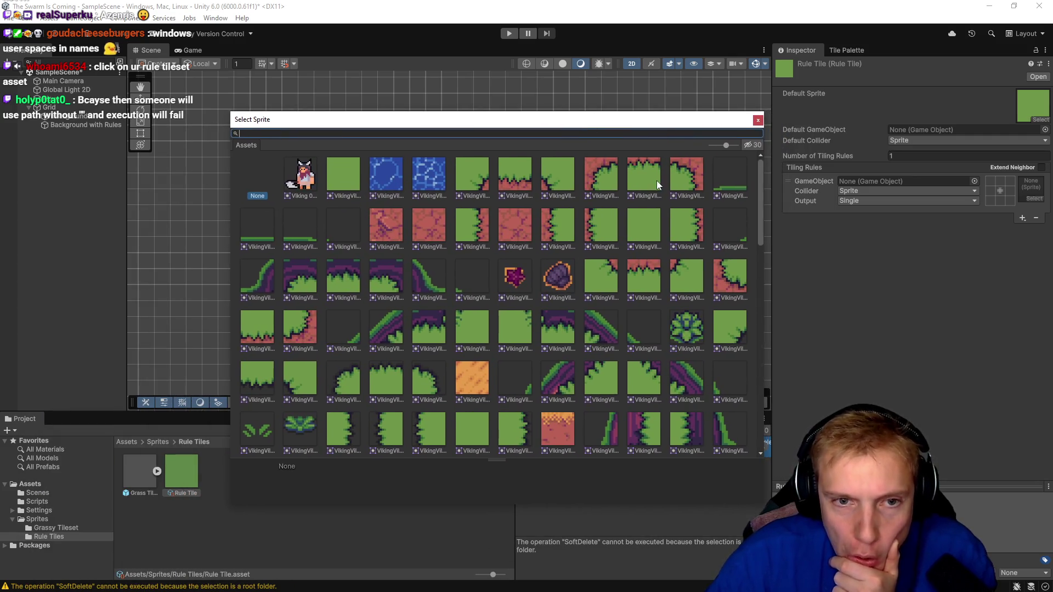
pyautogui.click(637, 177)
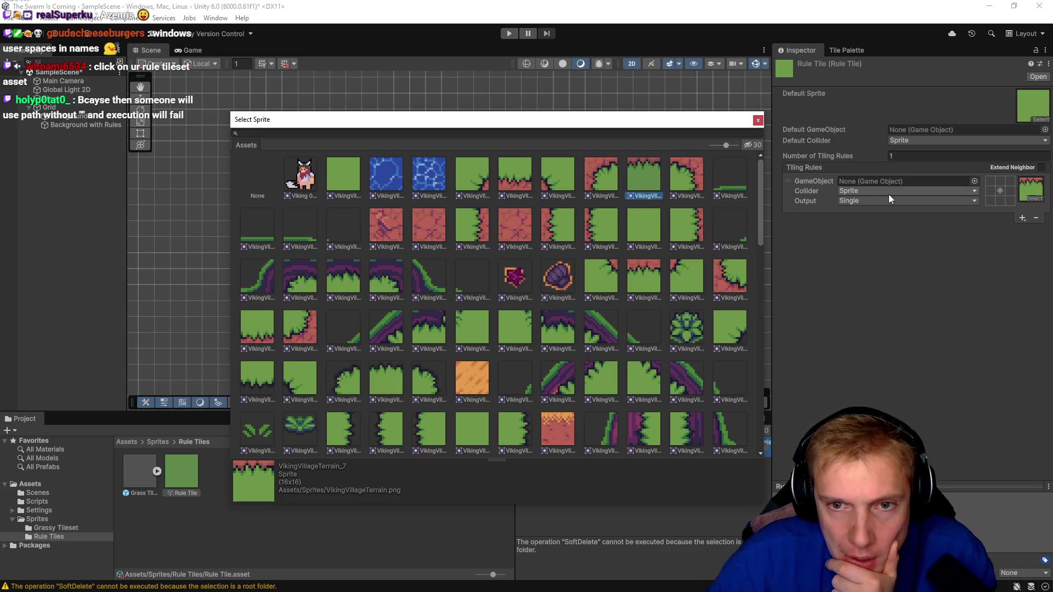
pyautogui.hotkey('alt', 'Tab')
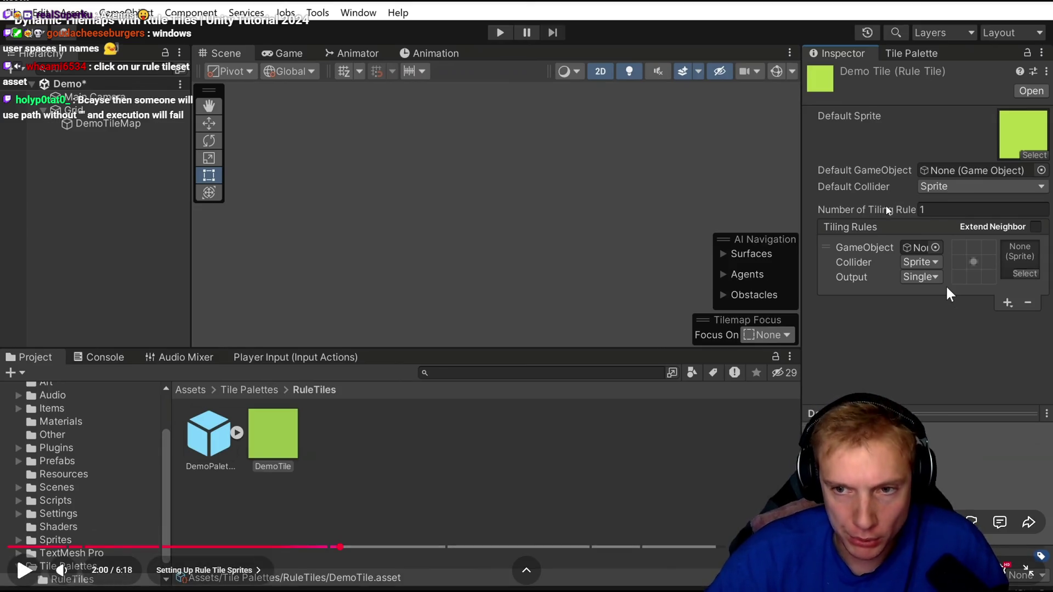
# - Play the tutorial from 2:00 to 2:08, pause it, and return to Unity
pyautogui.press('space')
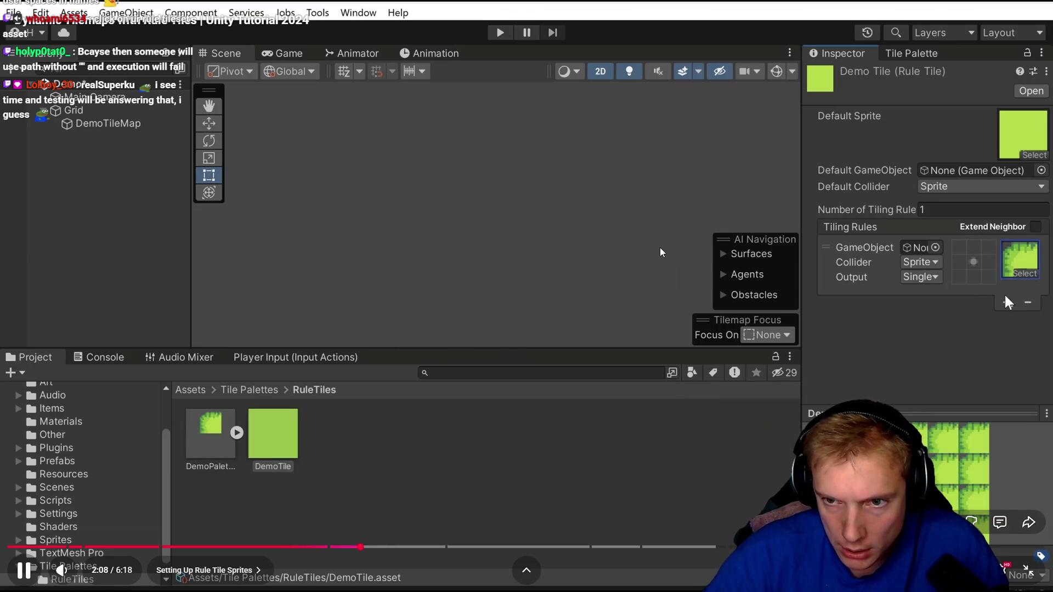
pyautogui.press('space')
pyautogui.hotkey('alt', 'Tab')
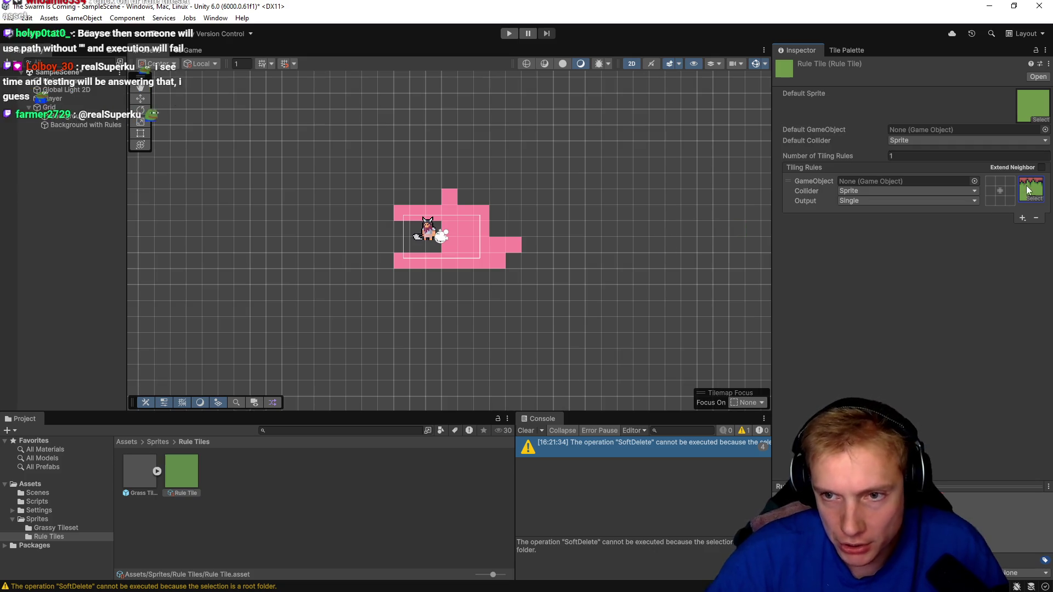
# - Change the first rule's sprite to VikingVillageTerrain_6
pyautogui.click(1028, 190)
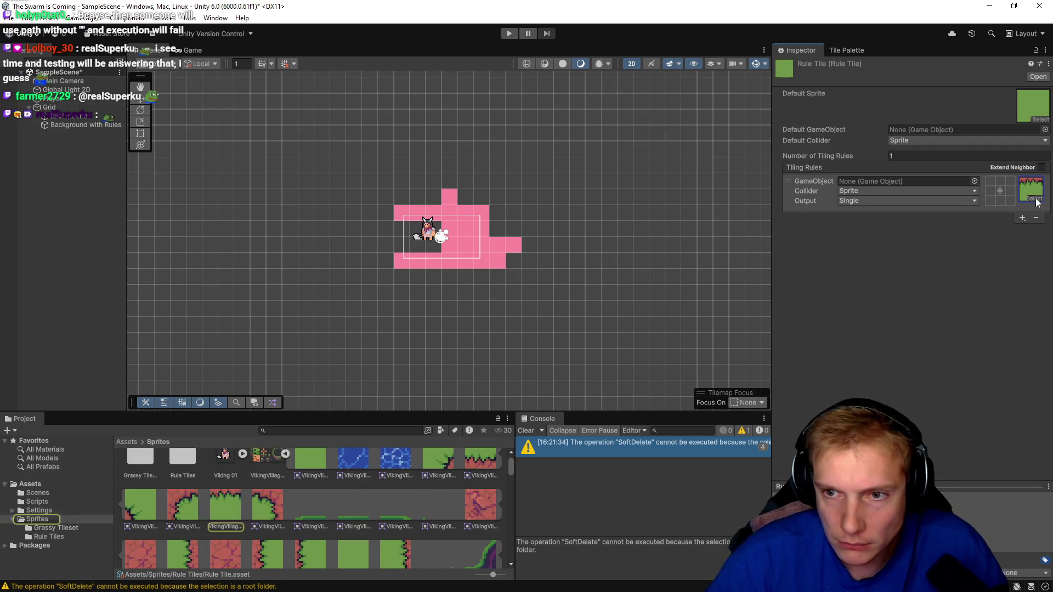
pyautogui.click(1038, 200)
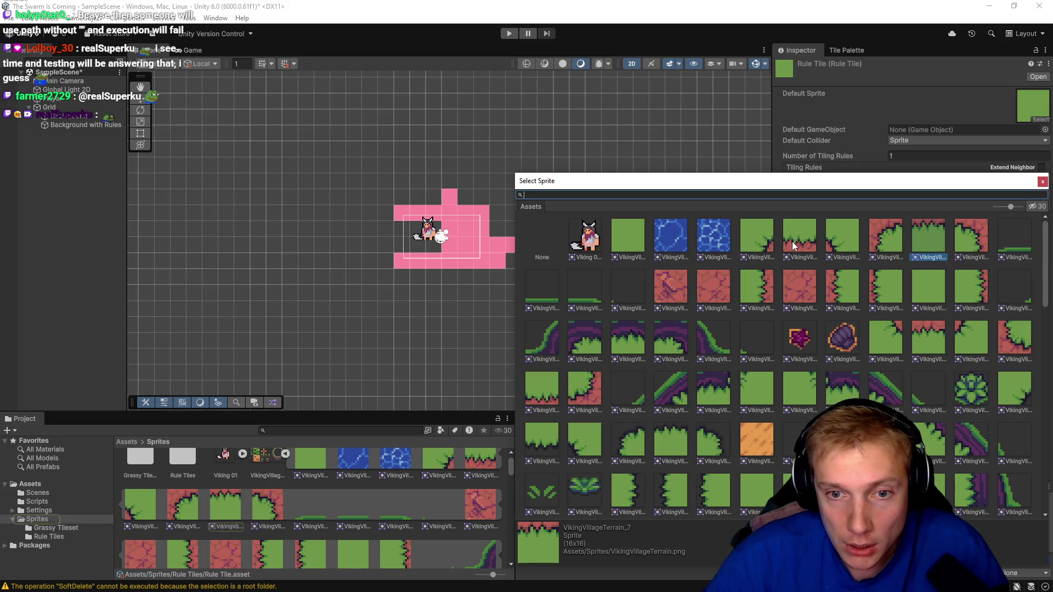
pyautogui.click(879, 244)
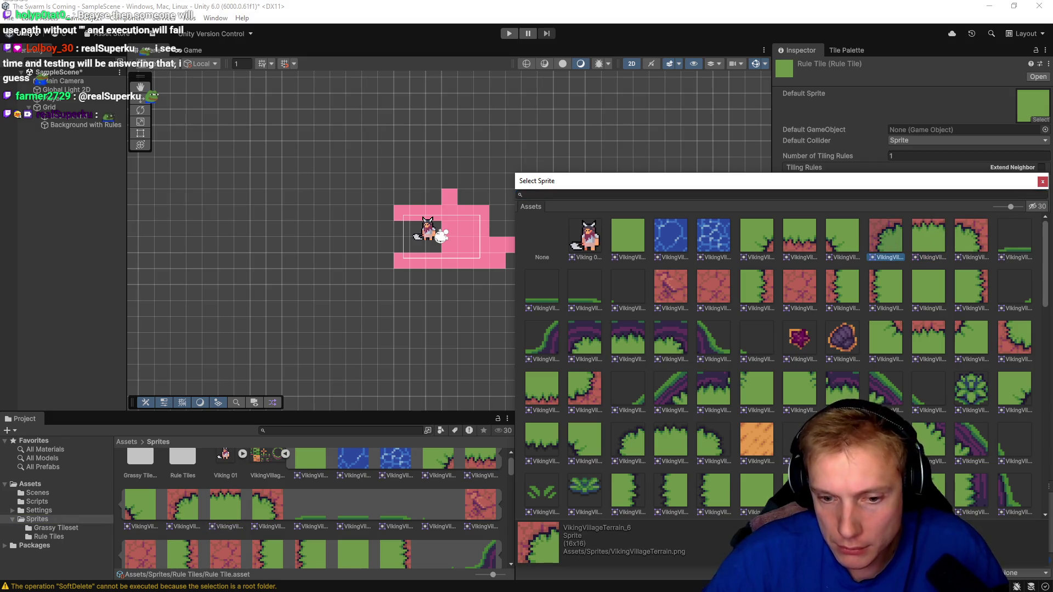
pyautogui.click(1042, 181)
# - Add a second tiling rule using the VikingVillageTerrain_7 sprite
pyautogui.click(1023, 220)
pyautogui.click(963, 273)
pyautogui.click(1022, 219)
pyautogui.click(1002, 229)
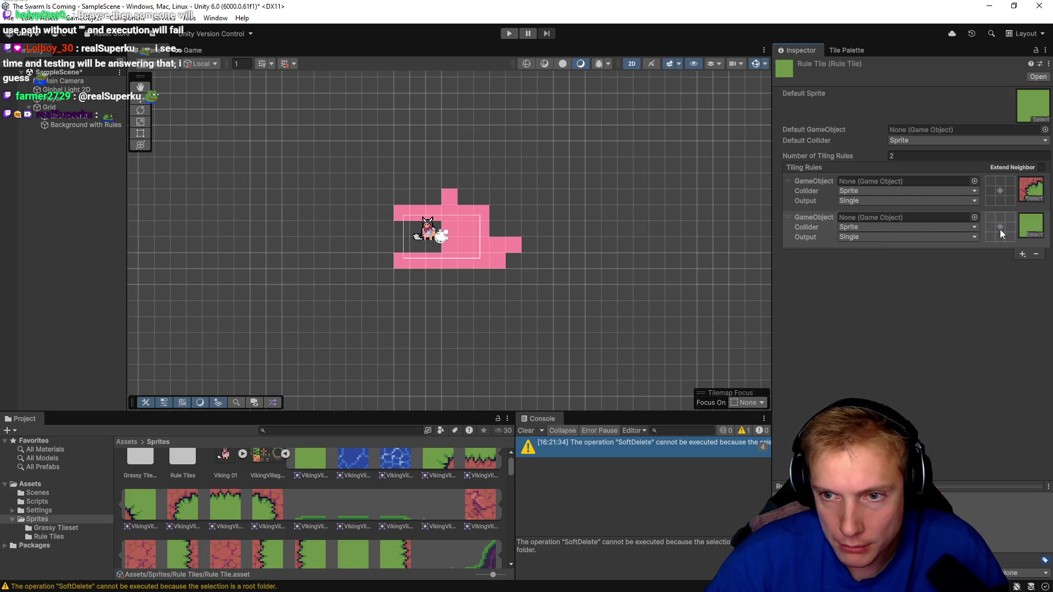
pyautogui.click(1035, 235)
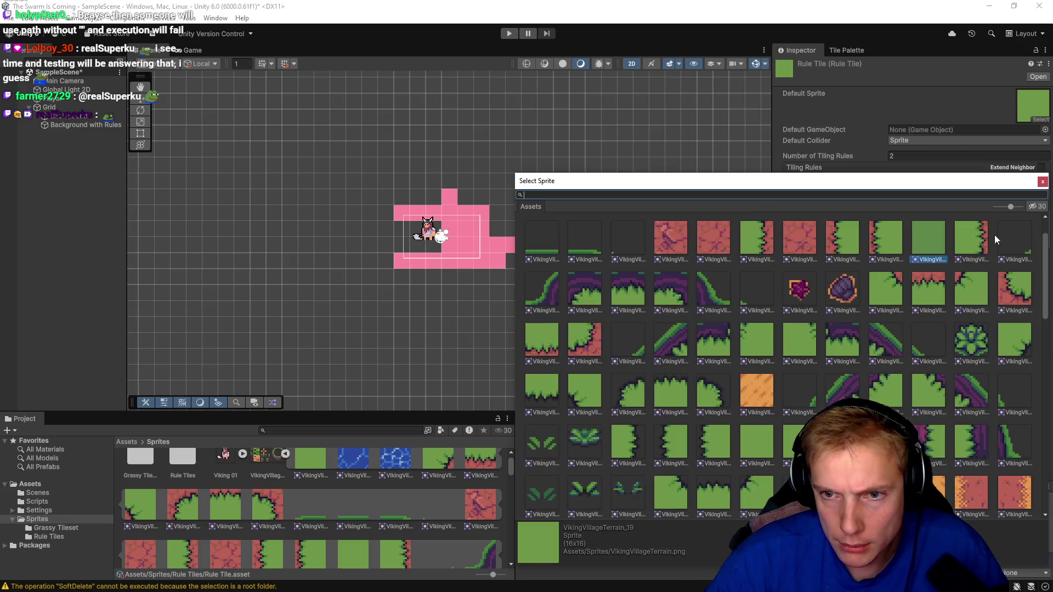
pyautogui.scroll(1, 920, 280)
pyautogui.click(943, 244)
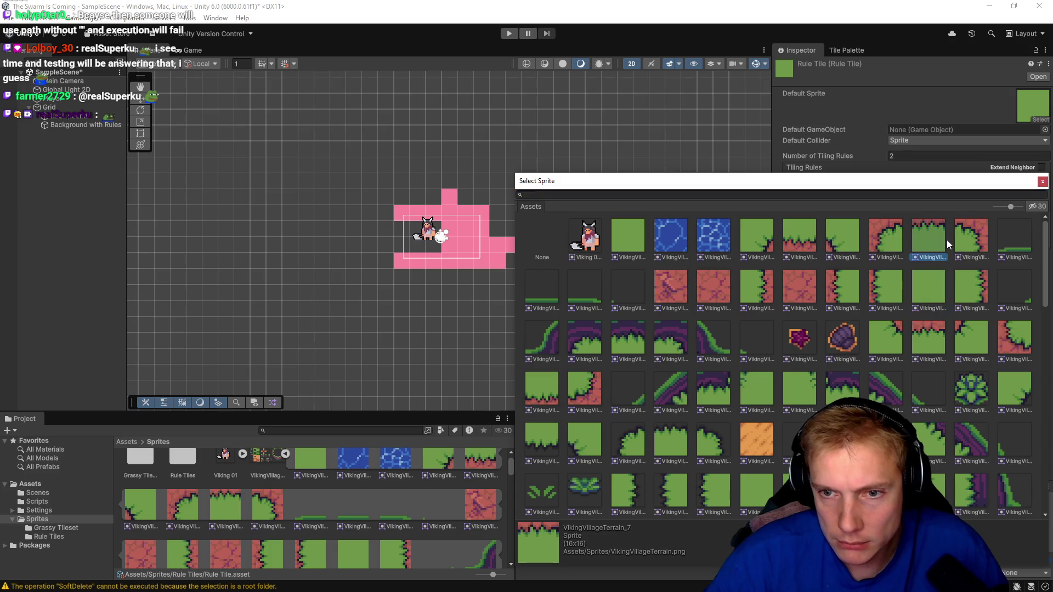
pyautogui.click(1042, 181)
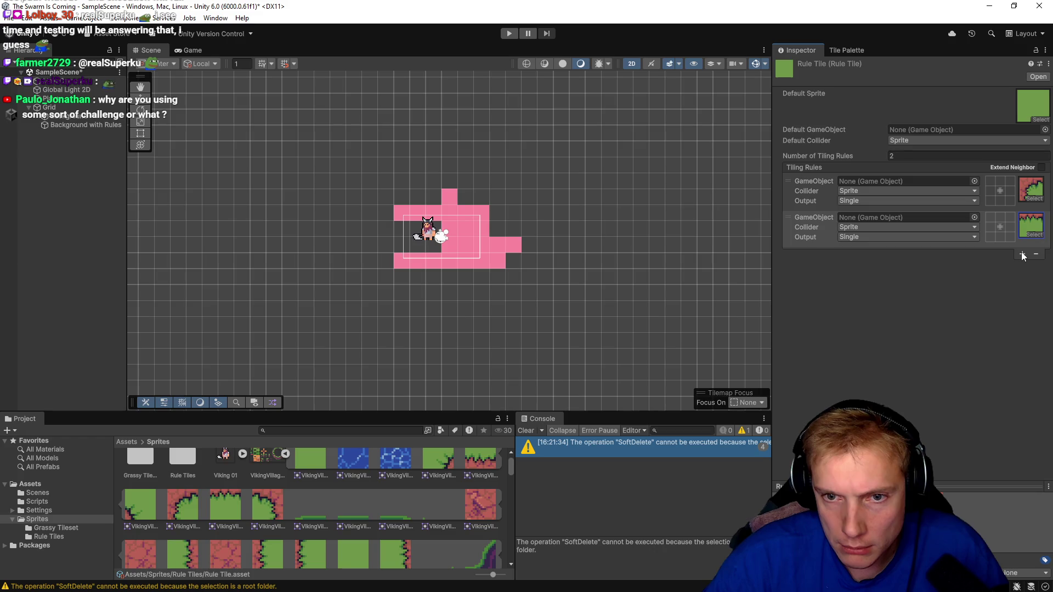
# - Add third and fourth rules with VikingVillageTerrain_8 and VikingVillageTerrain_18 sprites
pyautogui.click(1022, 255)
pyautogui.click(1007, 267)
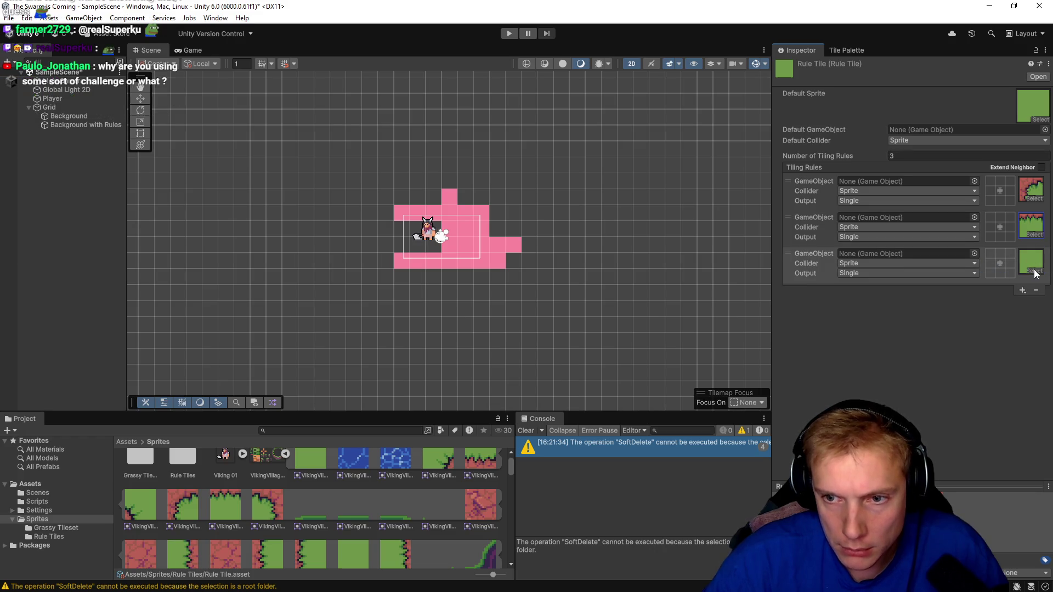
pyautogui.click(1034, 264)
pyautogui.scroll(1, 979, 246)
pyautogui.click(976, 236)
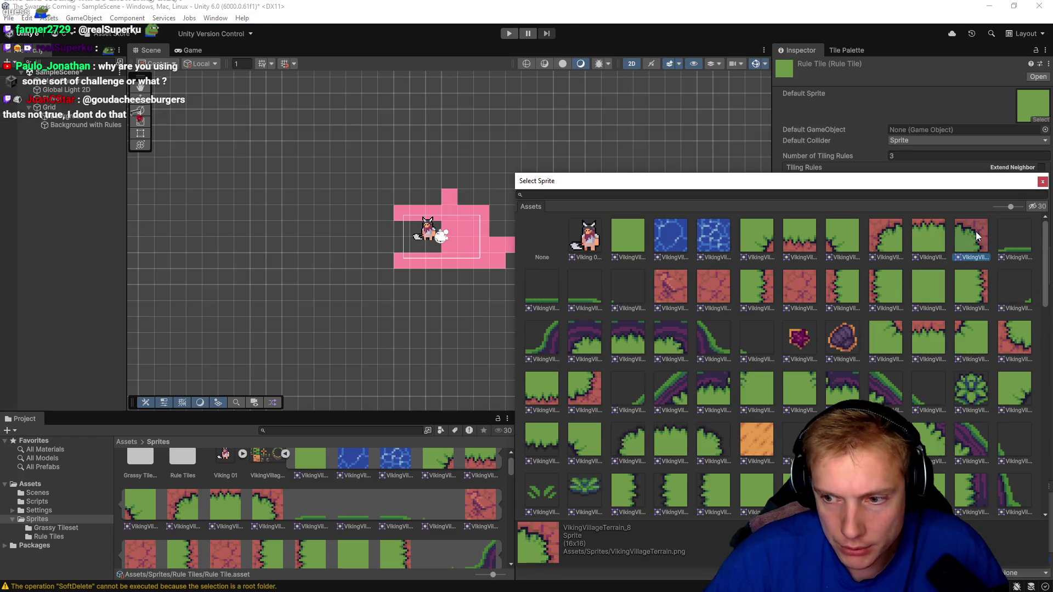
pyautogui.click(1042, 182)
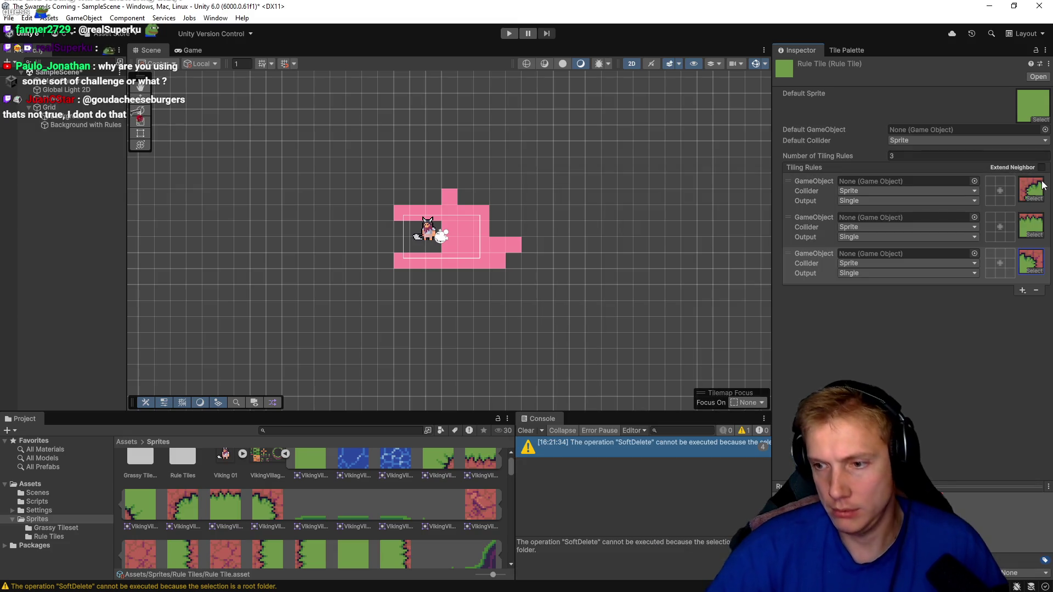
pyautogui.click(1022, 293)
pyautogui.click(1008, 301)
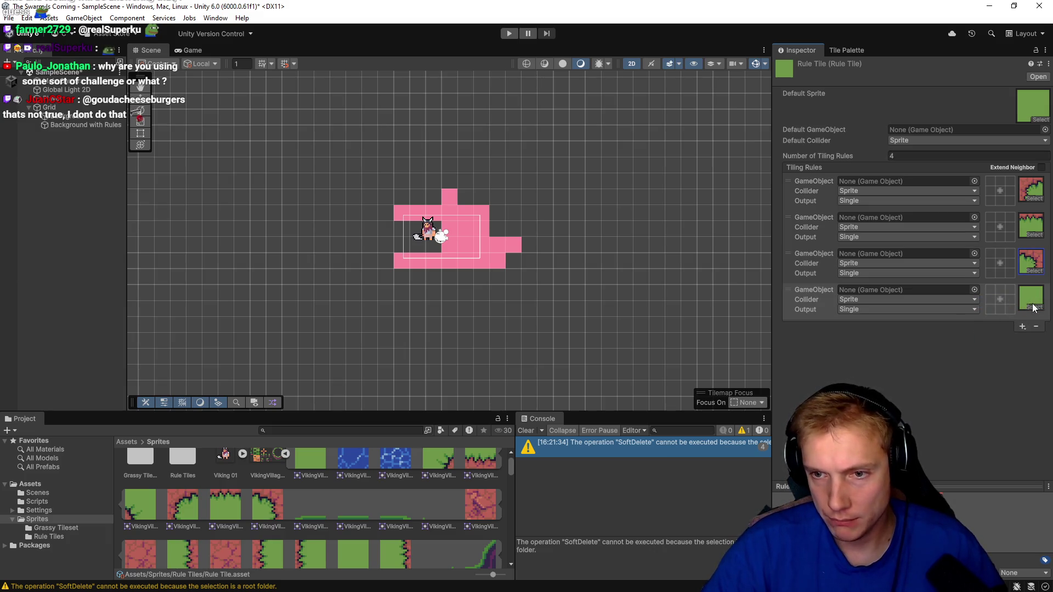
pyautogui.click(1033, 306)
pyautogui.scroll(1, 883, 271)
pyautogui.click(895, 278)
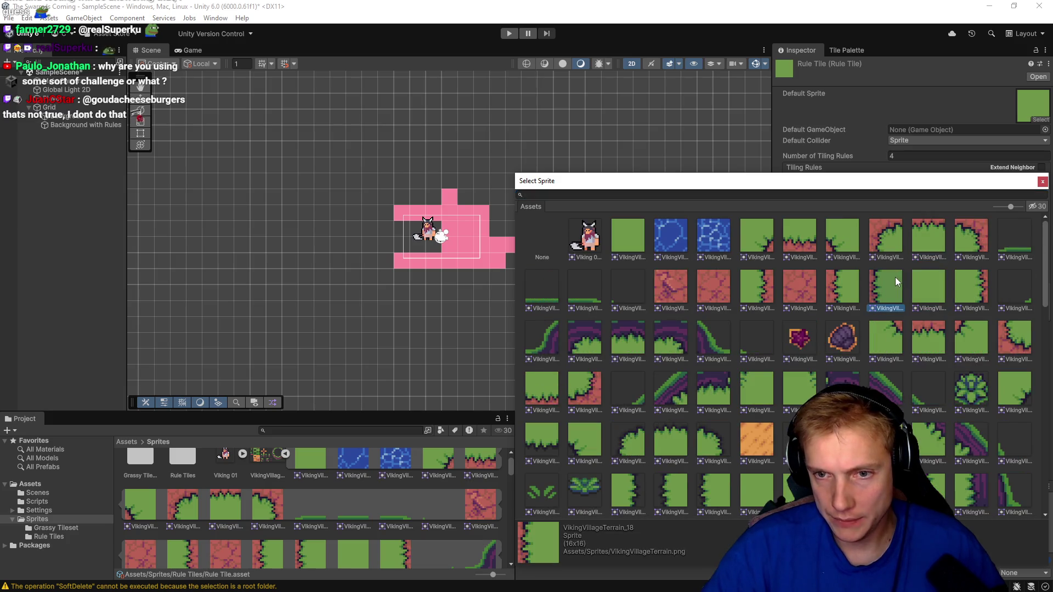
pyautogui.click(1042, 181)
# - Add fifth and sixth rules with VikingVillageTerrain_20 and VikingVillageTerrain_30 sprites
pyautogui.click(1022, 327)
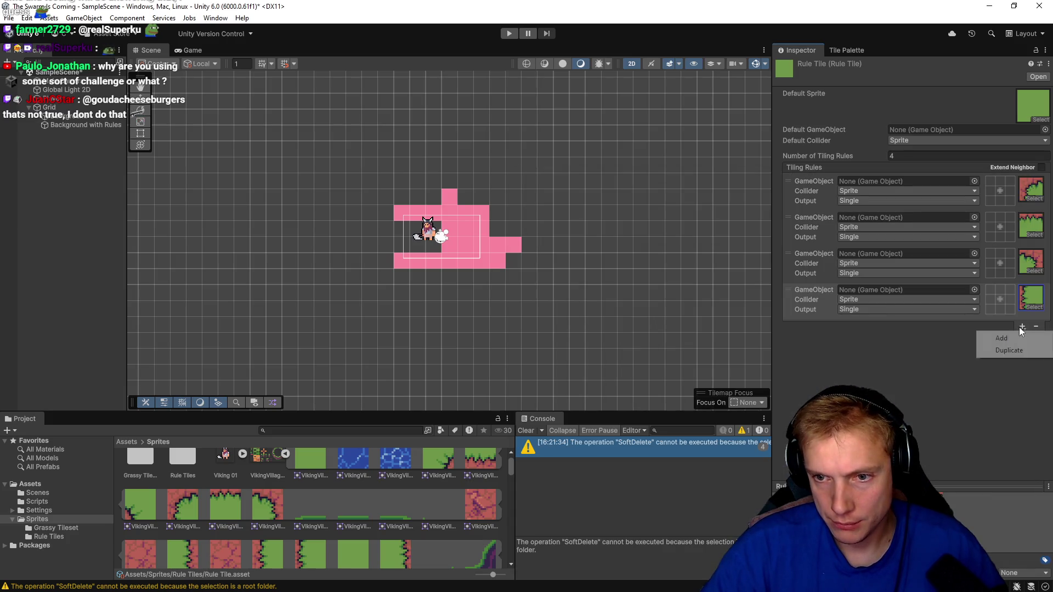
pyautogui.click(1029, 337)
pyautogui.click(1037, 342)
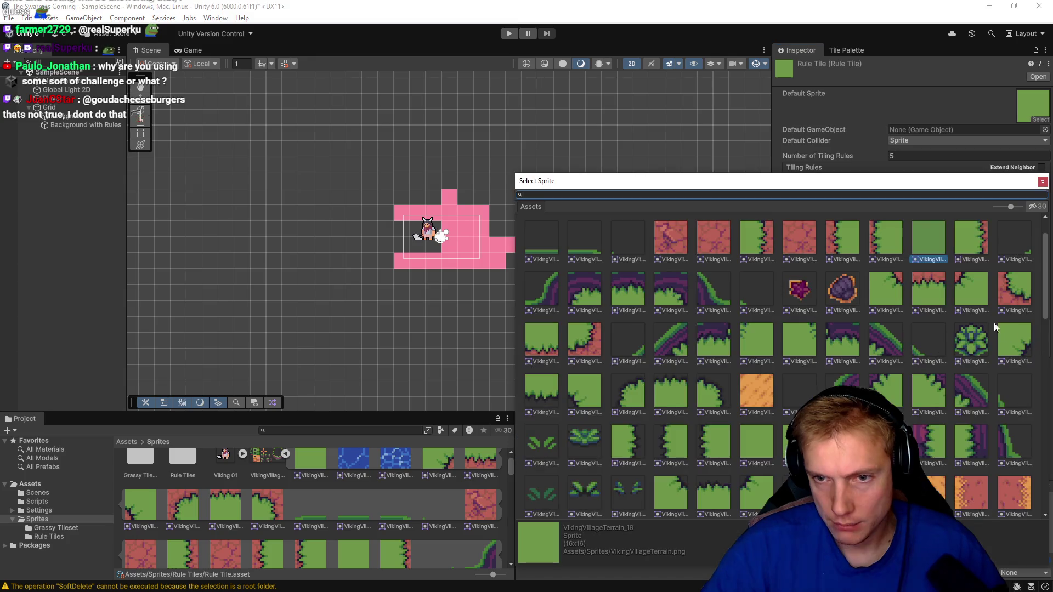
pyautogui.click(979, 244)
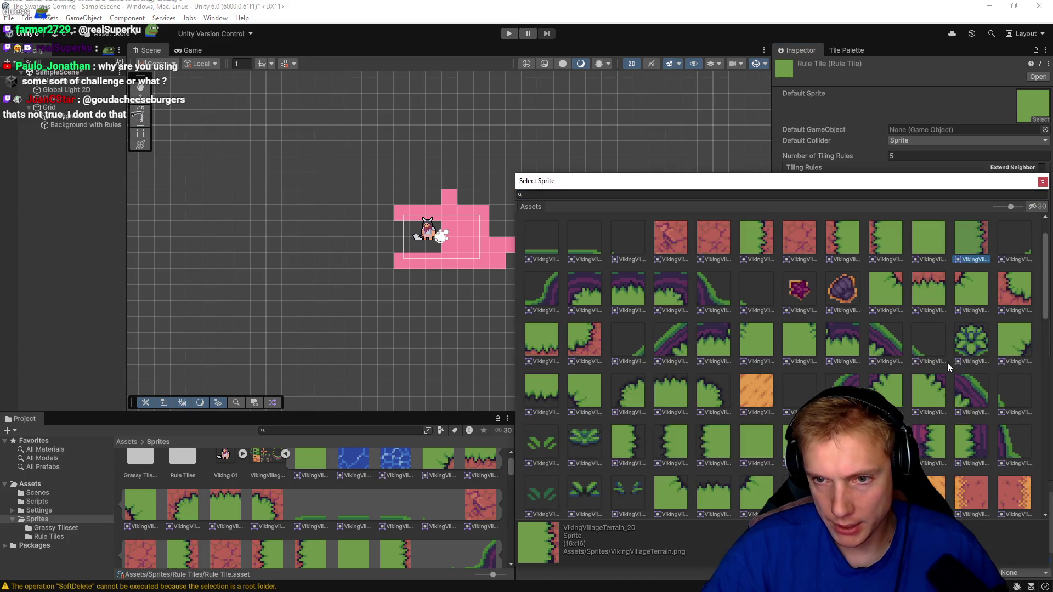
pyautogui.click(1043, 184)
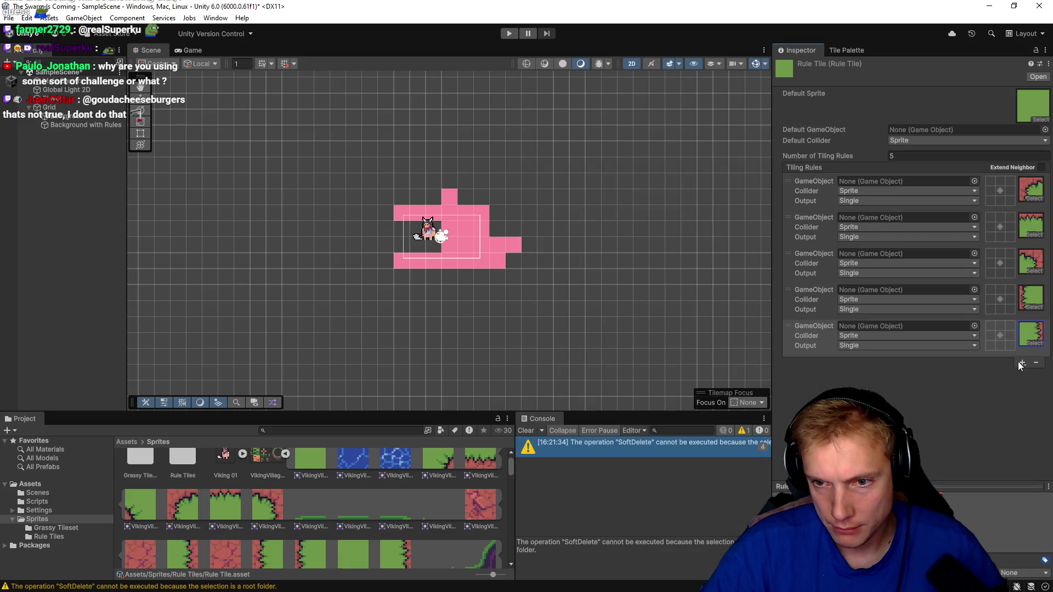
pyautogui.click(1022, 363)
pyautogui.click(999, 373)
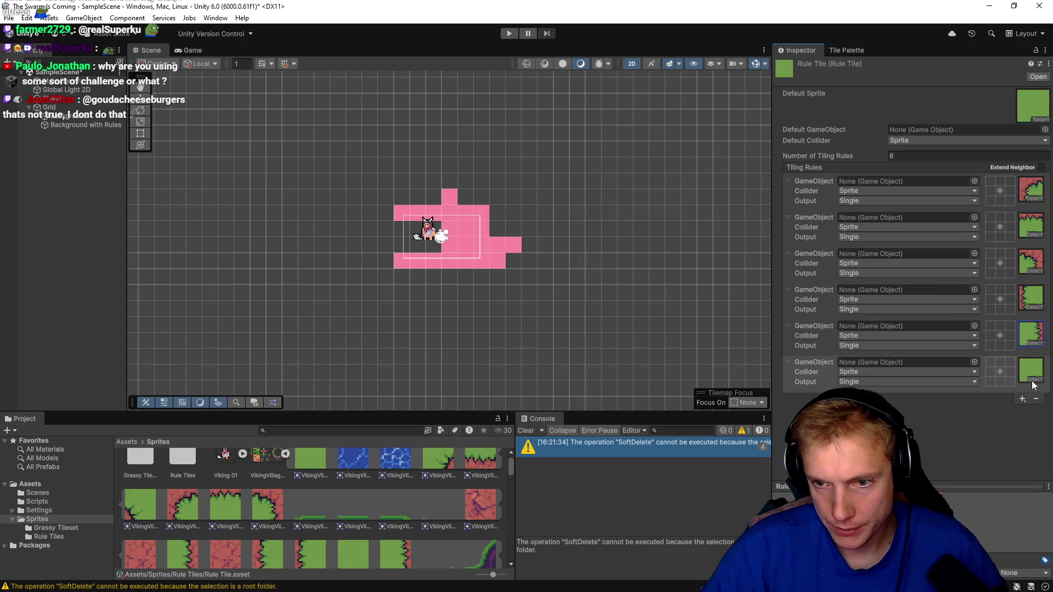
pyautogui.click(1034, 380)
pyautogui.click(892, 296)
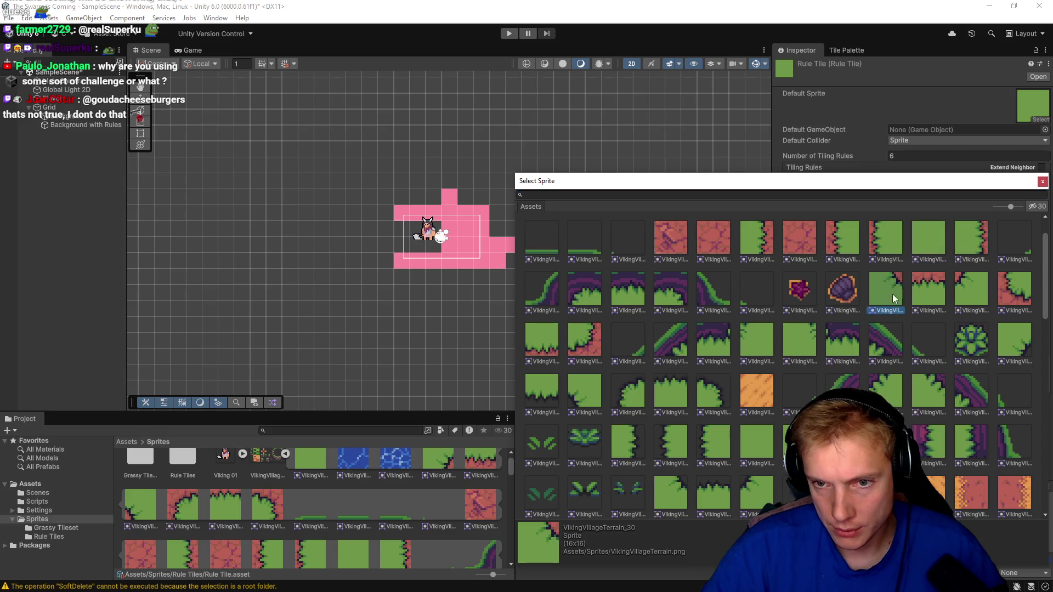
pyautogui.click(1043, 182)
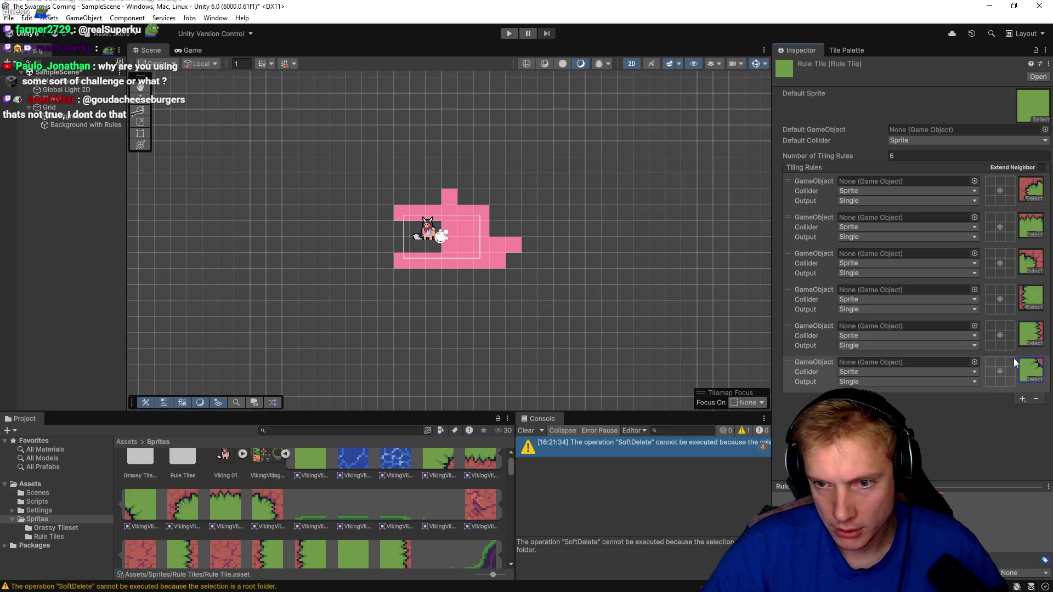
# - Add seventh and eighth rules, giving the eighth a grass sprite
pyautogui.click(1022, 399)
pyautogui.click(1002, 411)
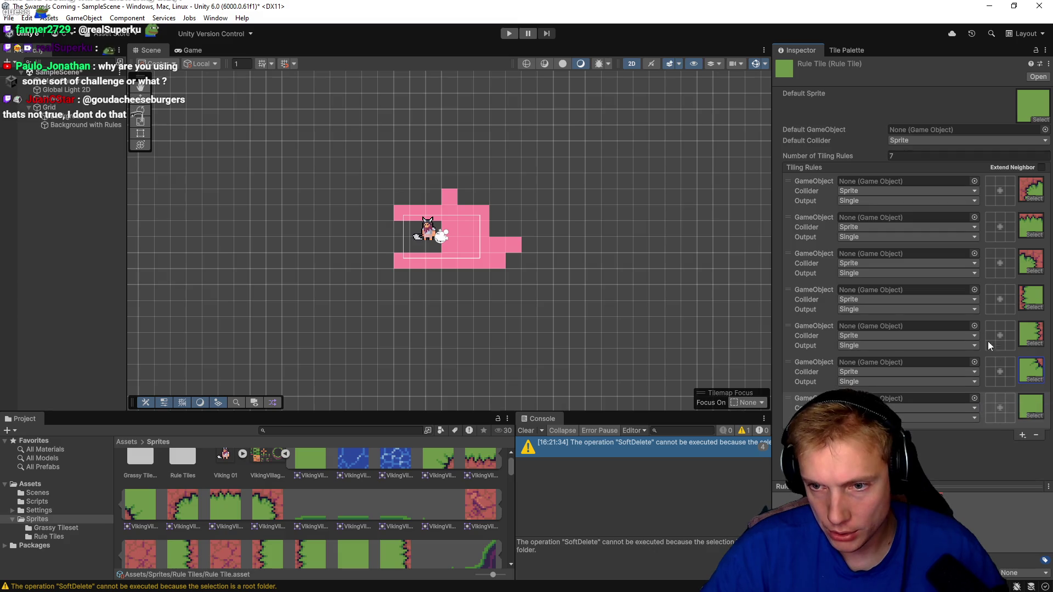
pyautogui.click(1035, 415)
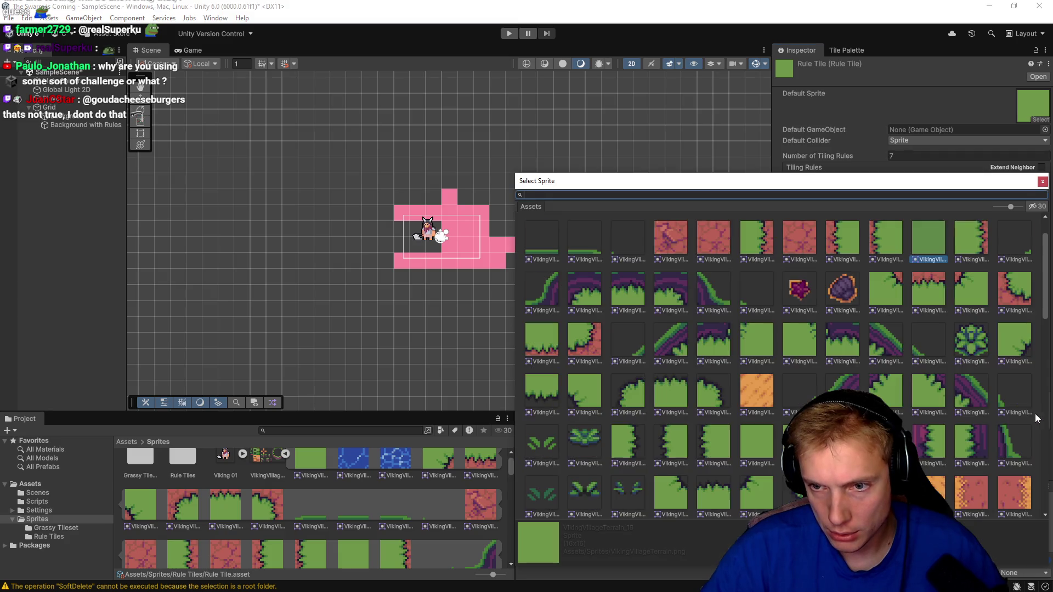
pyautogui.click(1042, 182)
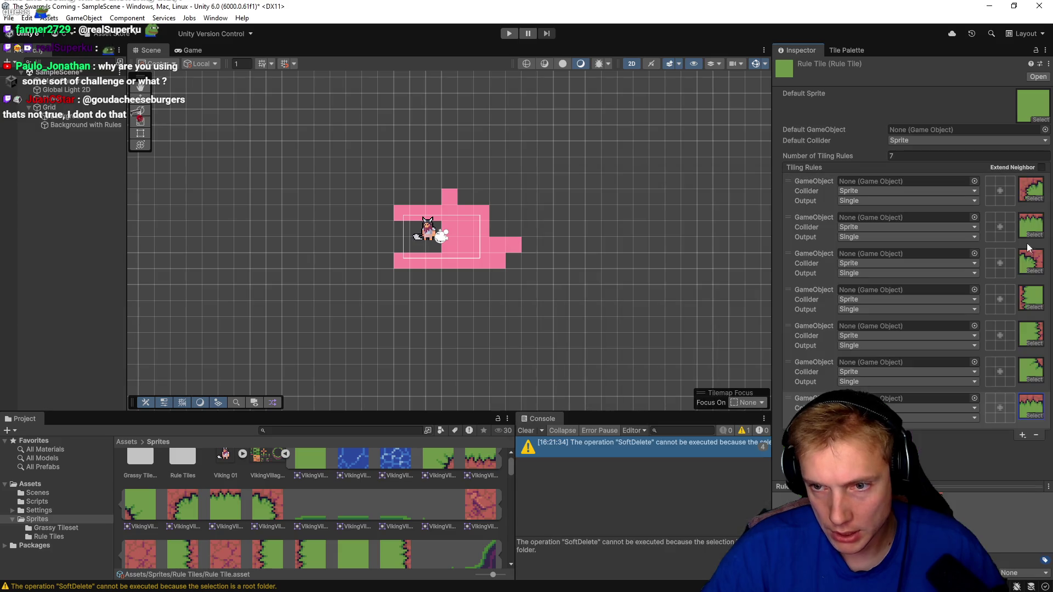
pyautogui.click(1021, 436)
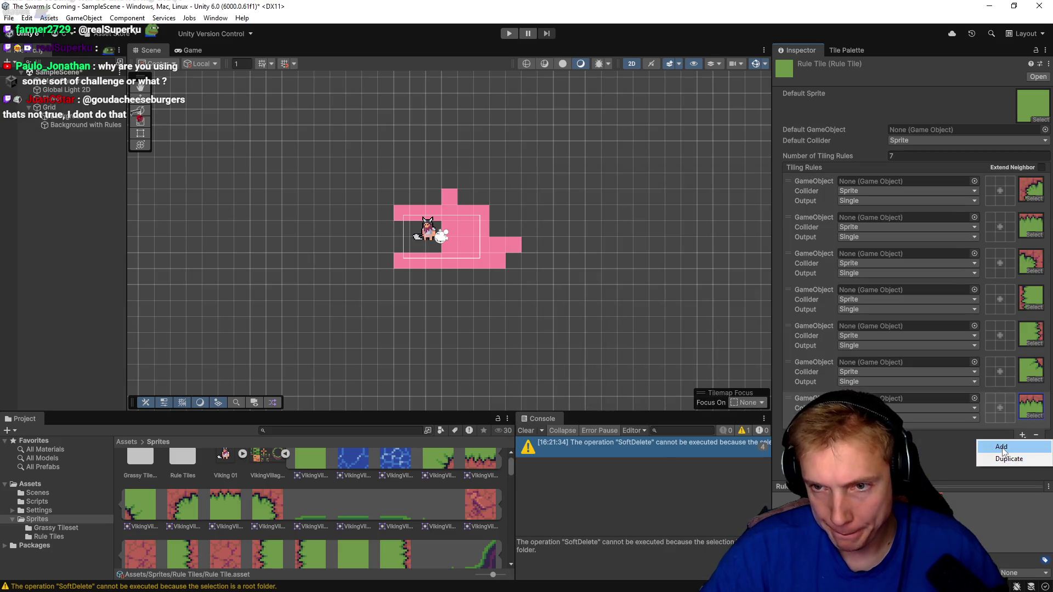
pyautogui.click(1001, 446)
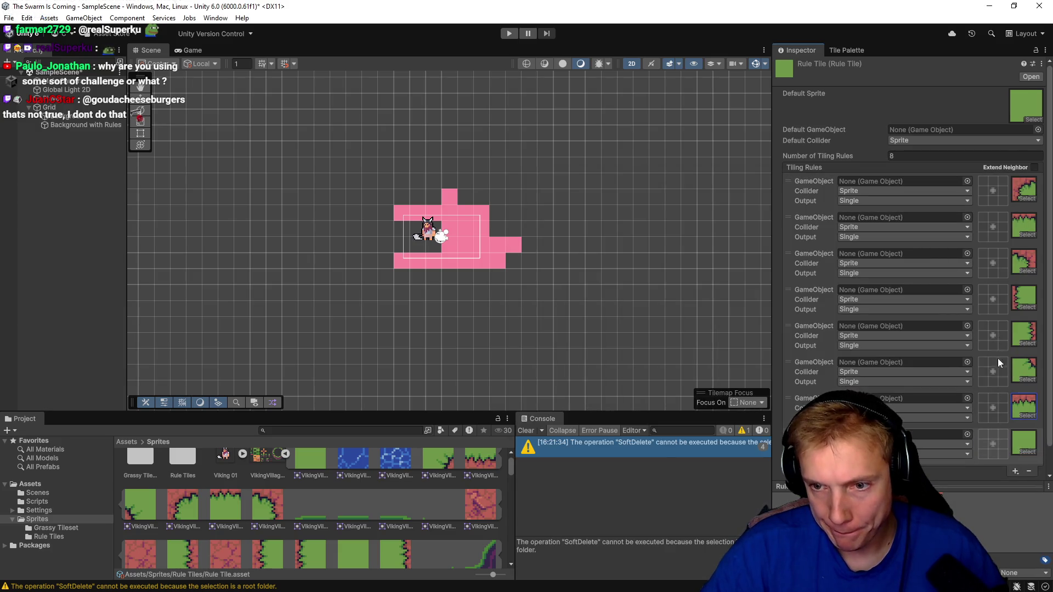
pyautogui.click(1029, 453)
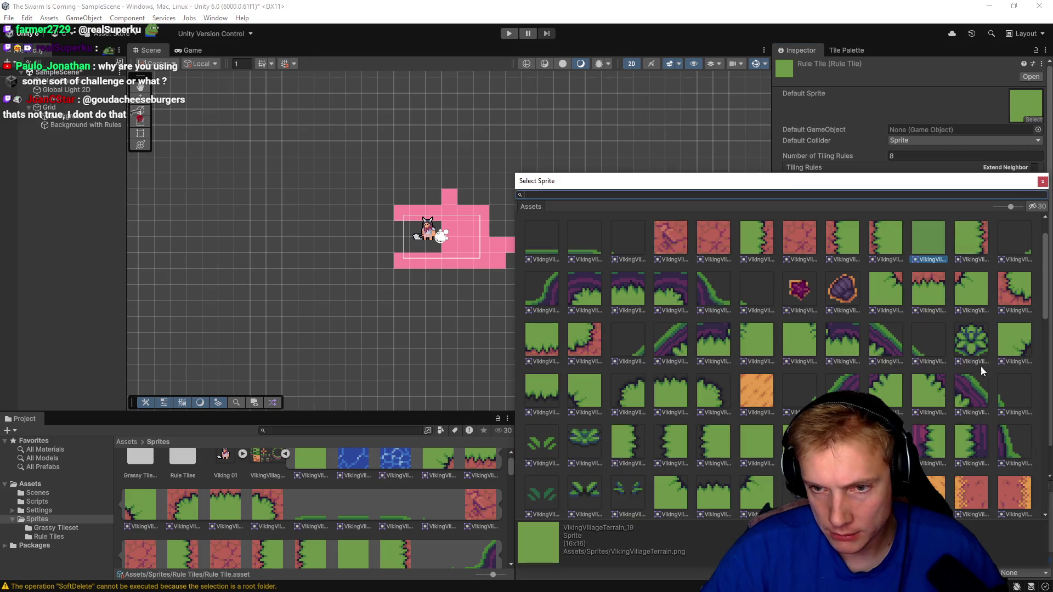
pyautogui.doubleClick(979, 289)
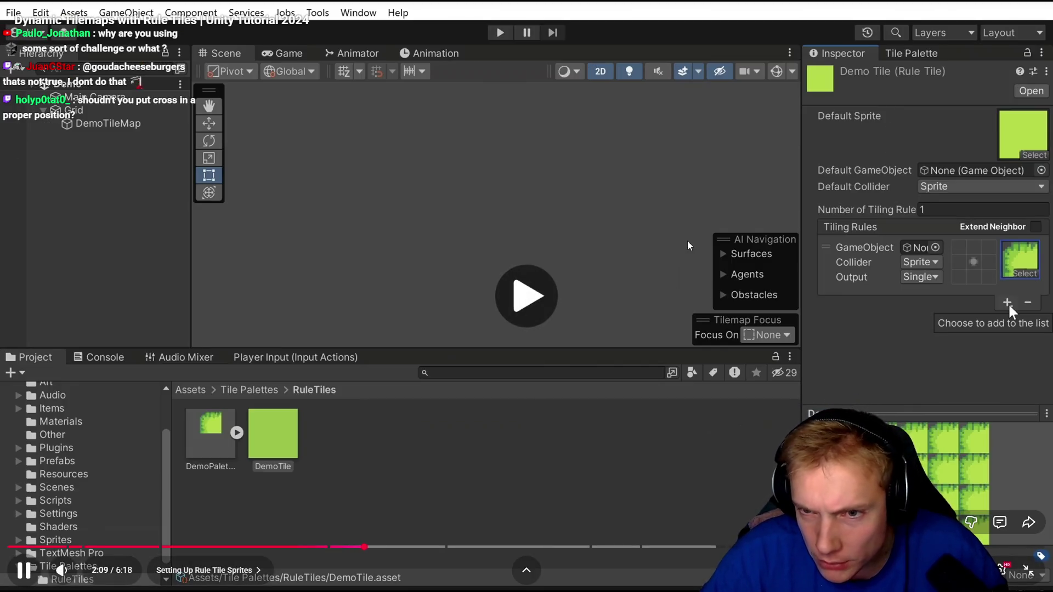
# - Resume the tutorial's Adding Rules section and work through clicks, scrolls and double-clicks on the right-hand panel
pyautogui.click(739, 240)
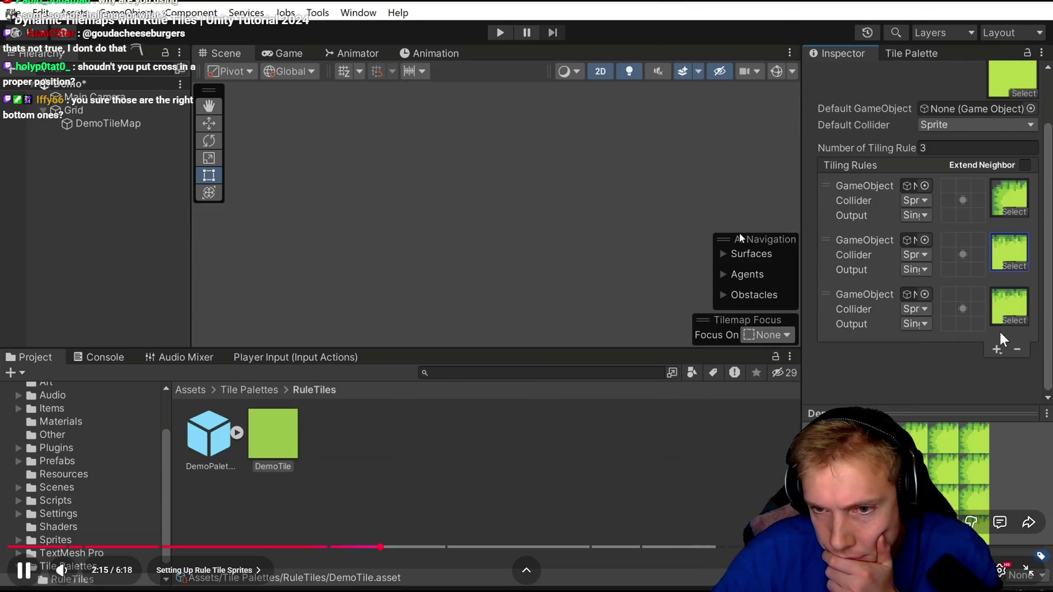
pyautogui.scroll(-2, 992, 348)
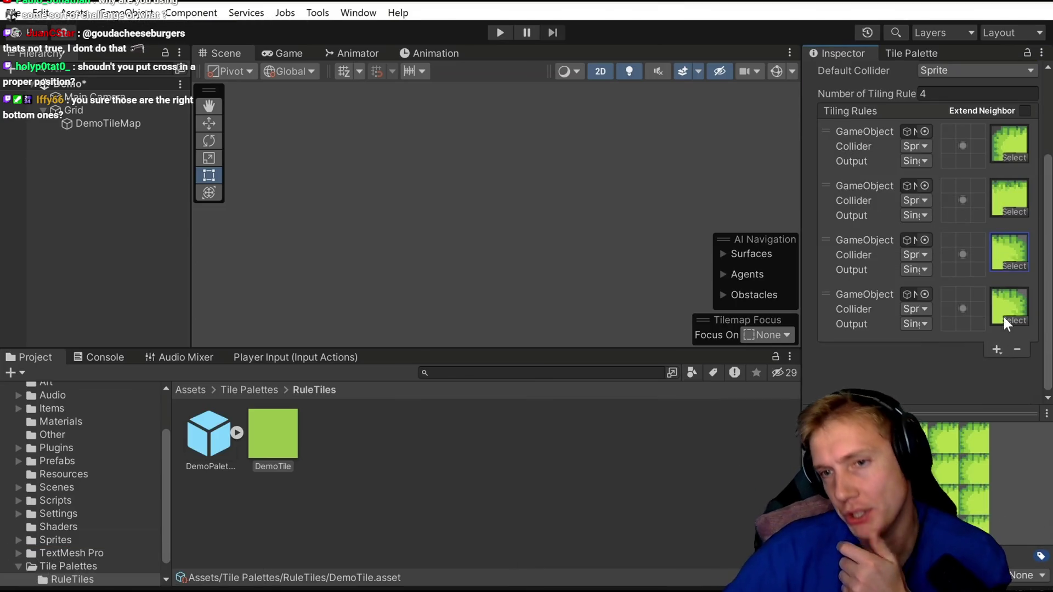
pyautogui.click(1004, 317)
pyautogui.scroll(-2, 738, 430)
pyautogui.doubleClick(723, 416)
pyautogui.click(997, 349)
pyautogui.scroll(-2, 982, 369)
pyautogui.click(1003, 322)
pyautogui.doubleClick(889, 359)
pyautogui.click(996, 360)
pyautogui.click(982, 377)
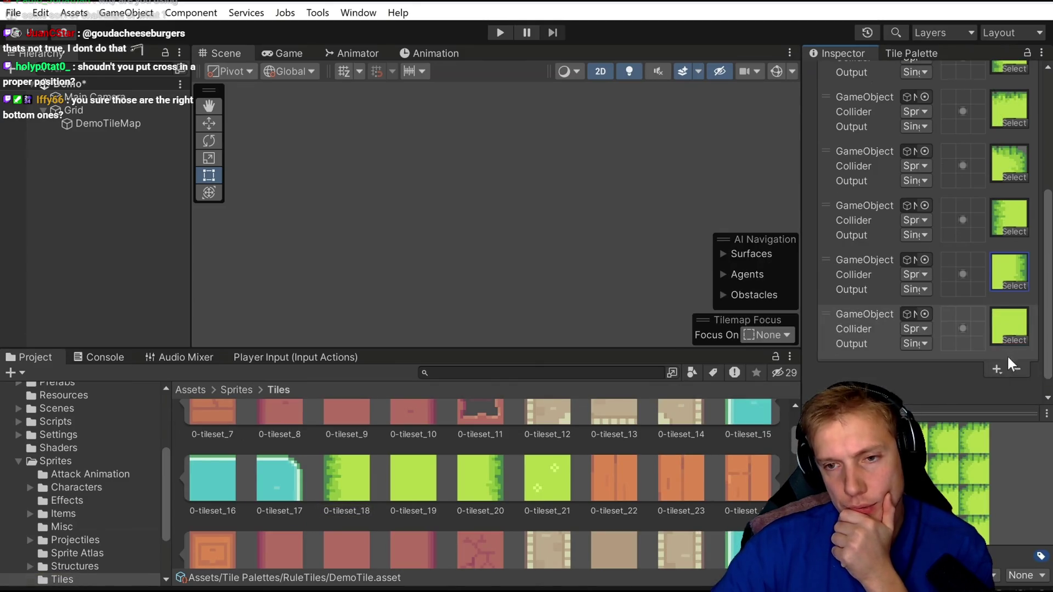
pyautogui.click(1006, 329)
pyautogui.scroll(-2, 942, 422)
pyautogui.doubleClick(943, 421)
# - Finish the remaining right-hand panel clicks, then pause the tutorial at 2:51 and return to Unity
pyautogui.click(995, 369)
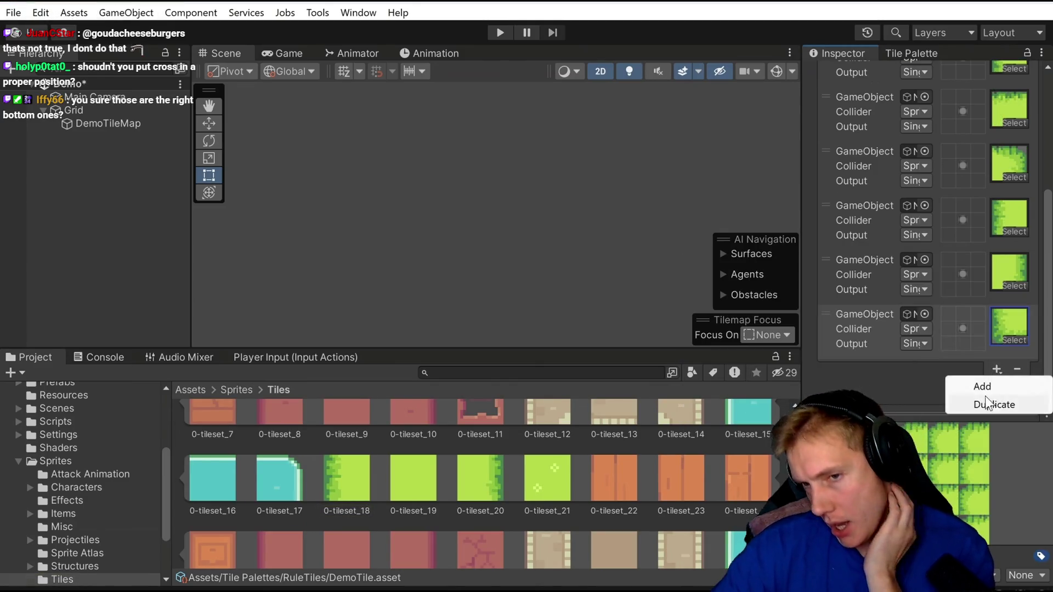
pyautogui.click(982, 382)
pyautogui.click(1006, 329)
pyautogui.scroll(-2, 928, 409)
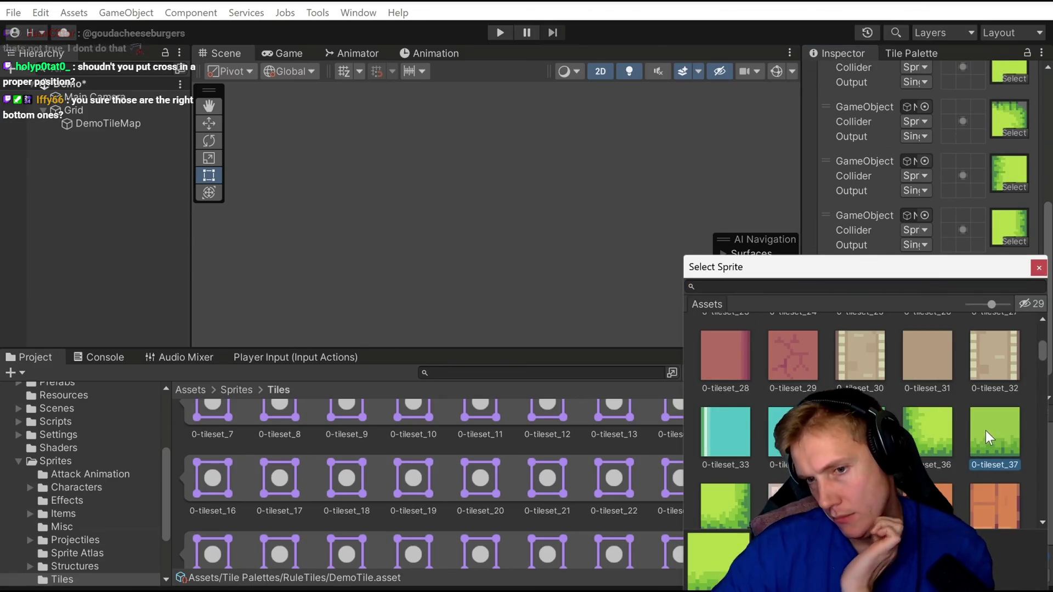
pyautogui.doubleClick(985, 430)
pyautogui.click(996, 380)
pyautogui.scroll(-3, 985, 387)
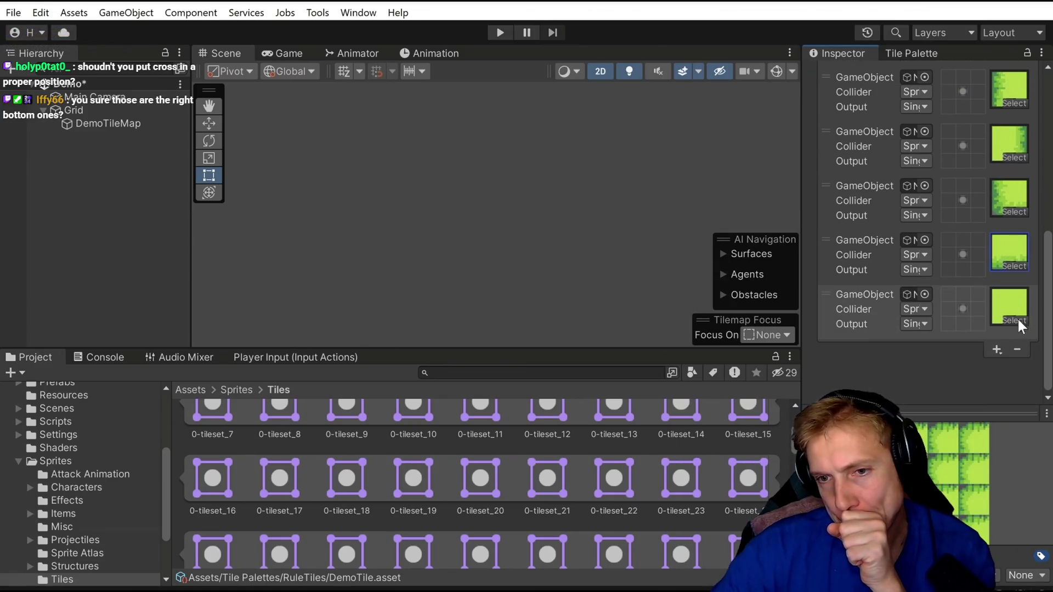
pyautogui.click(1017, 317)
pyautogui.scroll(-2, 781, 388)
pyautogui.doubleClick(938, 377)
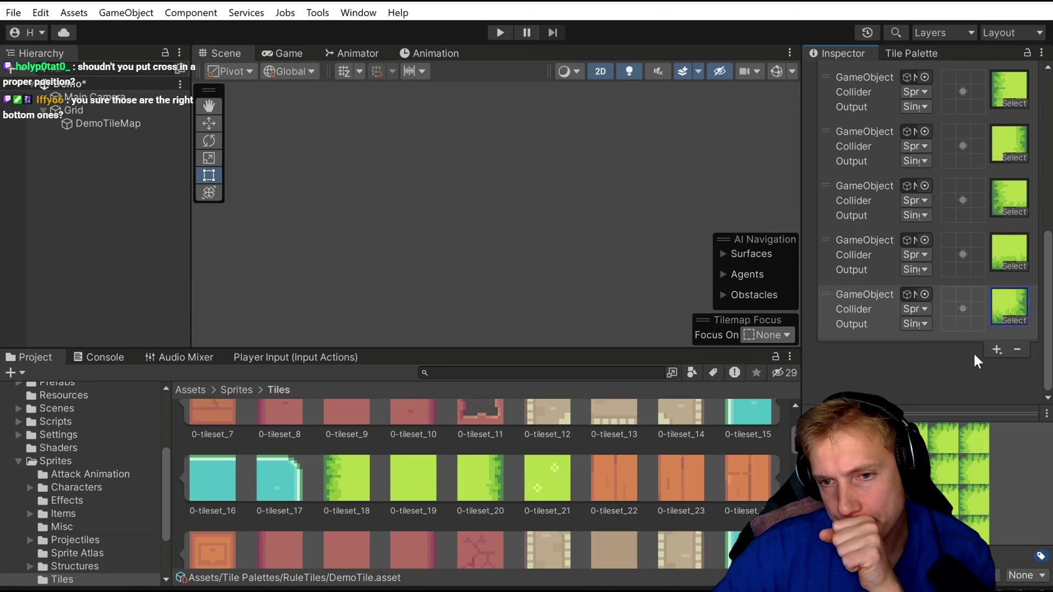
pyautogui.scroll(5, 960, 348)
pyautogui.moveTo(802, 176); pyautogui.dragTo(678, 171)
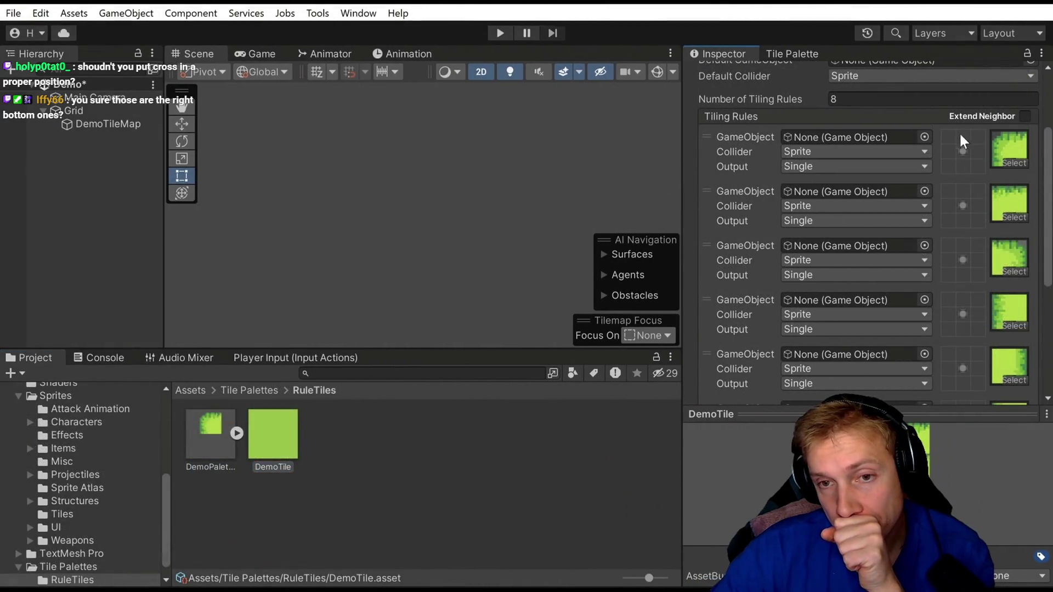
pyautogui.rightClick(963, 137)
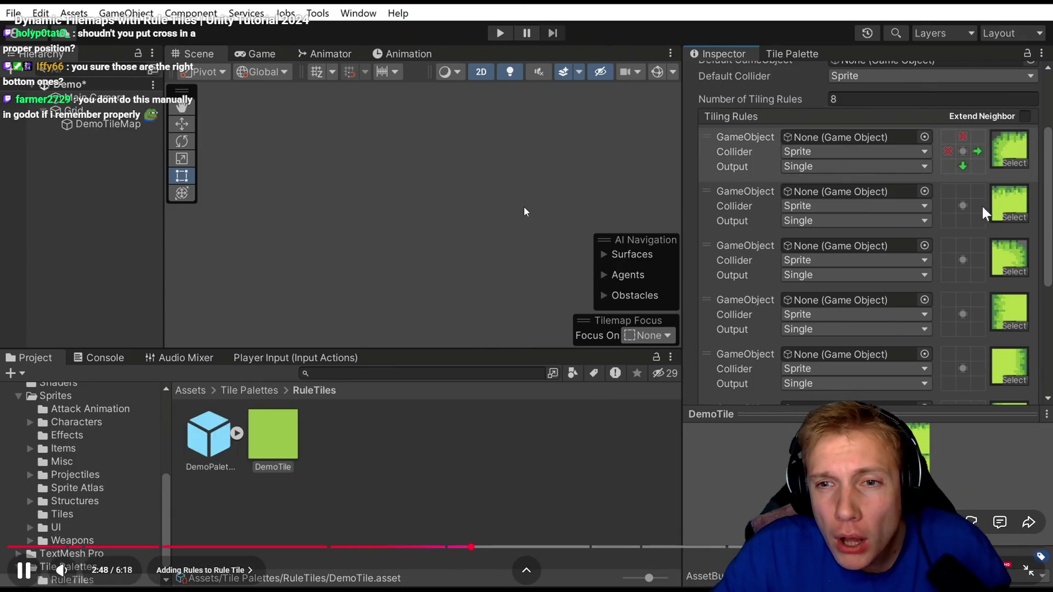
pyautogui.click(510, 218)
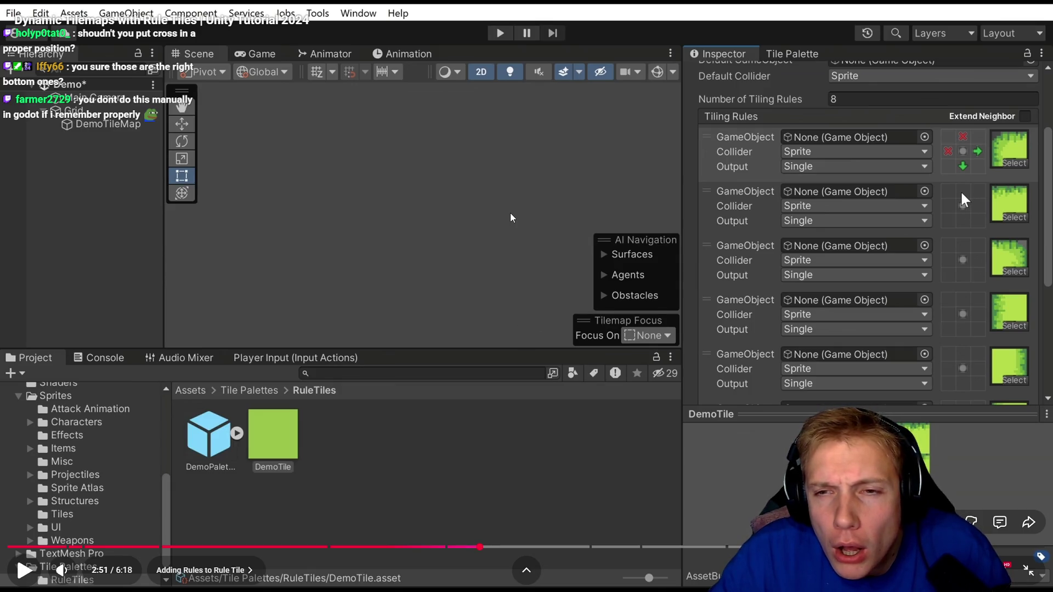
pyautogui.hotkey('alt', 'Tab')
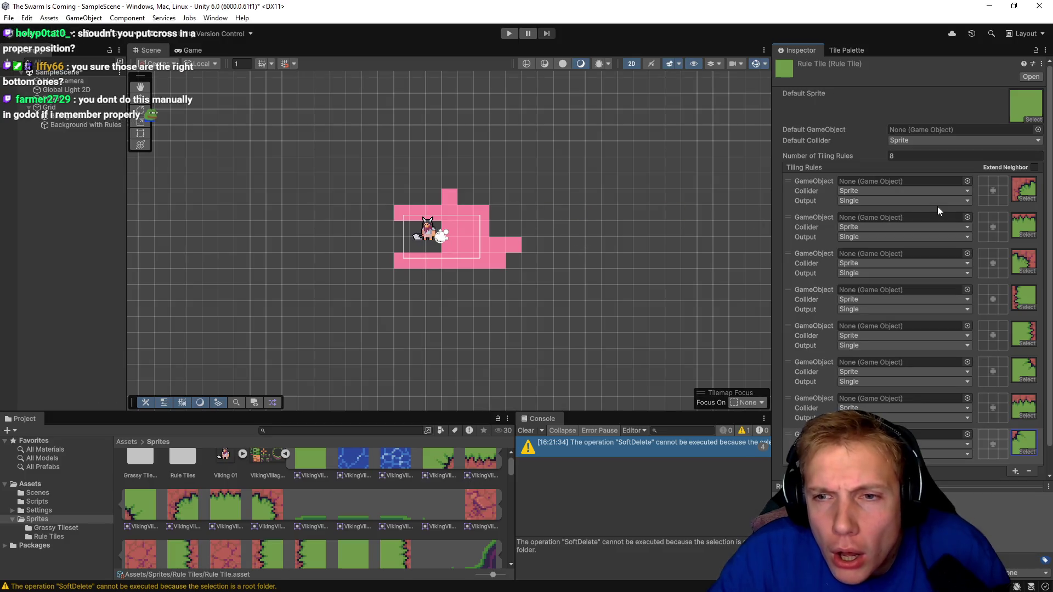
# - Give rules one to three neighbor conditions: match left, match below, no tile above
pyautogui.click(985, 191)
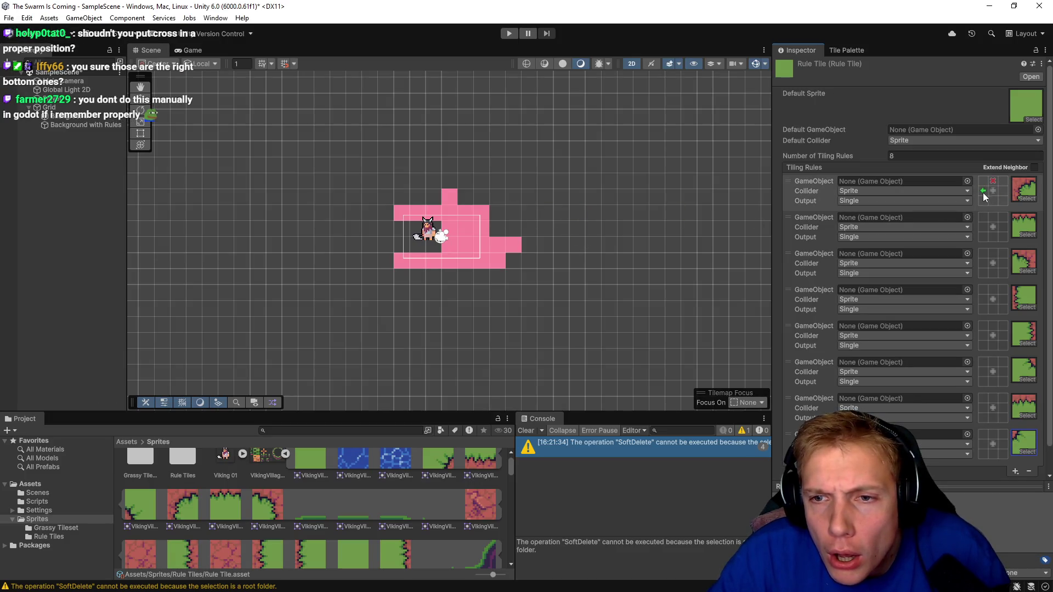
pyautogui.moveTo(772, 212); pyautogui.dragTo(578, 213)
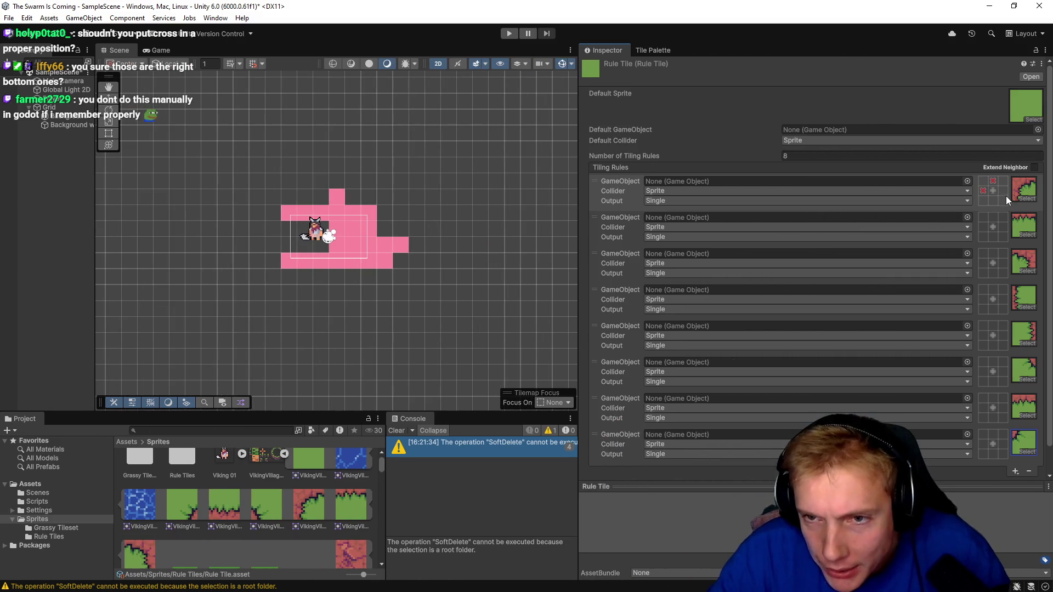
pyautogui.click(992, 236)
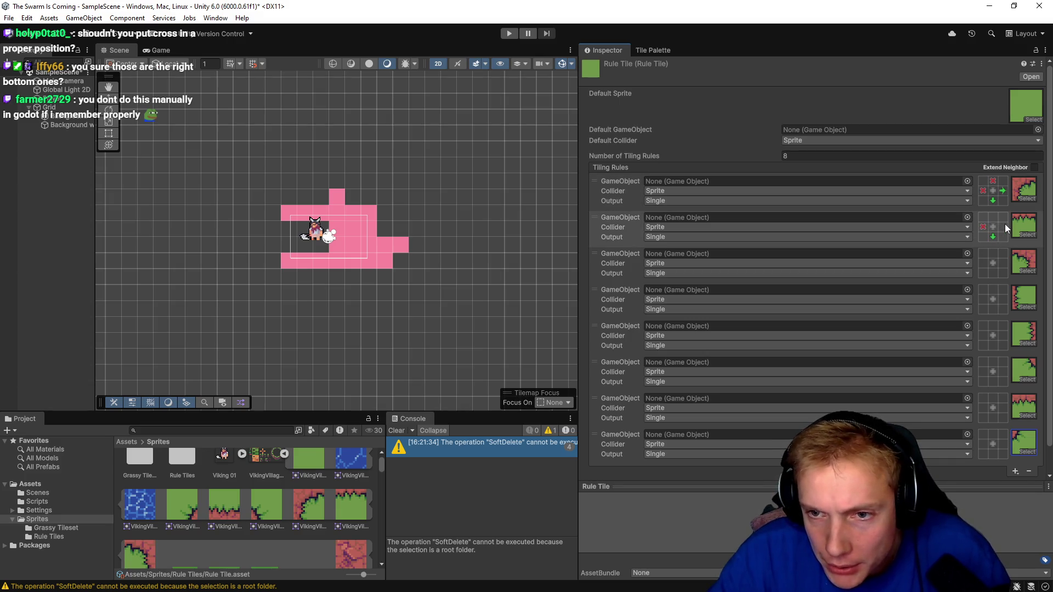
pyautogui.rightClick(993, 253)
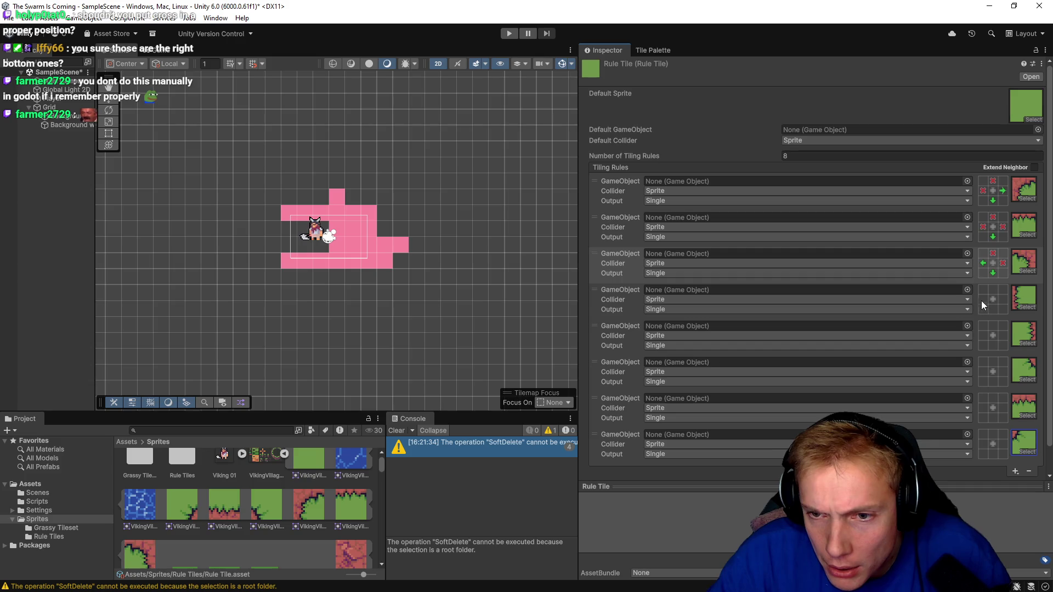
# - Set rules four to six: match right; match left with nothing right or below; match above
pyautogui.click(1002, 299)
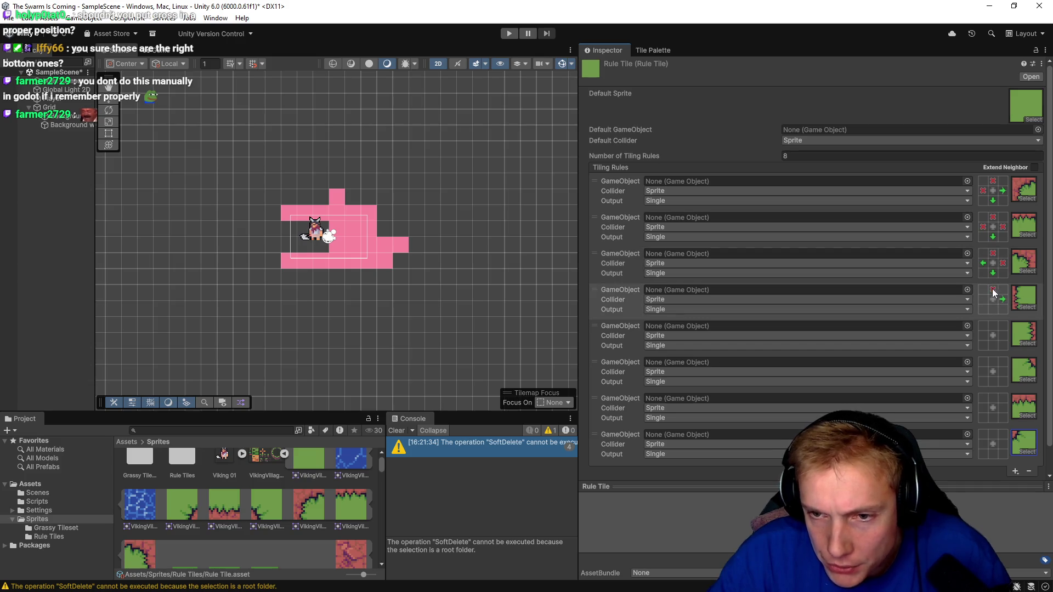
pyautogui.click(982, 335)
pyautogui.rightClick(1003, 336)
pyautogui.rightClick(993, 346)
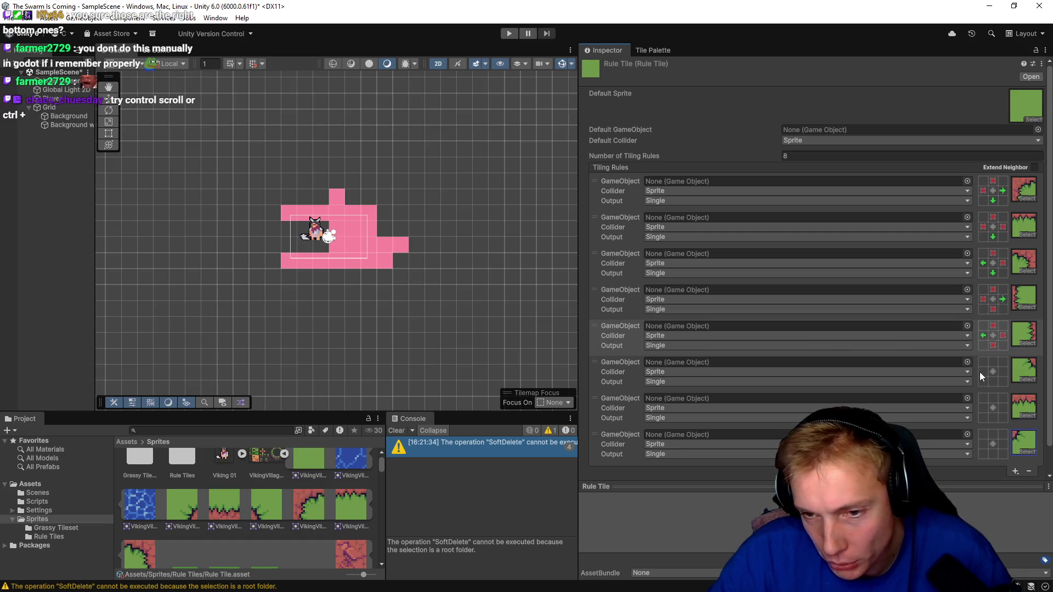
pyautogui.click(992, 362)
pyautogui.click(998, 370)
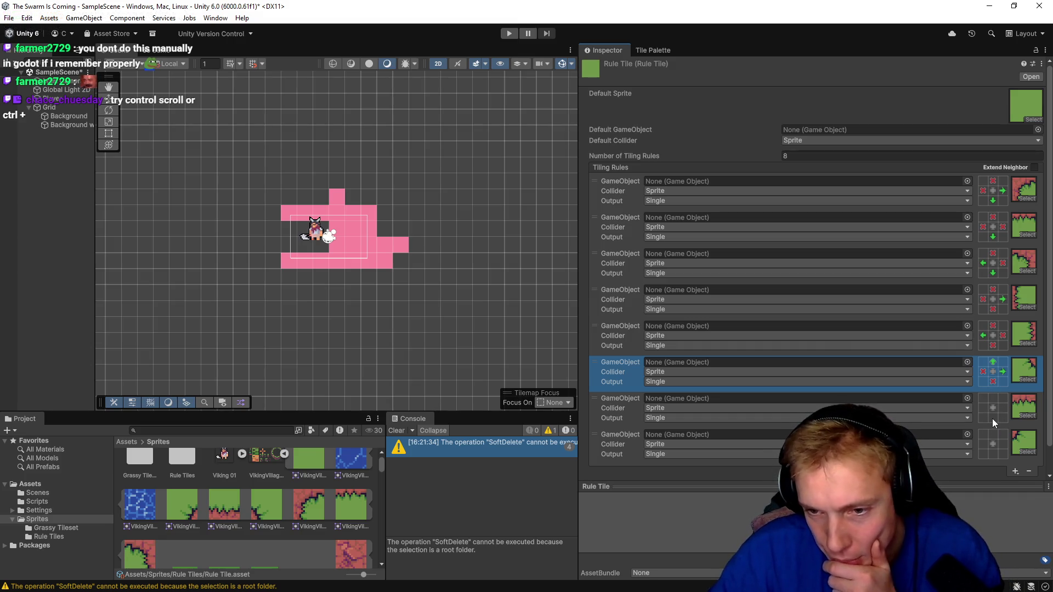
pyautogui.click(1031, 415)
# - Give tiling rules 6 and 8 different grass-edge sprites
pyautogui.scroll(2, 940, 244)
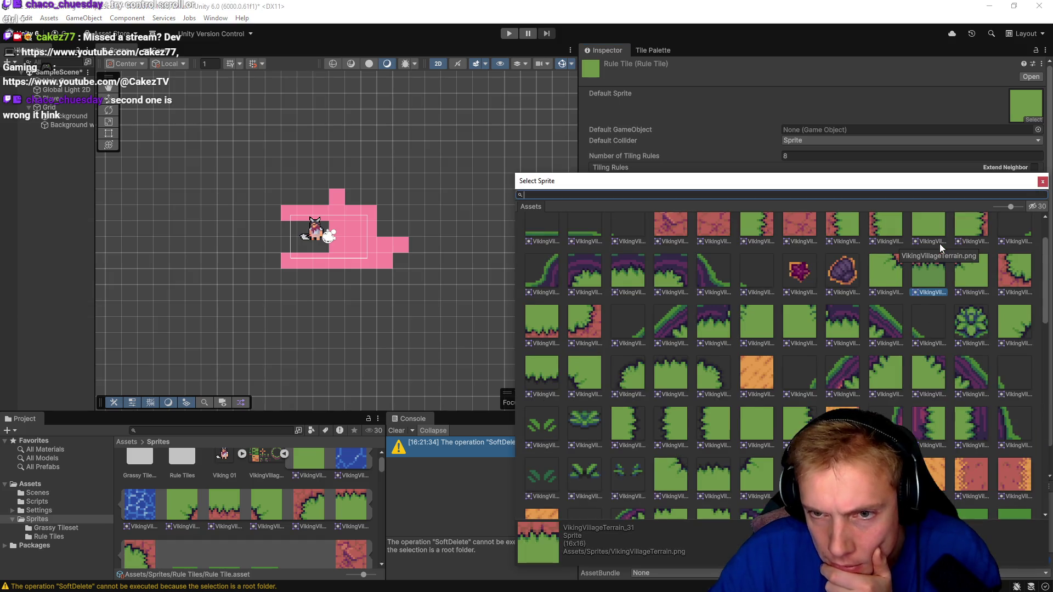
pyautogui.scroll(1, 942, 249)
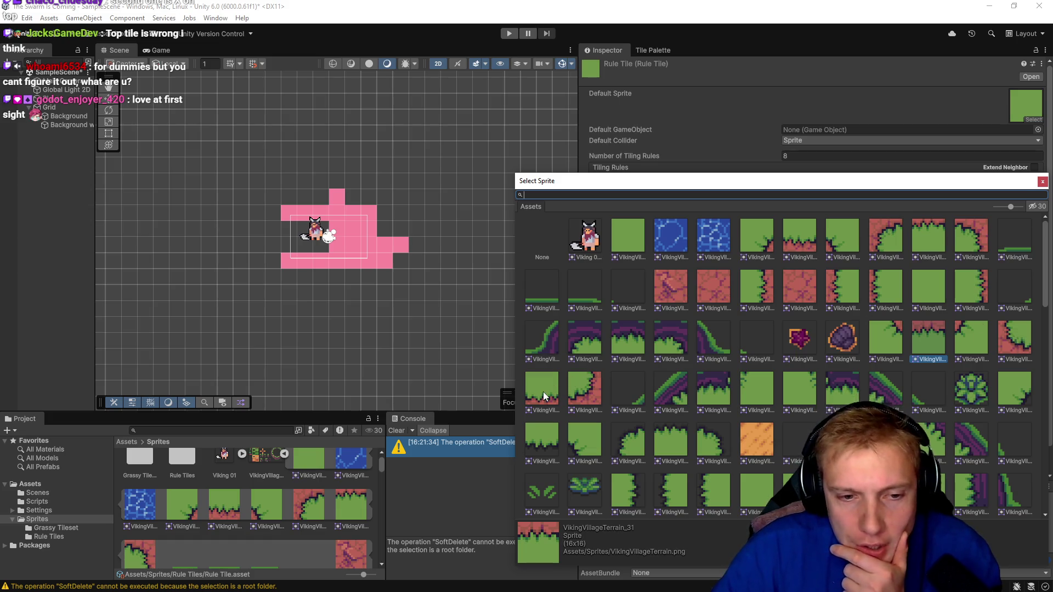
pyautogui.click(1042, 181)
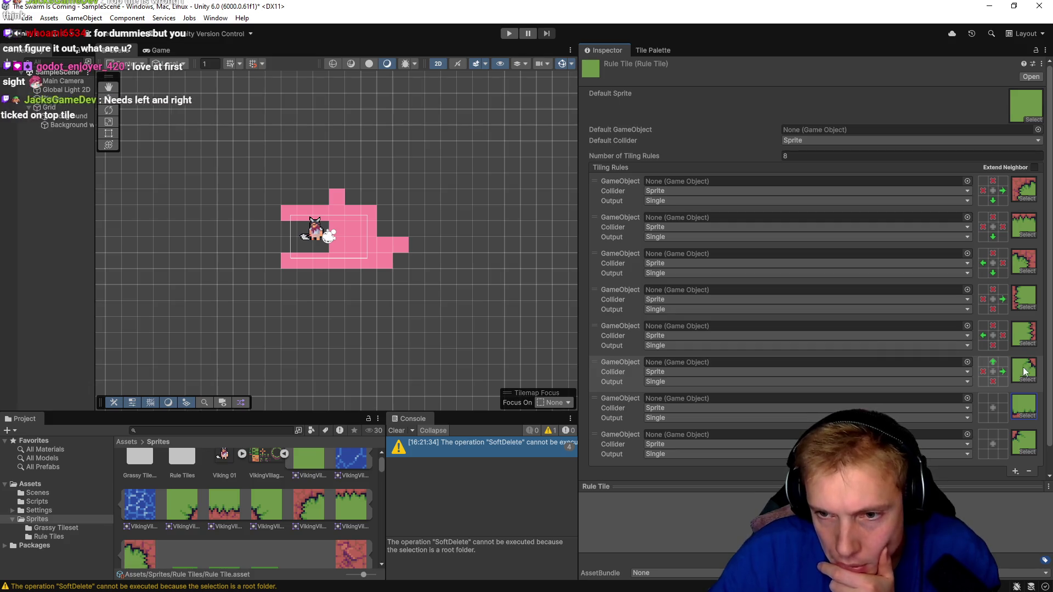
pyautogui.click(1027, 377)
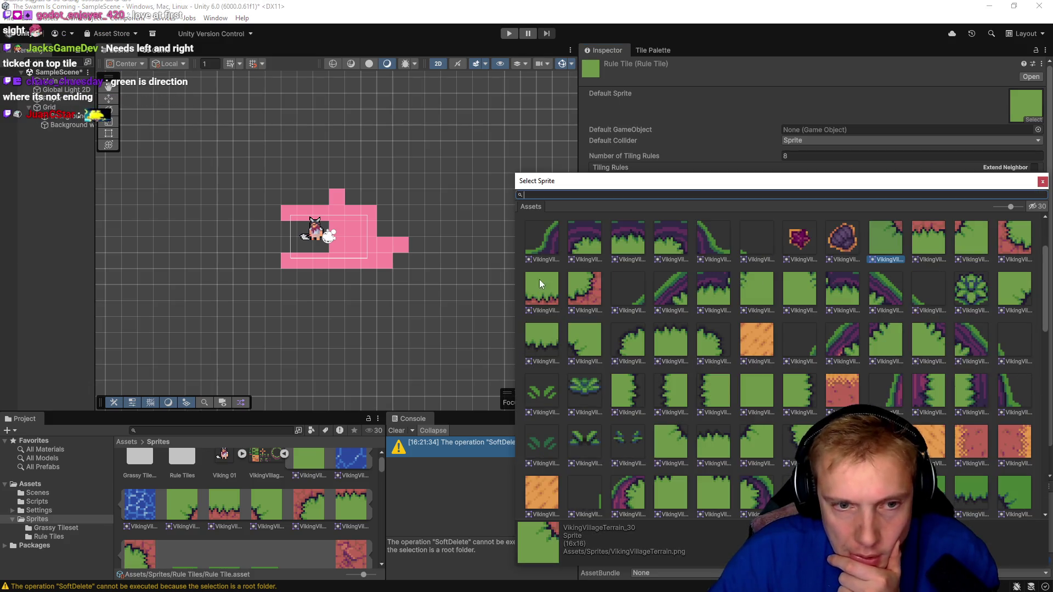
pyautogui.click(1014, 237)
pyautogui.click(1038, 181)
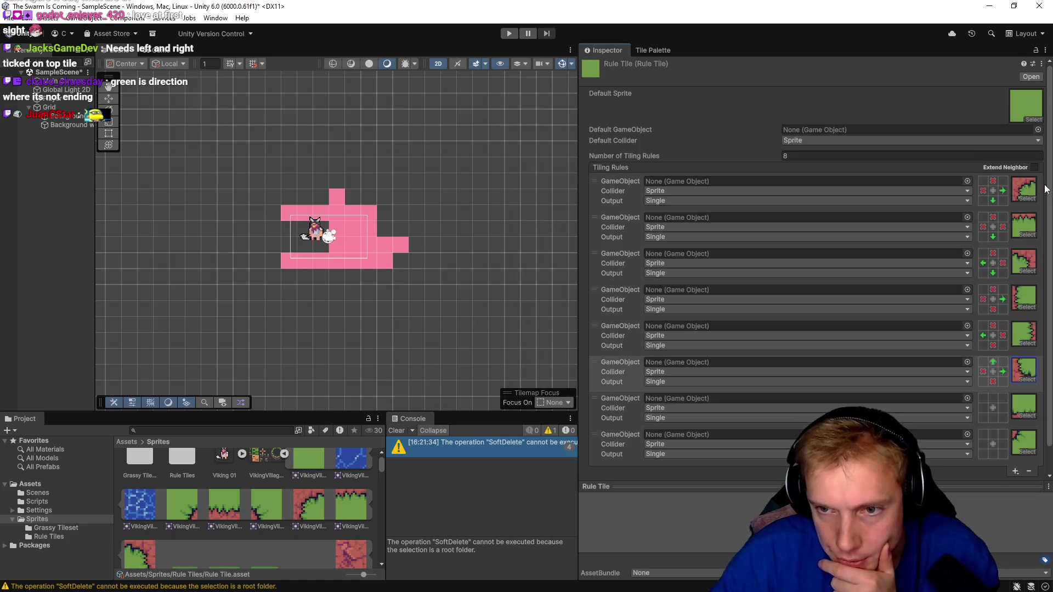
pyautogui.click(1027, 445)
pyautogui.click(582, 296)
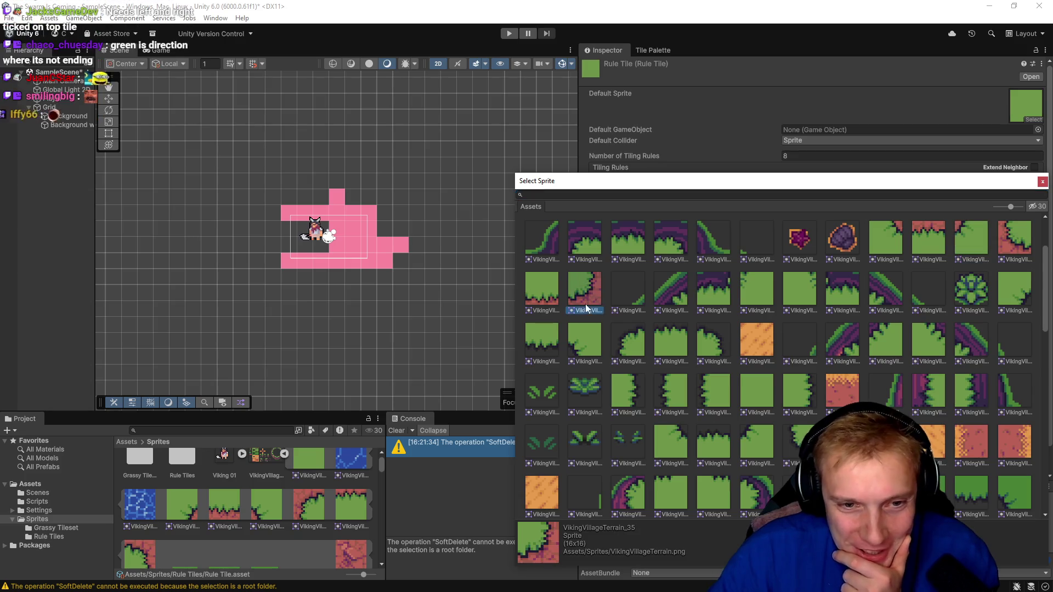
pyautogui.click(1043, 182)
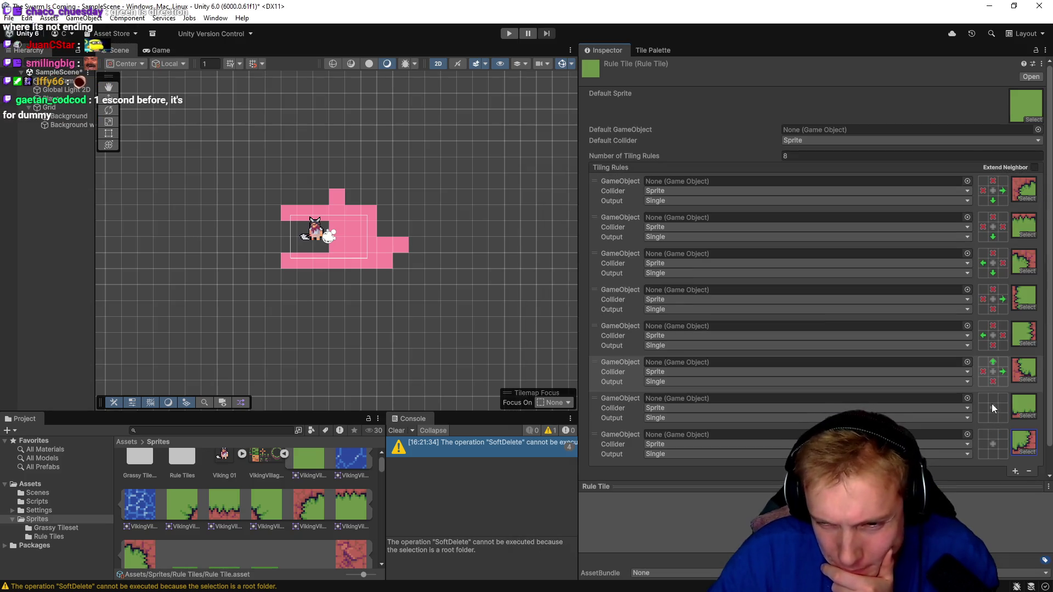
# - Rule 7: grass above, none left/right/below; rule 8: grass left and above, none right/below
pyautogui.click(993, 399)
pyautogui.doubleClick(982, 408)
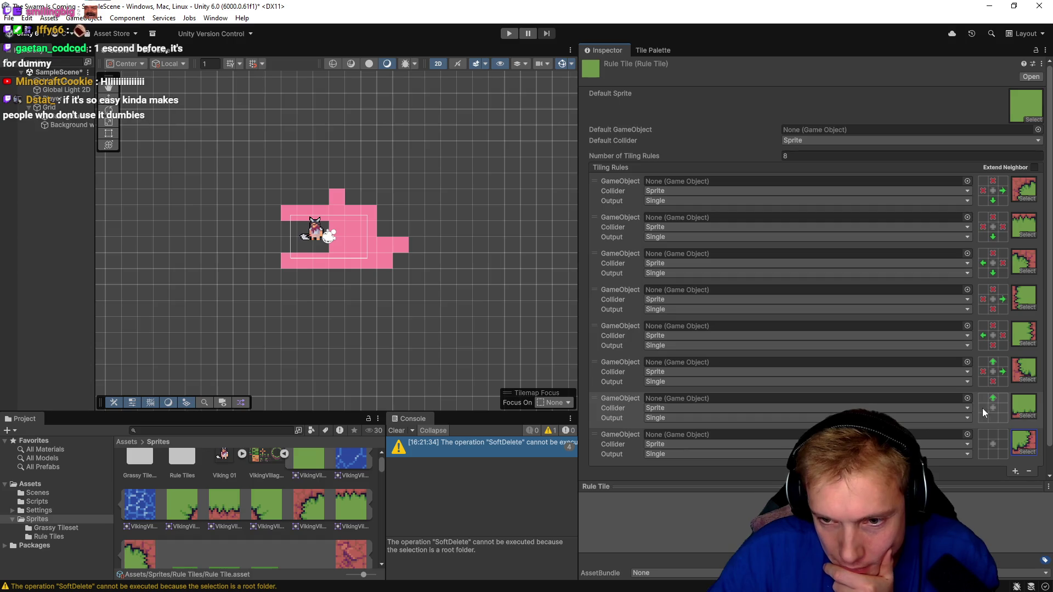
pyautogui.click(1003, 408)
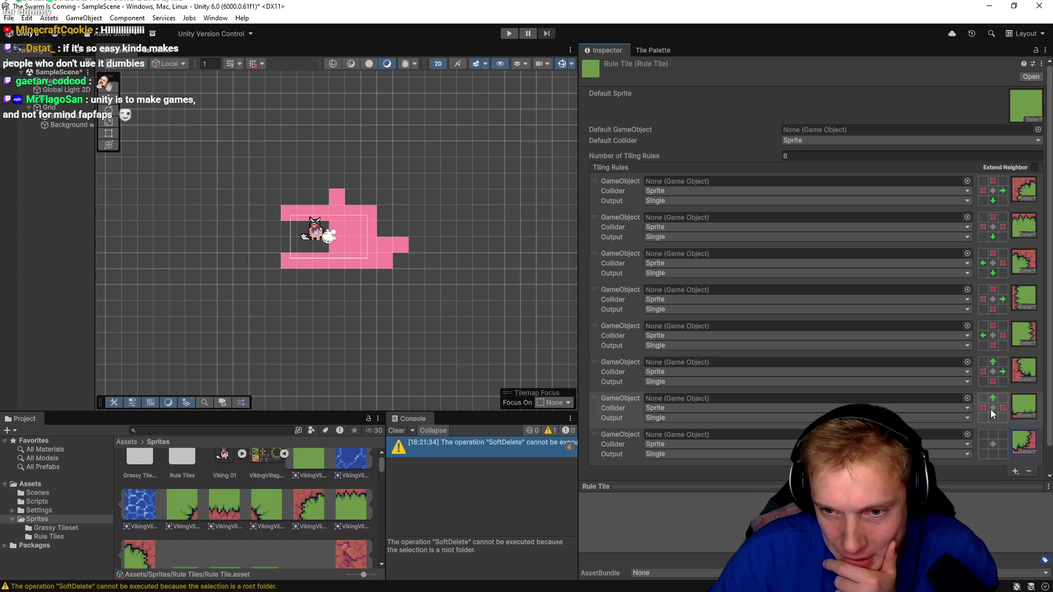
pyautogui.doubleClick(993, 416)
pyautogui.click(983, 443)
pyautogui.click(992, 435)
pyautogui.doubleClick(1002, 444)
pyautogui.doubleClick(995, 453)
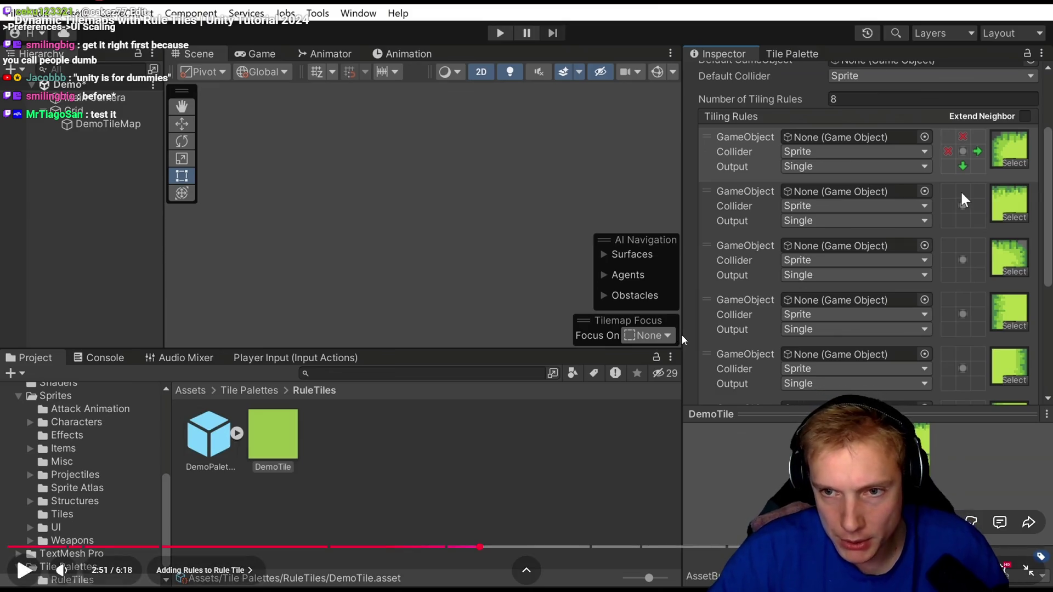
# - Compare against the tutorial at 2:57, then clear rule 2's left and rule 4's top conditions
pyautogui.click(683, 340)
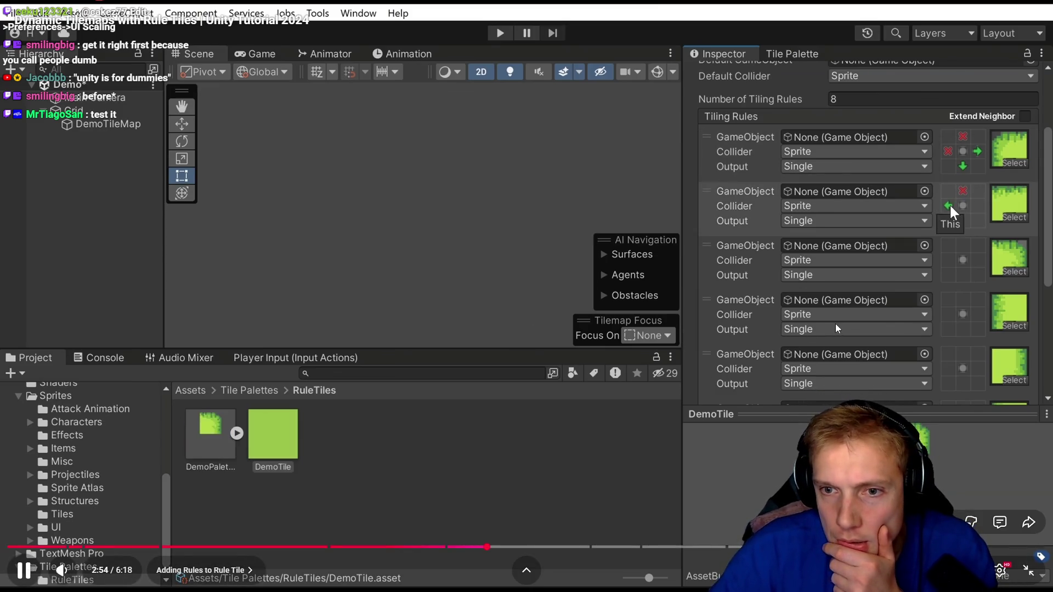
pyautogui.click(940, 295)
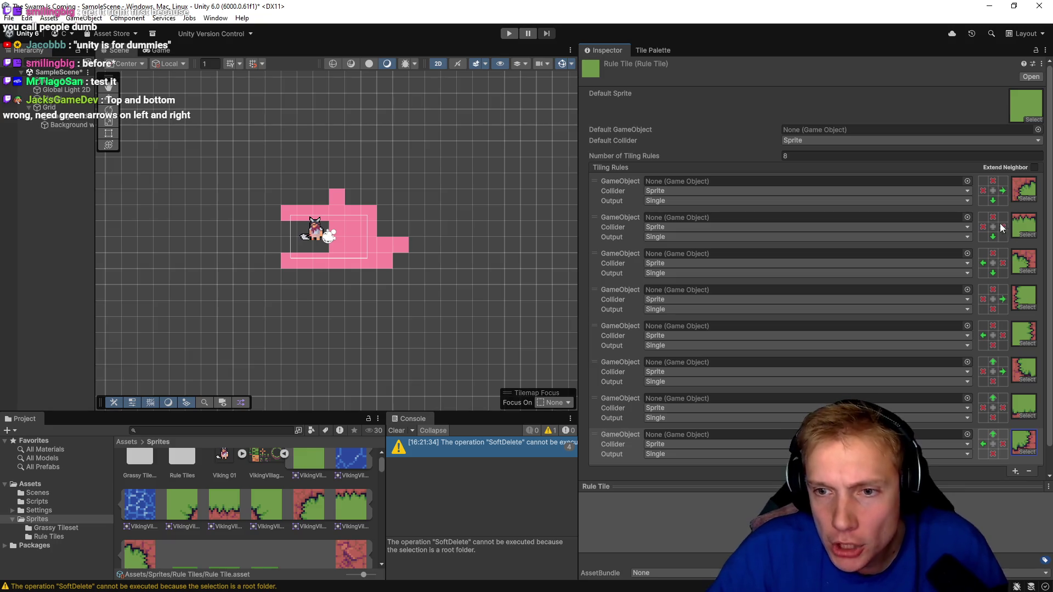
pyautogui.click(983, 227)
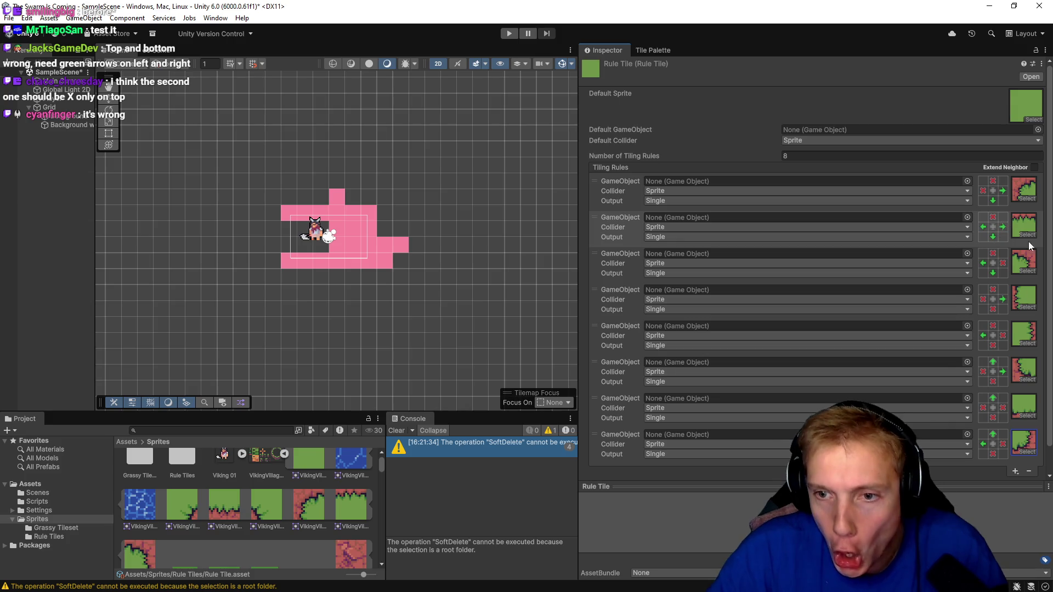
pyautogui.click(995, 291)
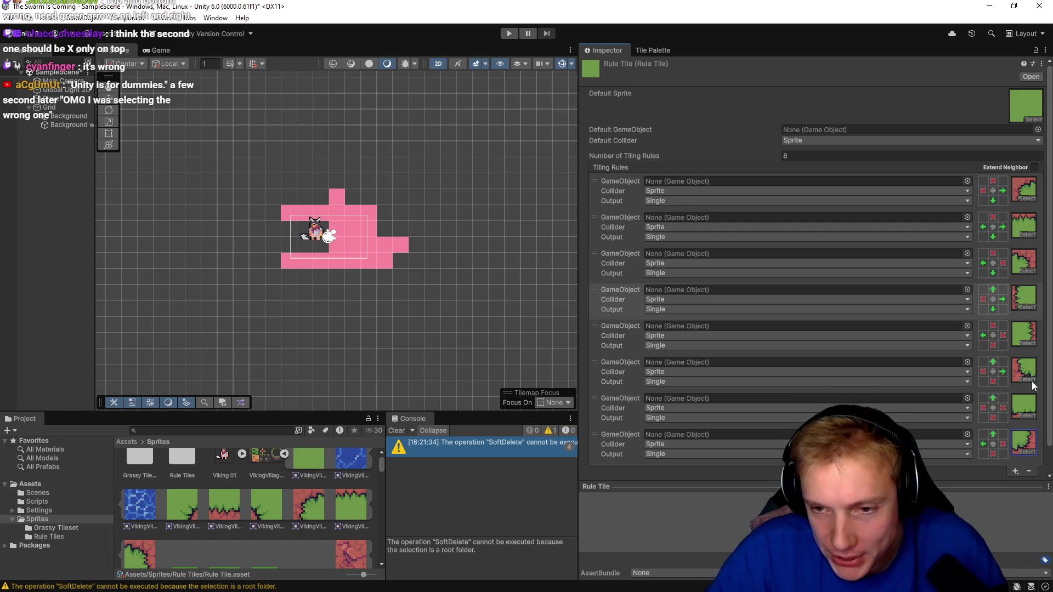
# - Make rule 7 require grass left and right, rule 5 grass above and below; widen the inspector
pyautogui.rightClick(983, 408)
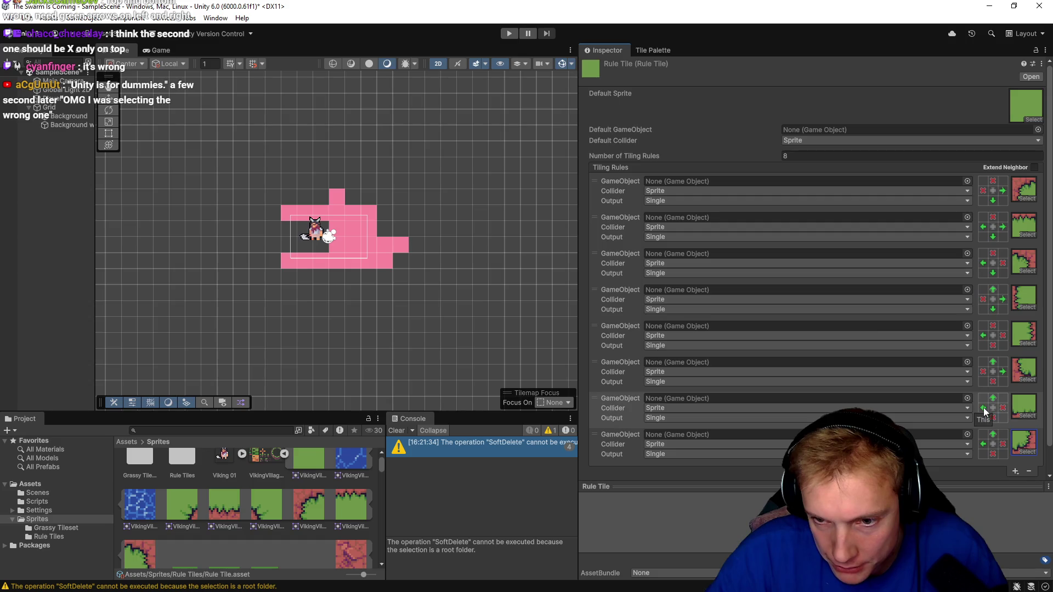
pyautogui.rightClick(1002, 408)
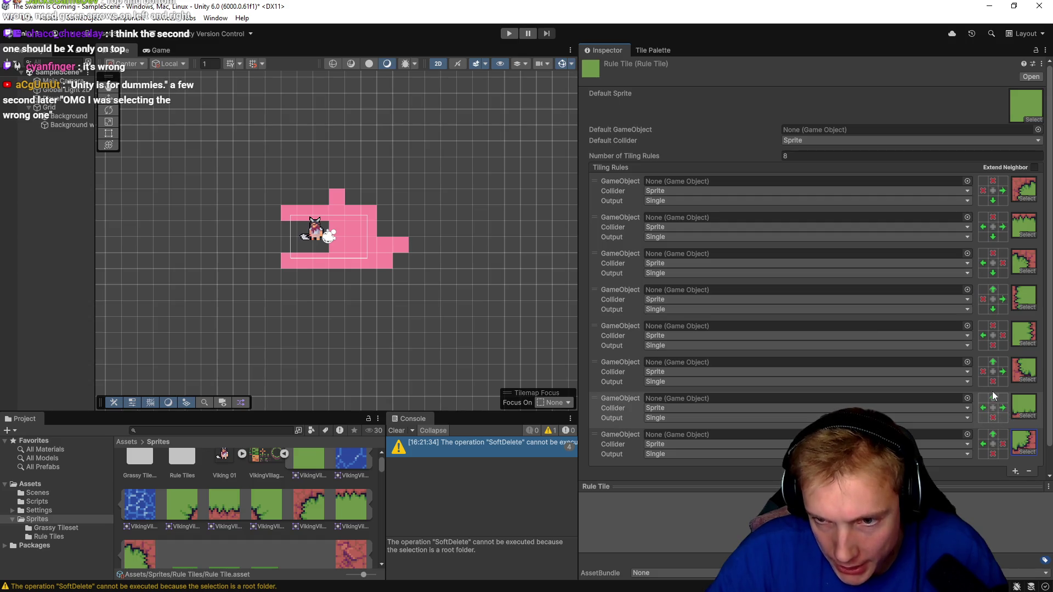
pyautogui.rightClick(992, 326)
pyautogui.click(992, 345)
pyautogui.click(991, 348)
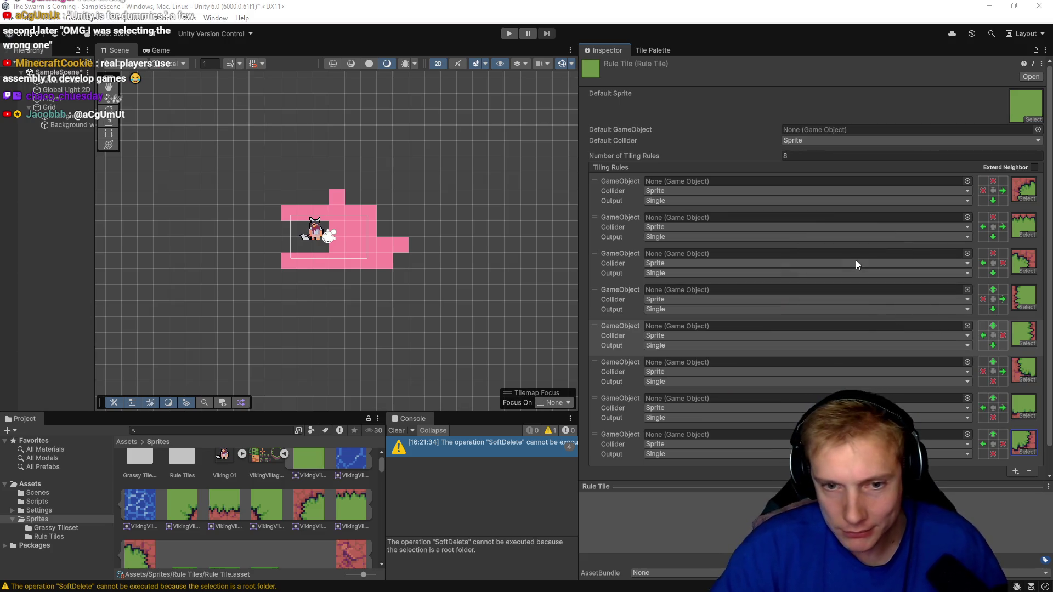
pyautogui.moveTo(579, 266); pyautogui.dragTo(256, 268)
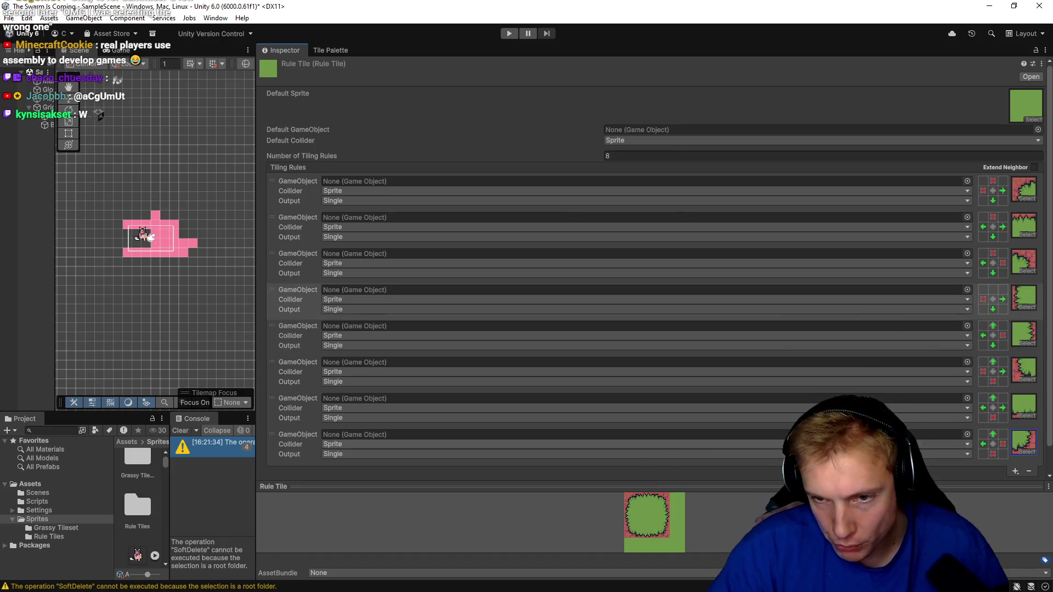
# - Require grass above in rule 4, checking it against the paused tutorial video
pyautogui.click(992, 289)
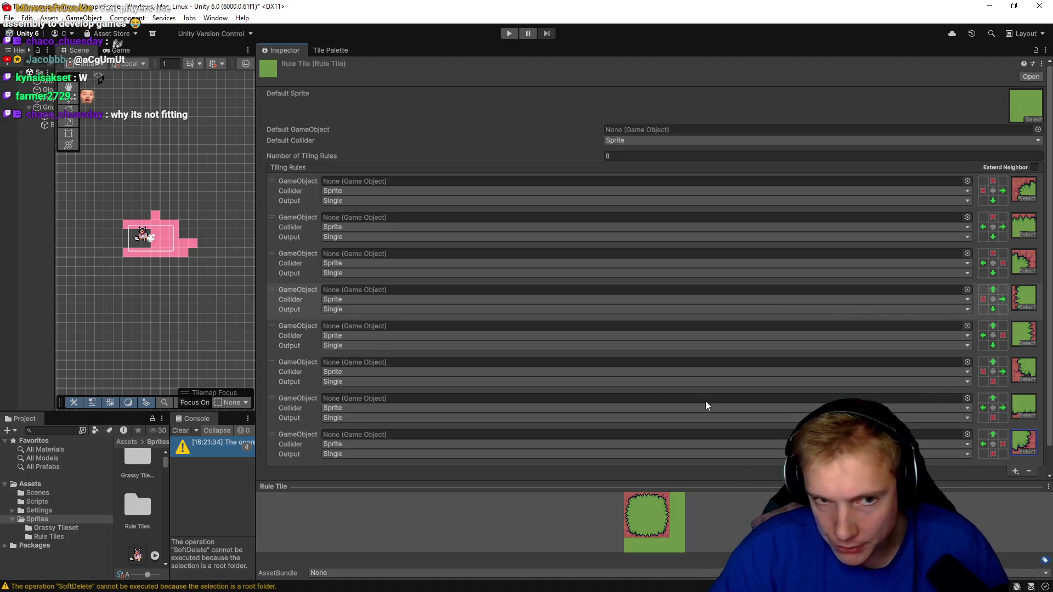
pyautogui.moveTo(255, 253); pyautogui.dragTo(698, 259)
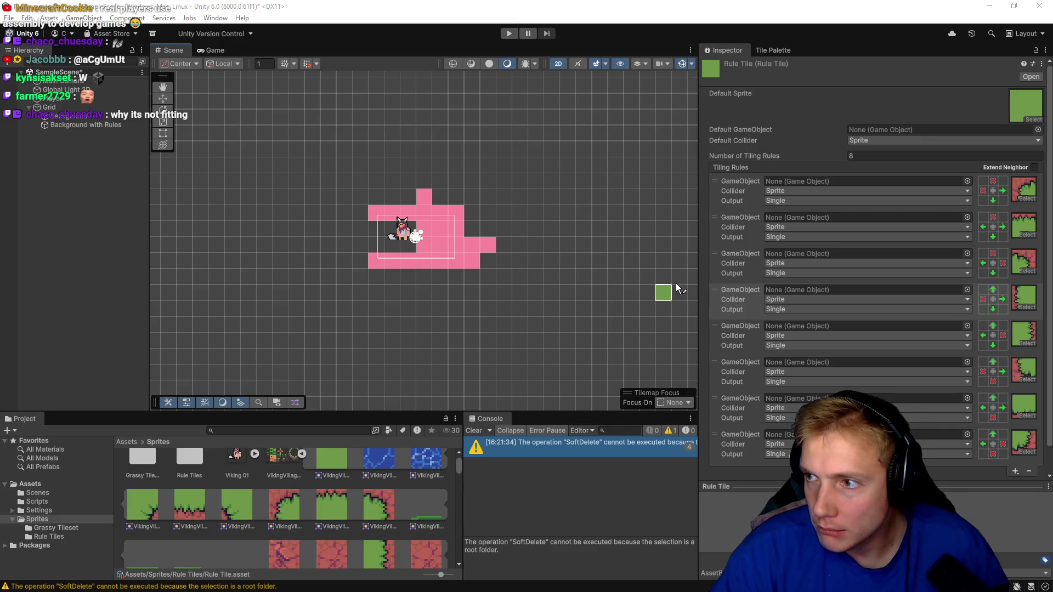
pyautogui.hotkey('alt', 'Tab')
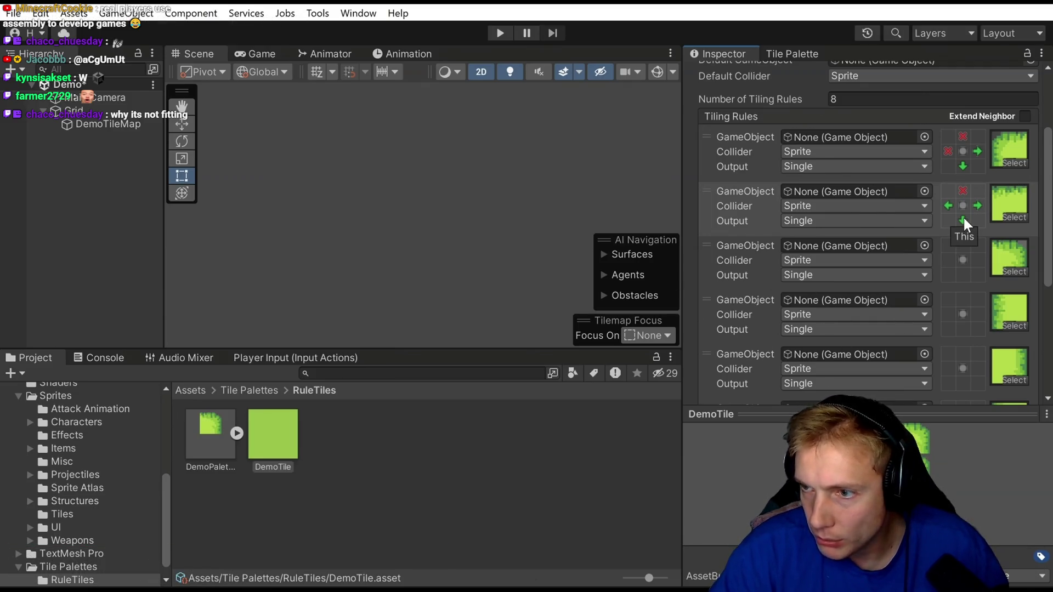
pyautogui.hotkey('alt', 'Tab')
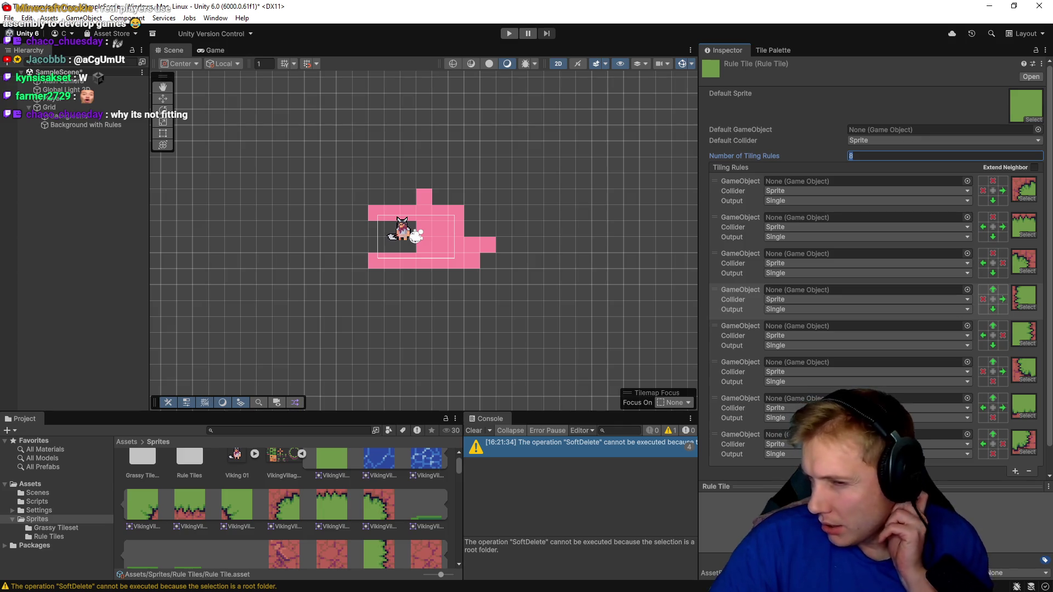
pyautogui.moveTo(701, 294); pyautogui.dragTo(111, 297)
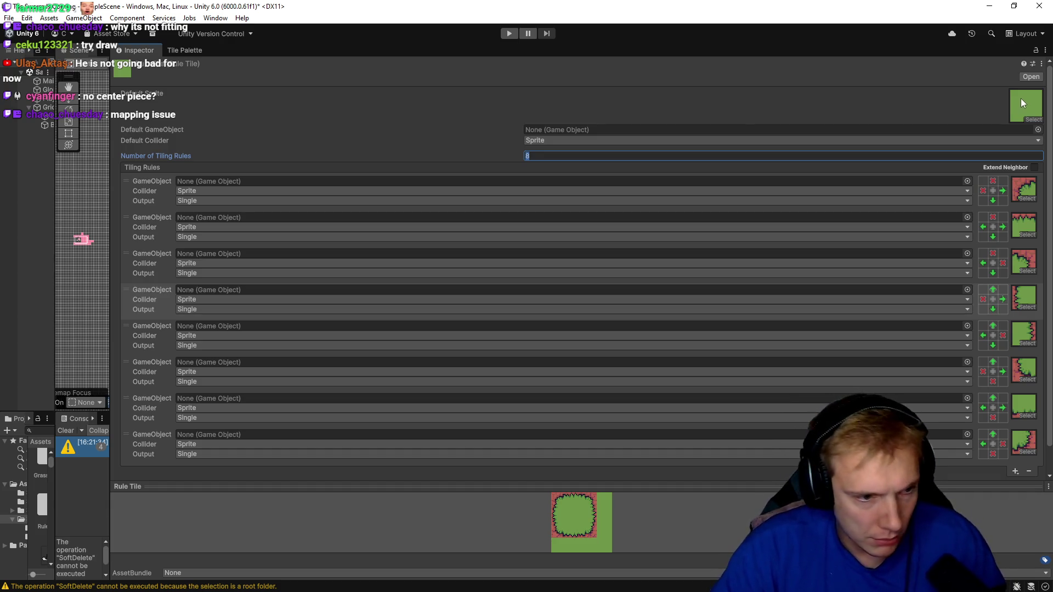
# - Look over the Tile Palette, return to the Rule Tile settings, and widen the Scene view
pyautogui.click(185, 49)
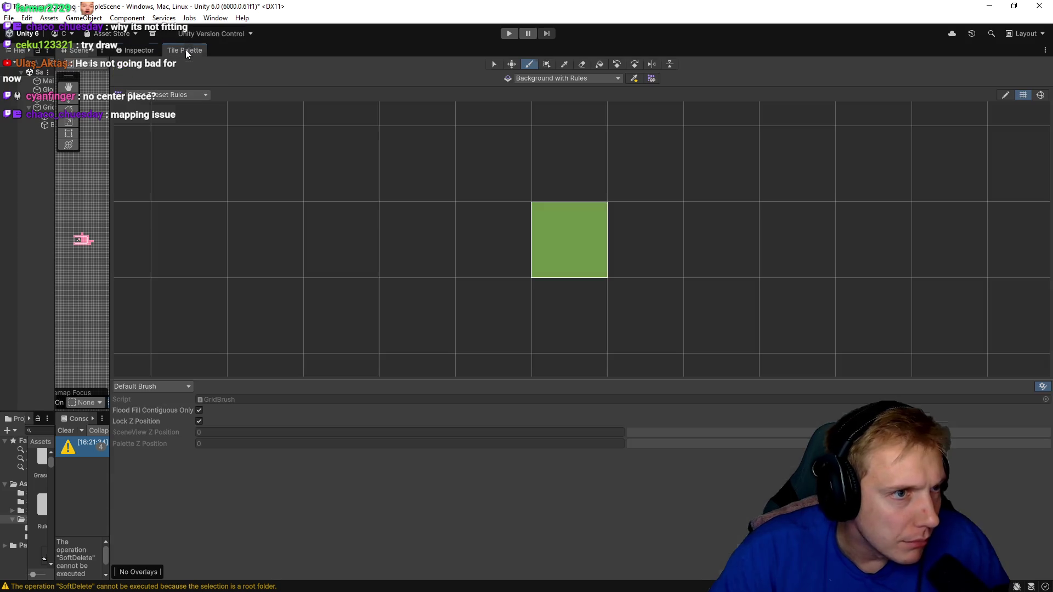
pyautogui.scroll(-10, 559, 218)
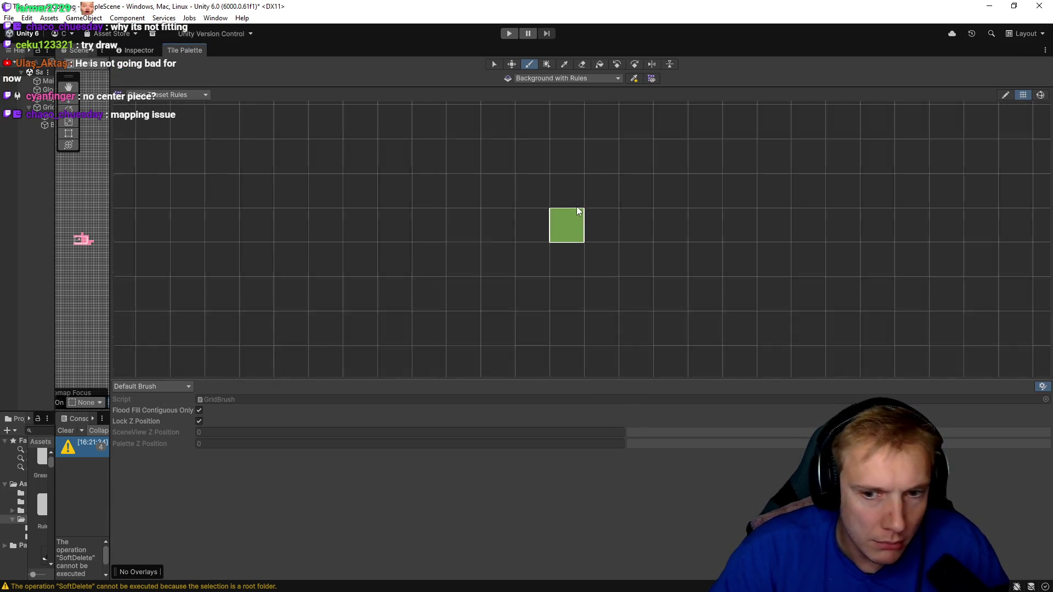
pyautogui.scroll(-5, 604, 159)
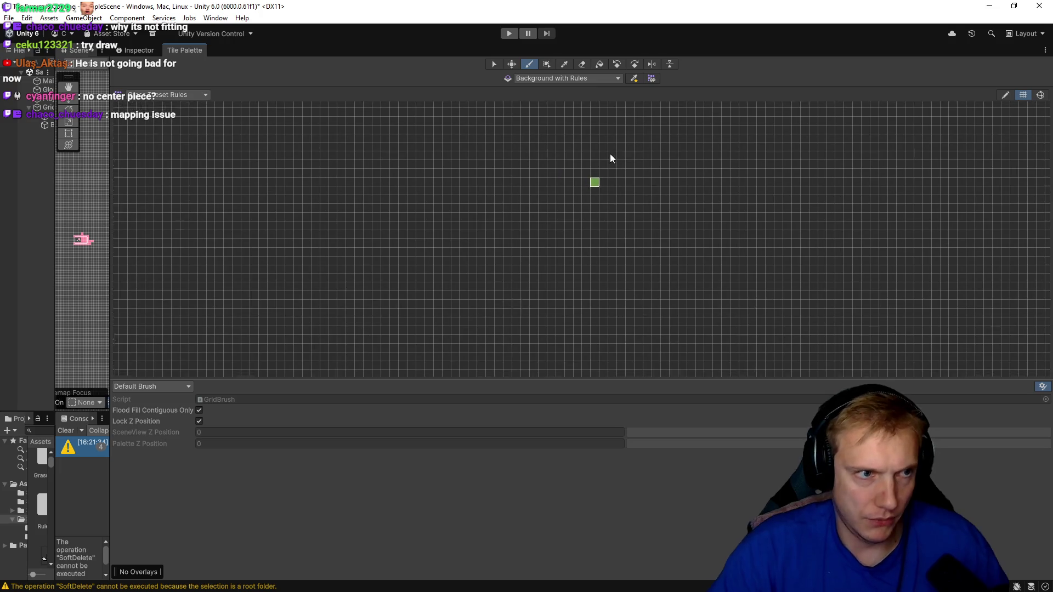
pyautogui.click(126, 51)
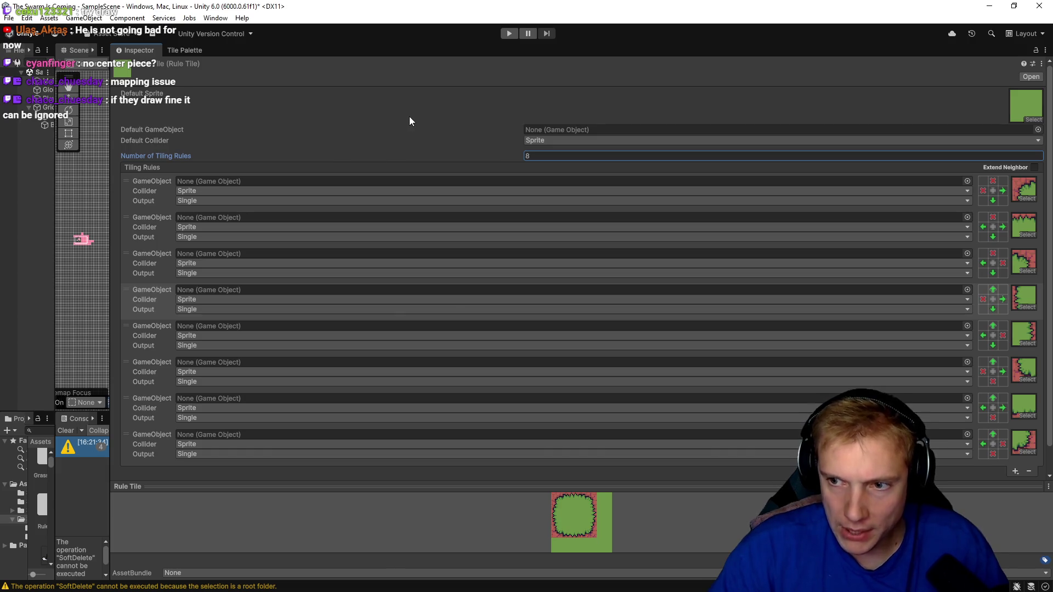
pyautogui.moveTo(109, 197)
pyautogui.mouseDown()
pyautogui.moveTo(457, 198)
pyautogui.moveTo(683, 227)
pyautogui.moveTo(713, 219)
pyautogui.mouseUp()
# - Paint Rule Tile grass left of the pink area, extending over the notch and pink cells
pyautogui.moveTo(444, 215)
pyautogui.mouseDown()
pyautogui.moveTo(437, 249)
pyautogui.moveTo(422, 208)
pyautogui.moveTo(426, 241)
pyautogui.mouseUp()
pyautogui.moveTo(429, 184)
pyautogui.mouseDown()
pyautogui.moveTo(500, 179)
pyautogui.moveTo(492, 198)
pyautogui.moveTo(501, 197)
pyautogui.mouseUp()
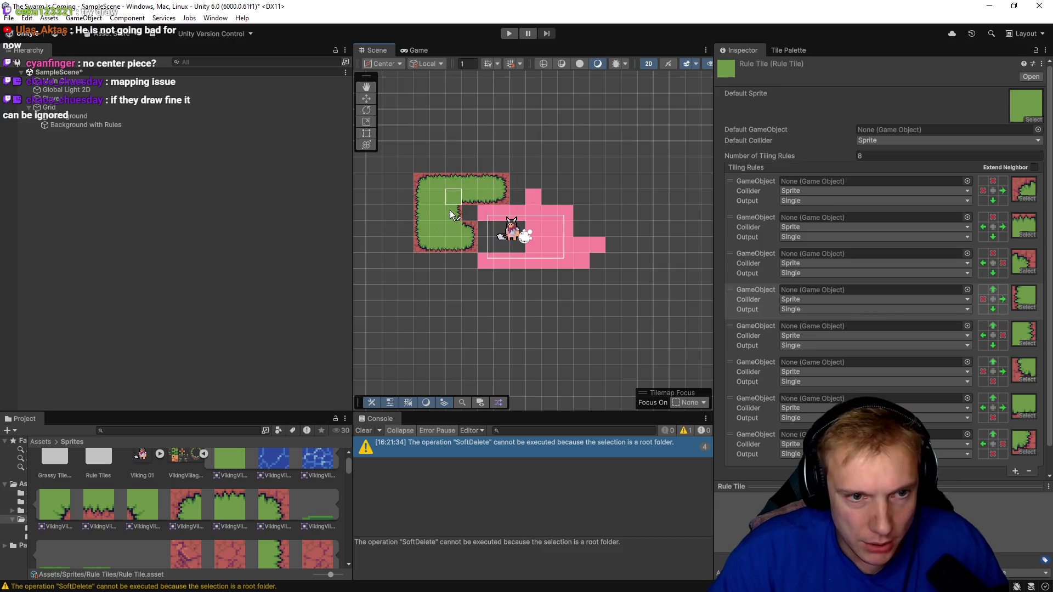
pyautogui.moveTo(470, 198)
pyautogui.mouseDown()
pyautogui.moveTo(477, 219)
pyautogui.moveTo(501, 222)
pyautogui.moveTo(485, 227)
pyautogui.mouseUp()
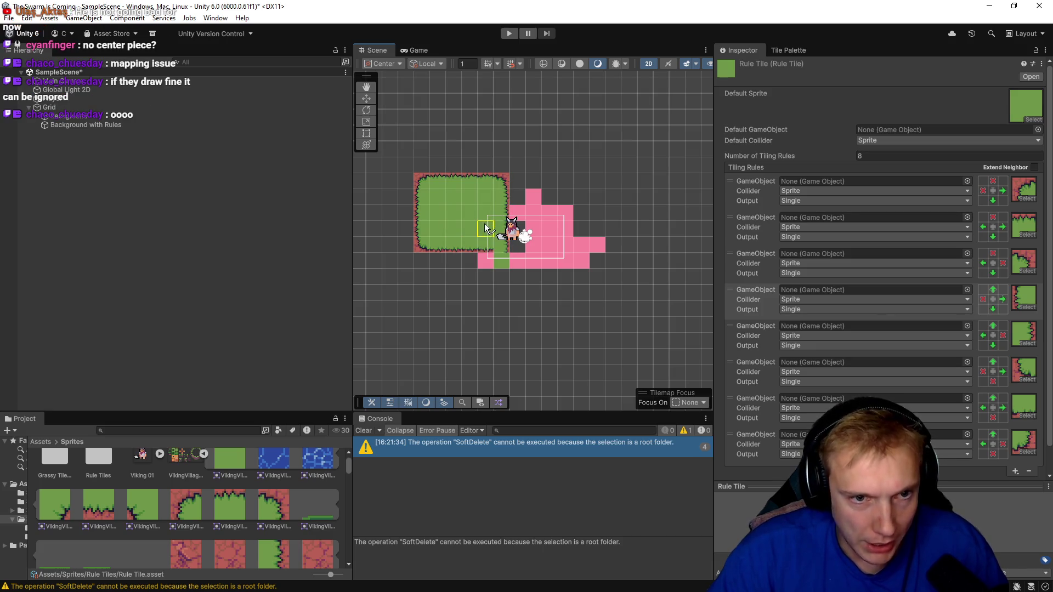
# - Fill the patch's bottom-right corner tile and erase one tile to leave a hole
pyautogui.rightClick(501, 265)
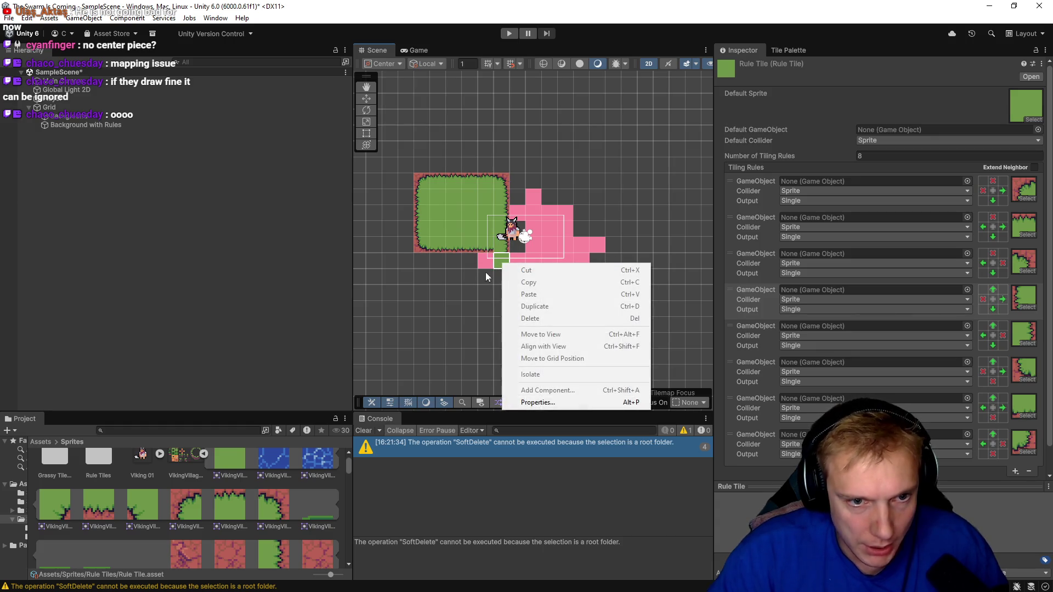
pyautogui.click(459, 267)
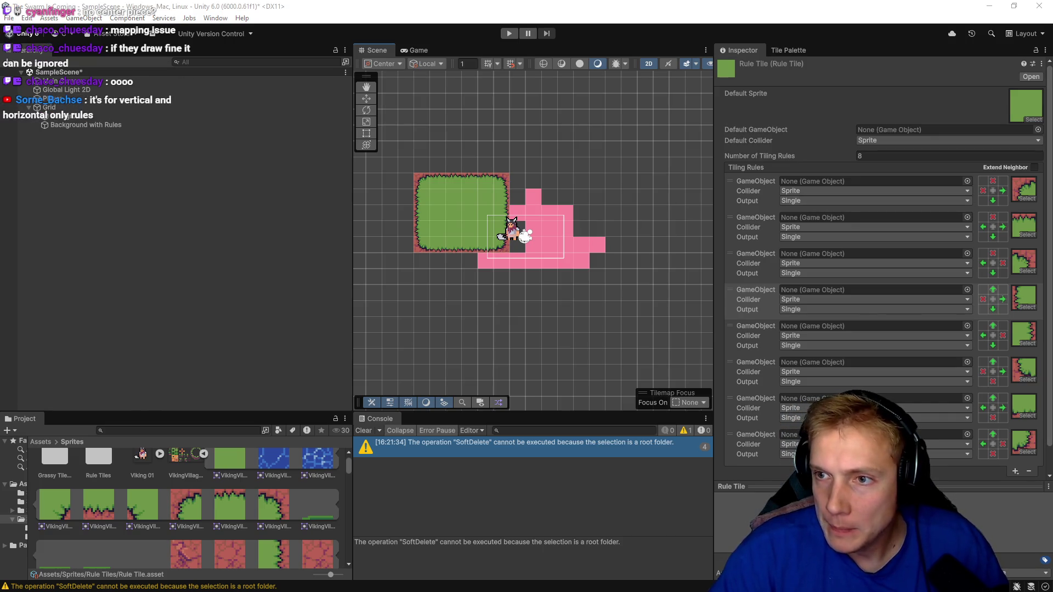
pyautogui.click(481, 239)
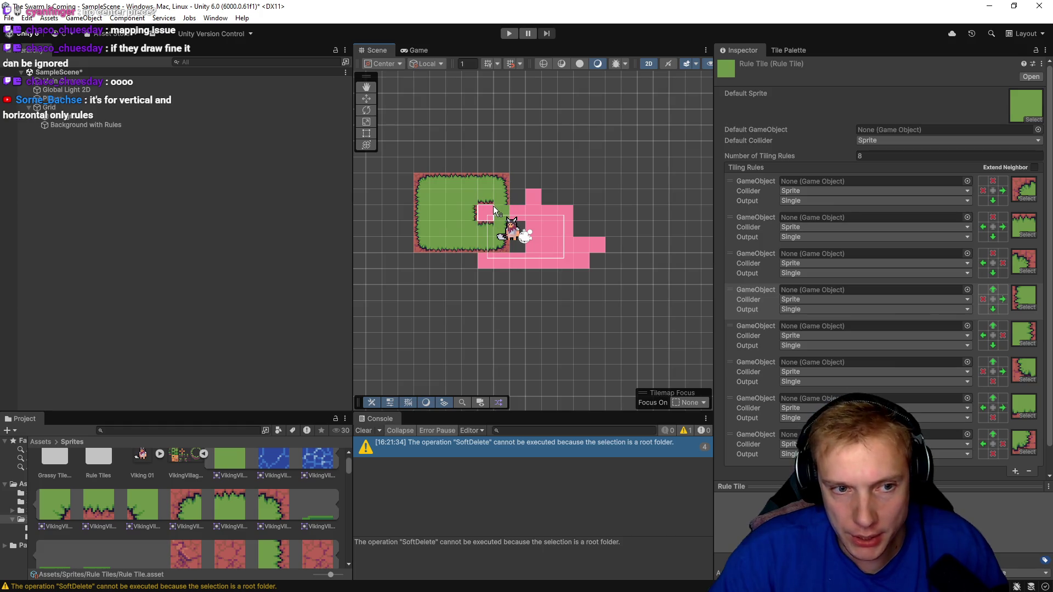
pyautogui.click(454, 212)
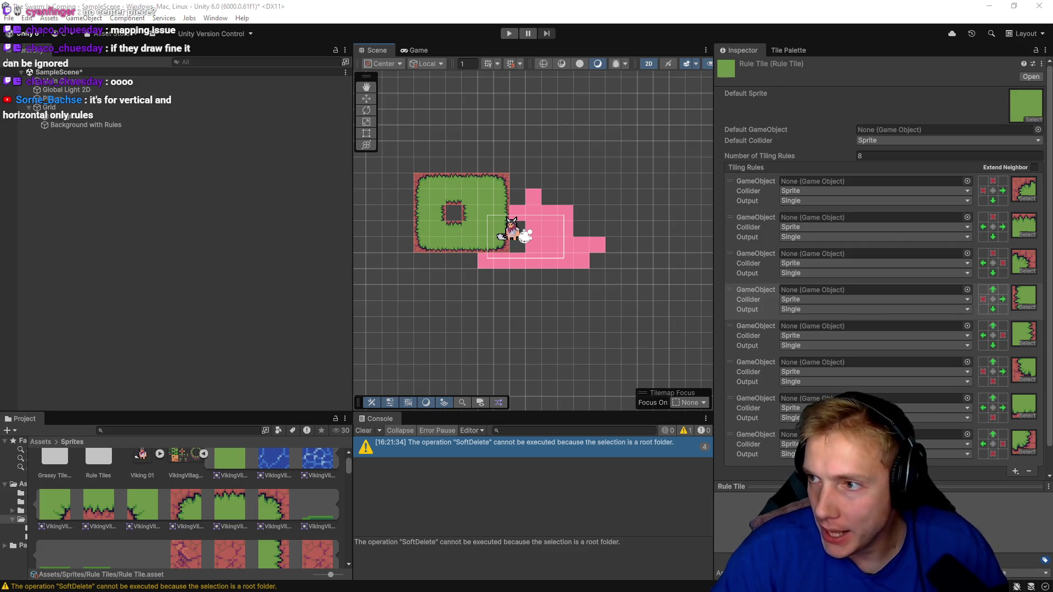
pyautogui.click(1015, 470)
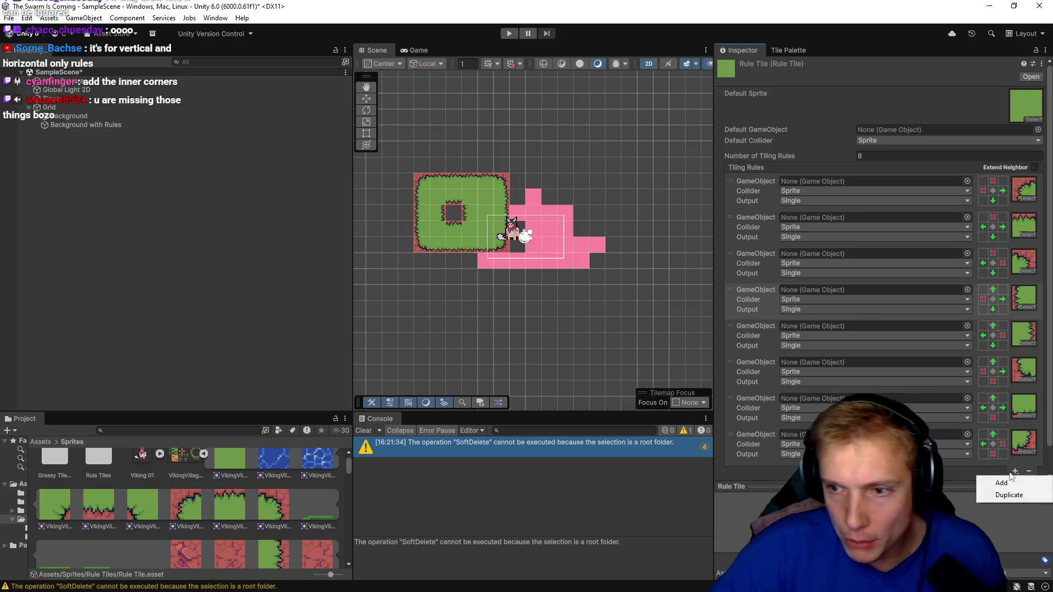
# - Add a new ninth tiling rule and choose a sprite for it
pyautogui.click(1002, 482)
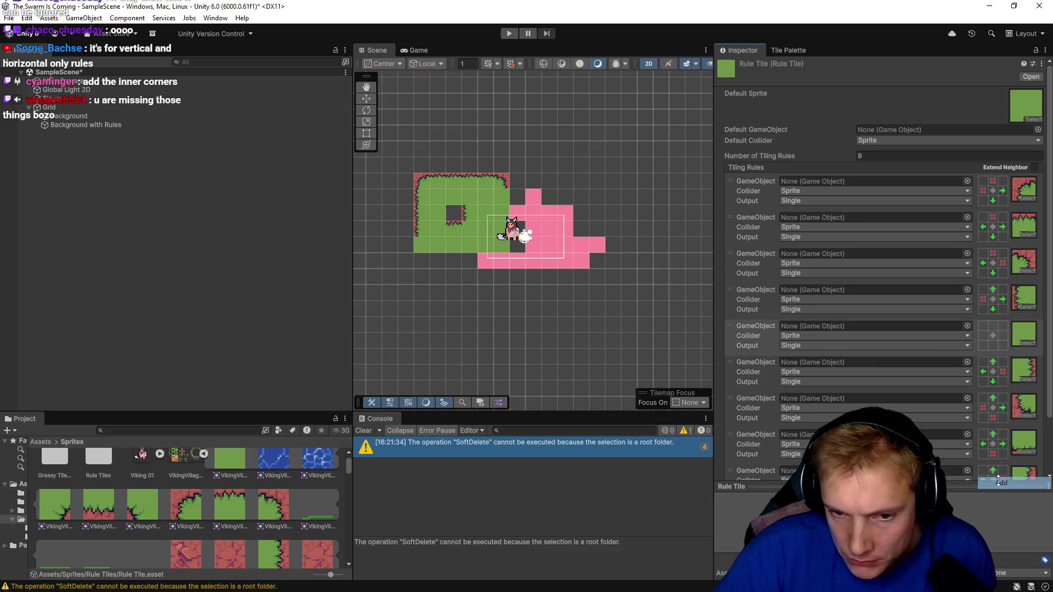
pyautogui.scroll(-2, 1030, 436)
pyautogui.click(1028, 429)
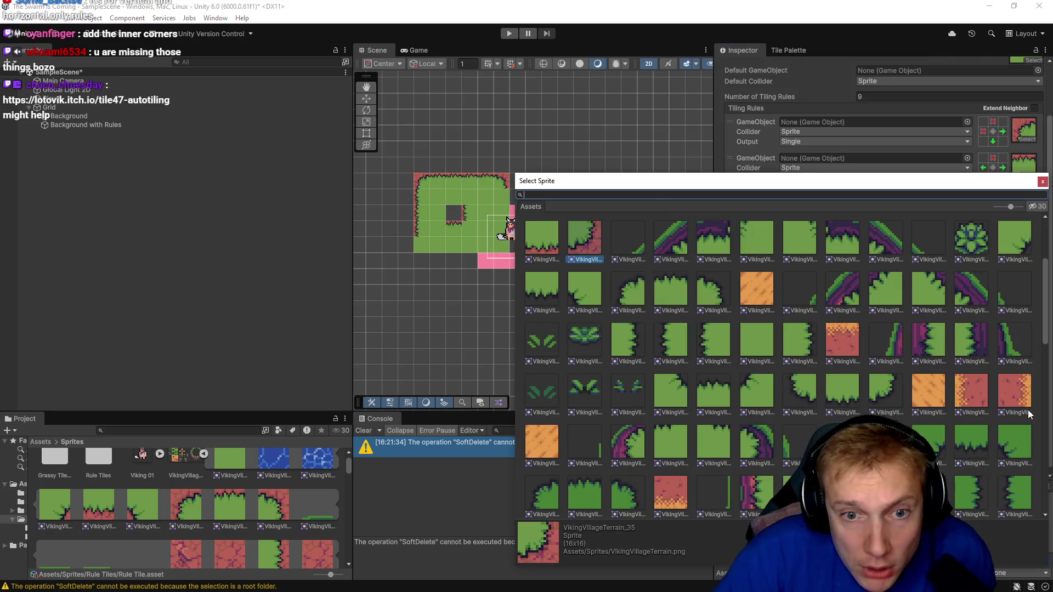
pyautogui.moveTo(747, 175); pyautogui.dragTo(662, 115)
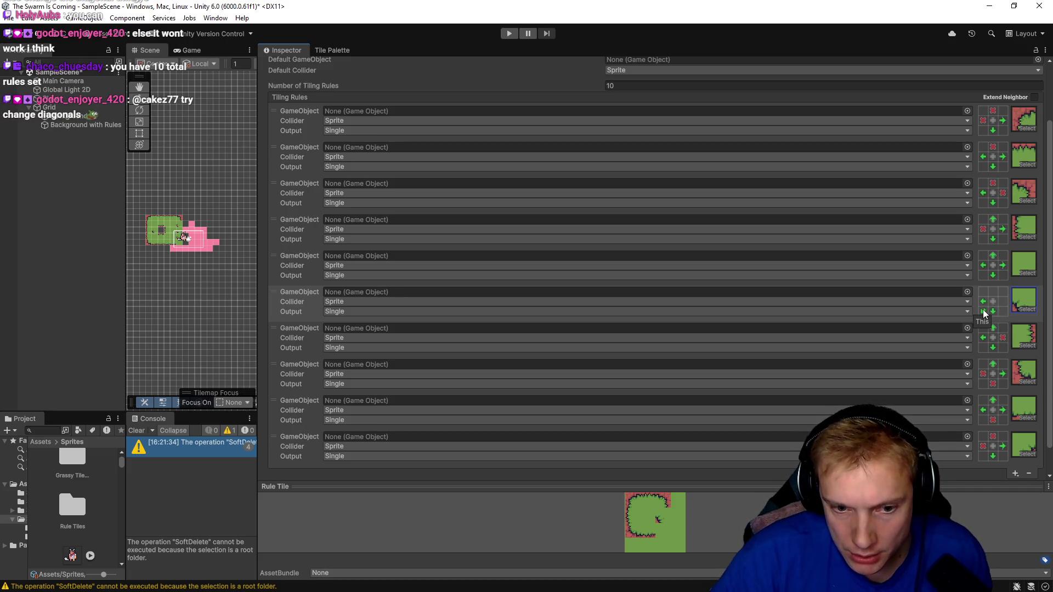
# - Set rule 6's bottom-left neighbour to not grass, then delete the sixth rule
pyautogui.click(984, 311)
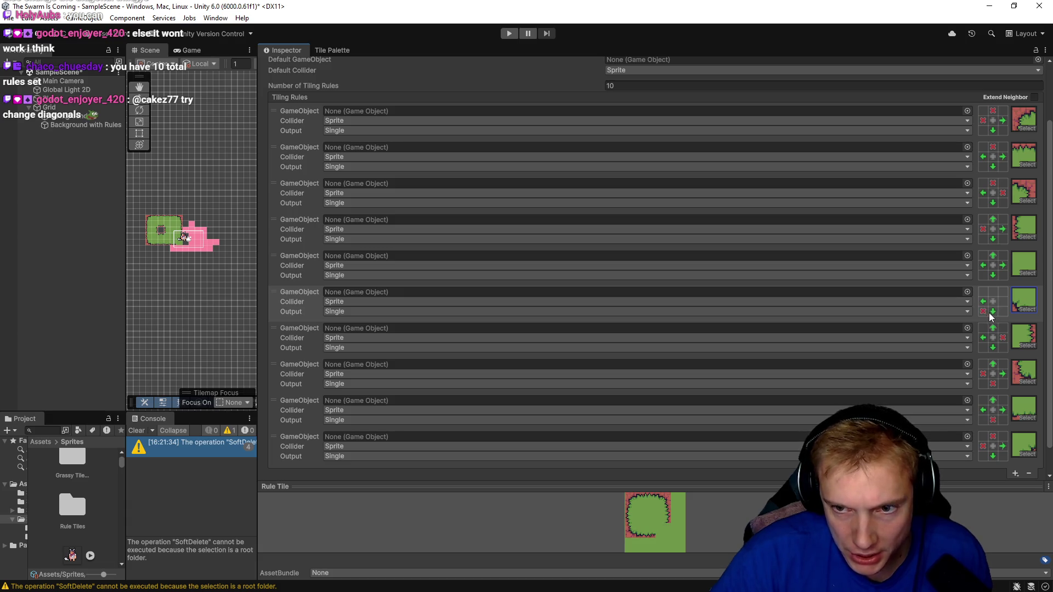
pyautogui.click(983, 312)
pyautogui.click(984, 312)
pyautogui.click(983, 311)
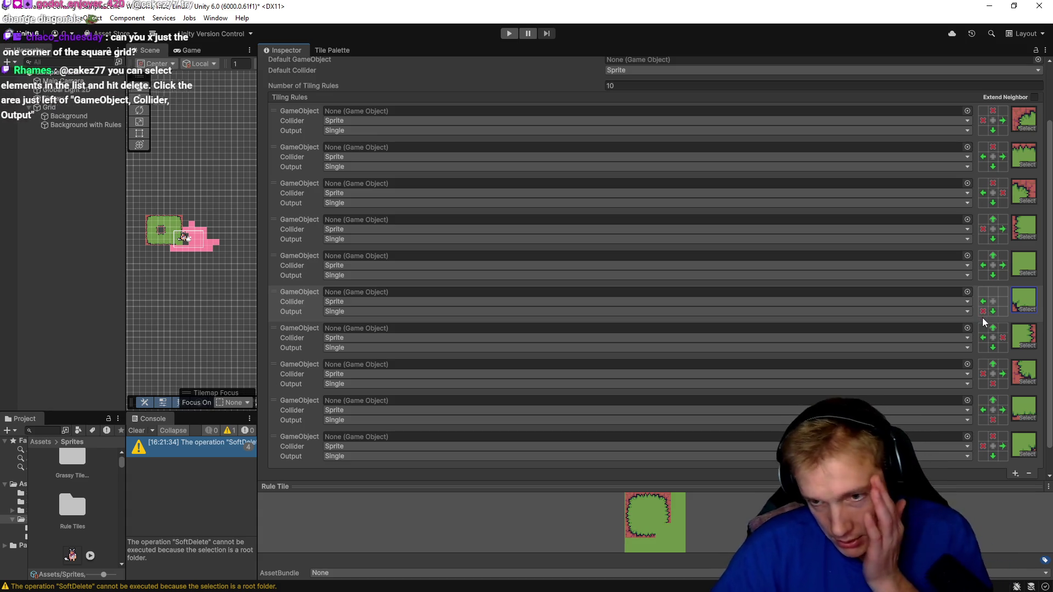
pyautogui.click(311, 307)
pyautogui.press('Delete')
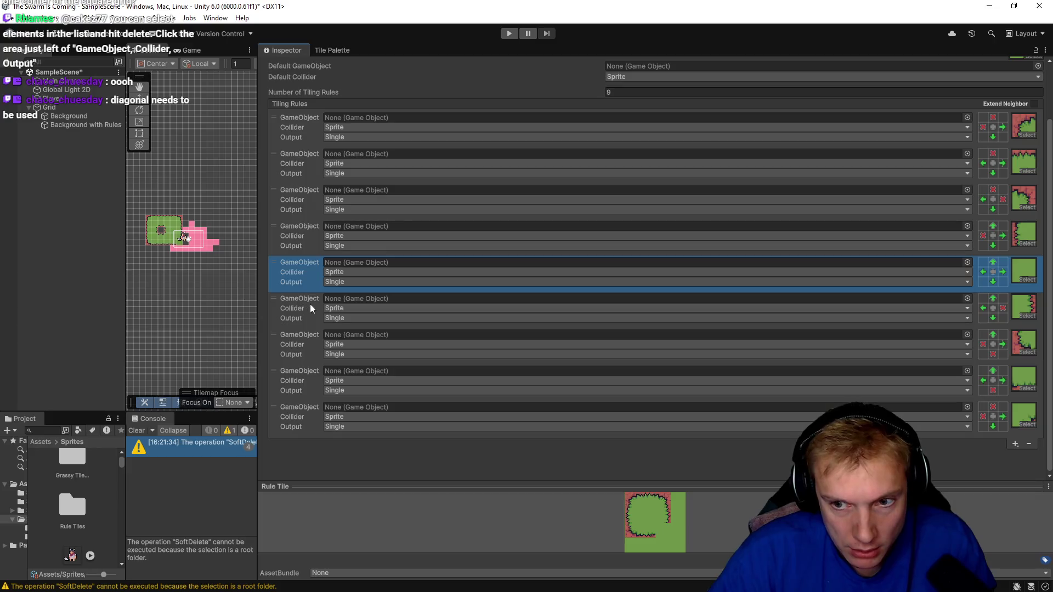
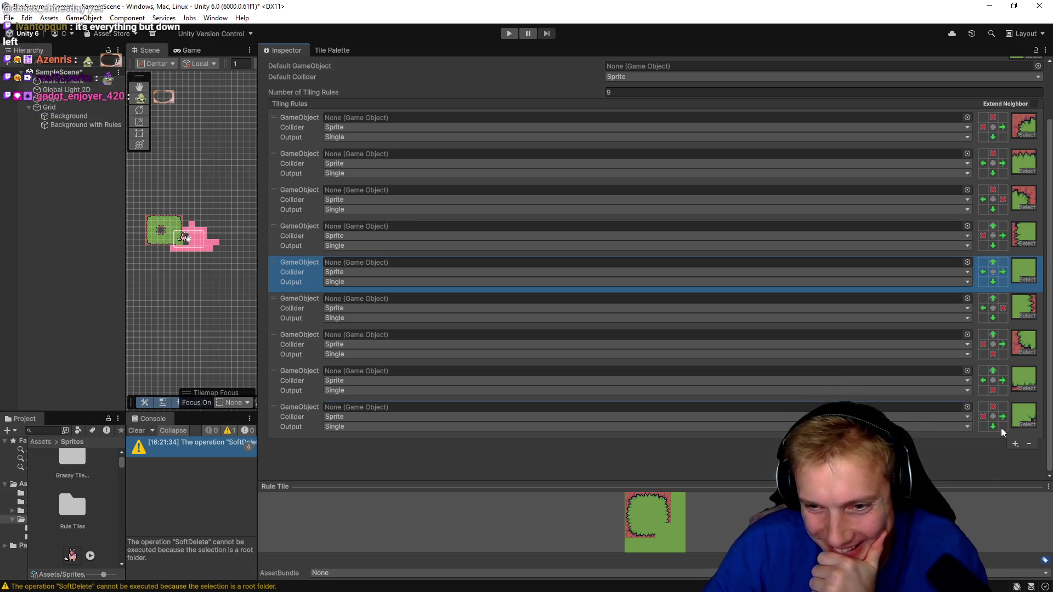
# - Mark the last rule's neighbour cells as empty, including the bottom-right corner
pyautogui.click(1002, 427)
pyautogui.click(983, 427)
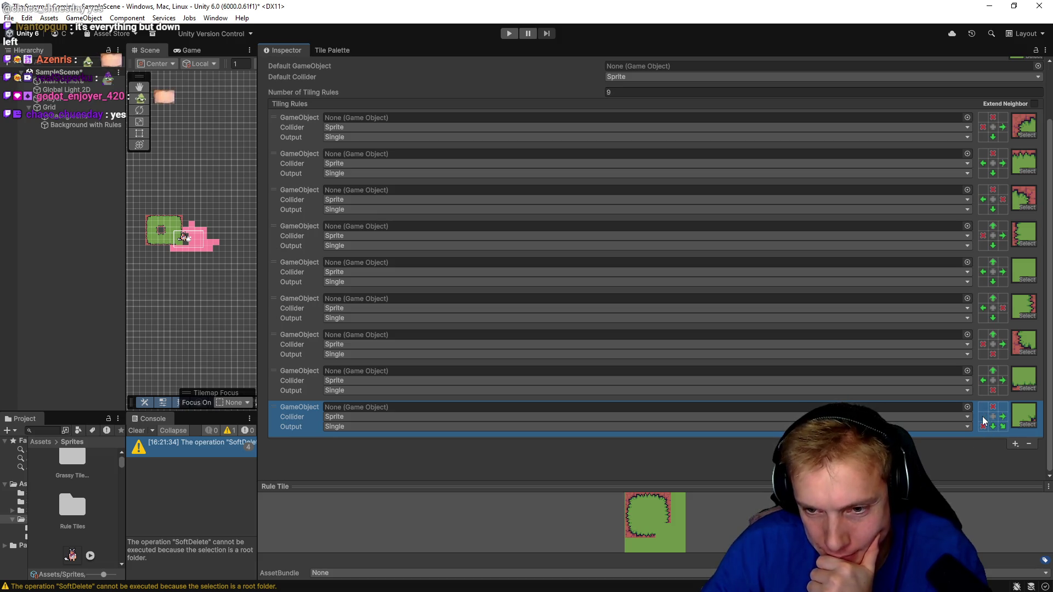
pyautogui.click(983, 407)
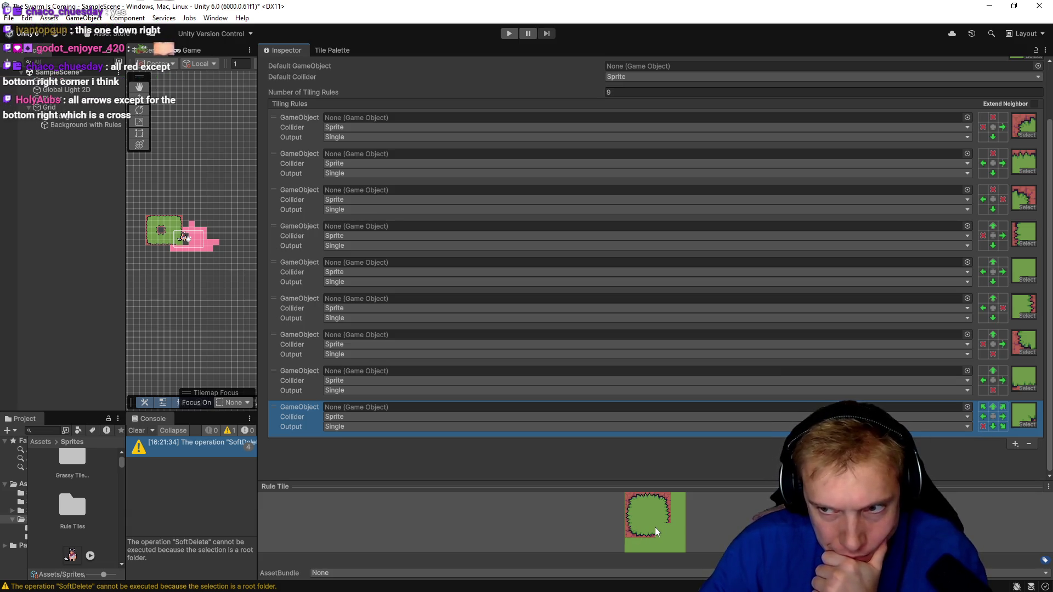
pyautogui.click(992, 427)
pyautogui.click(983, 417)
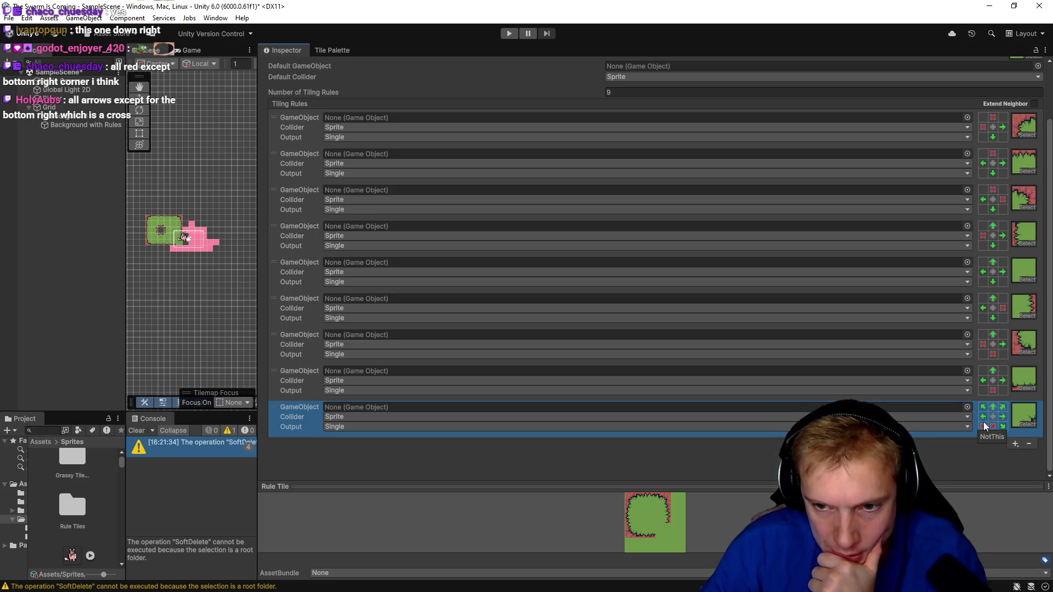
pyautogui.click(983, 407)
pyautogui.click(1003, 407)
pyautogui.click(1003, 417)
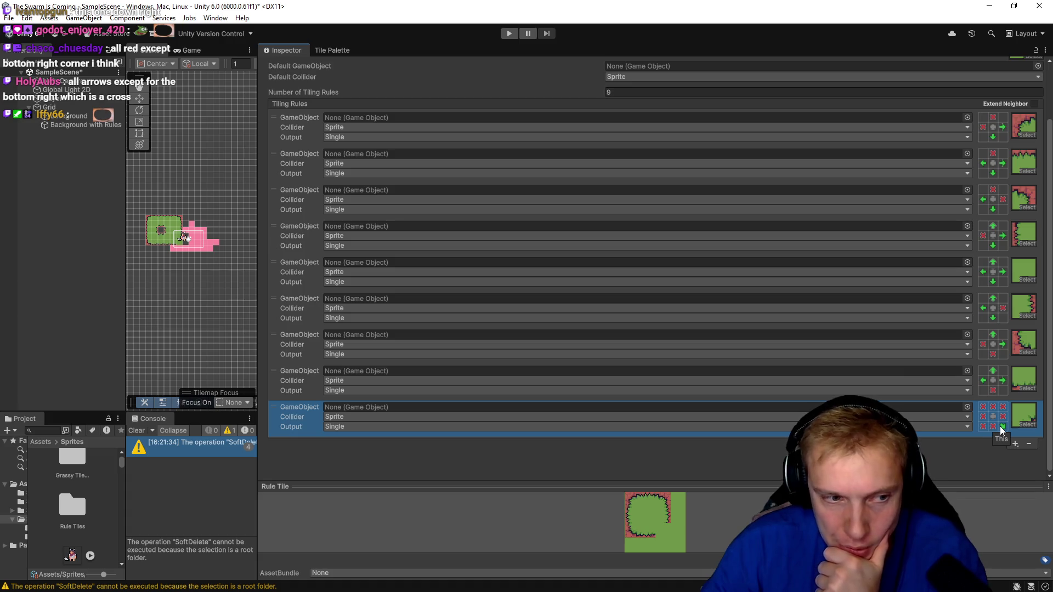
pyautogui.click(1002, 426)
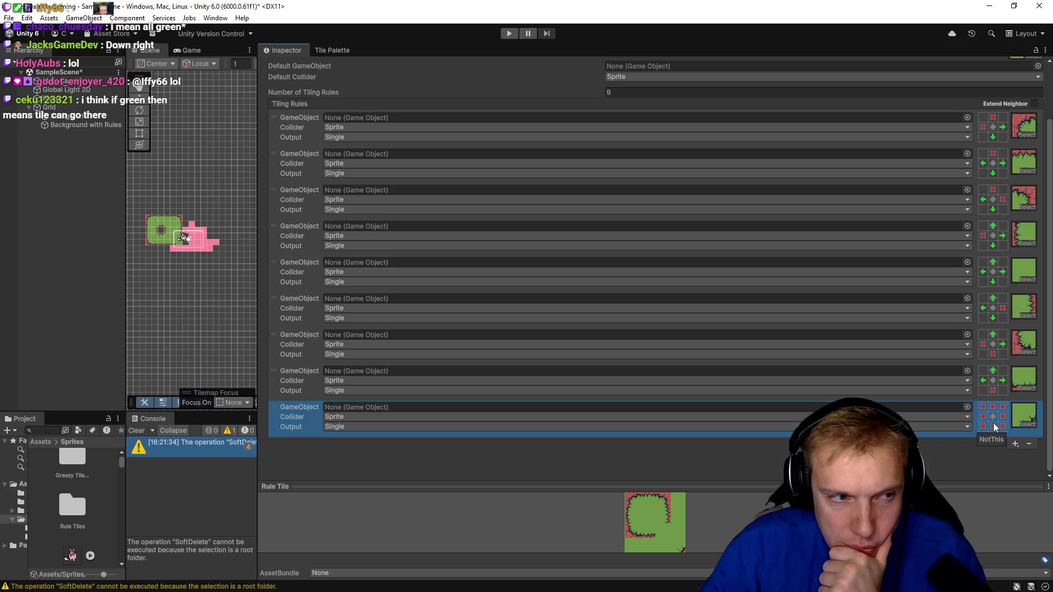
# - Require grass below, left, bottom-left, top-right and right of the last rule
pyautogui.rightClick(995, 427)
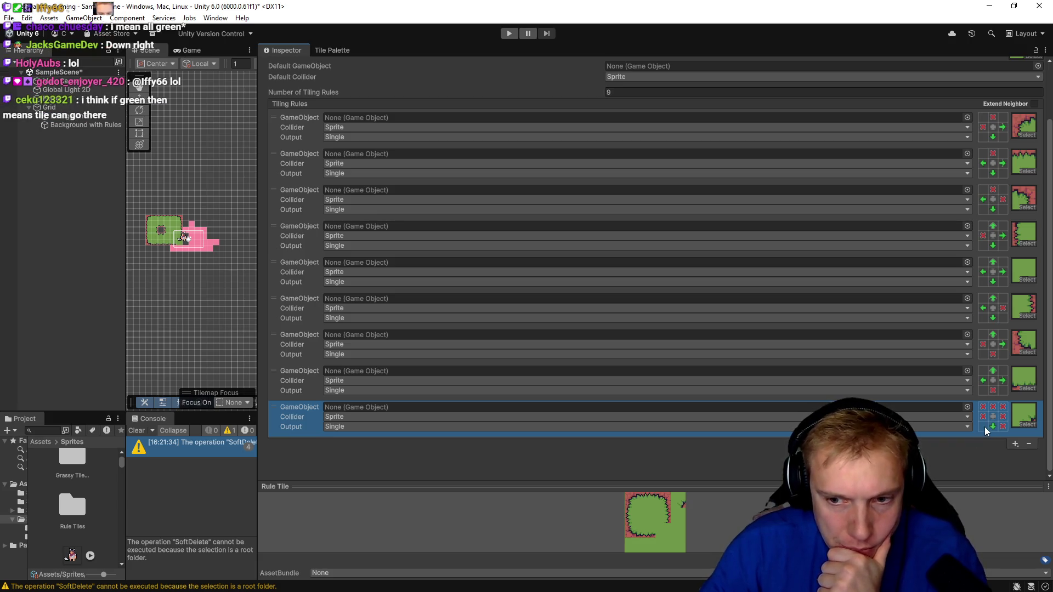
pyautogui.rightClick(983, 426)
pyautogui.rightClick(982, 417)
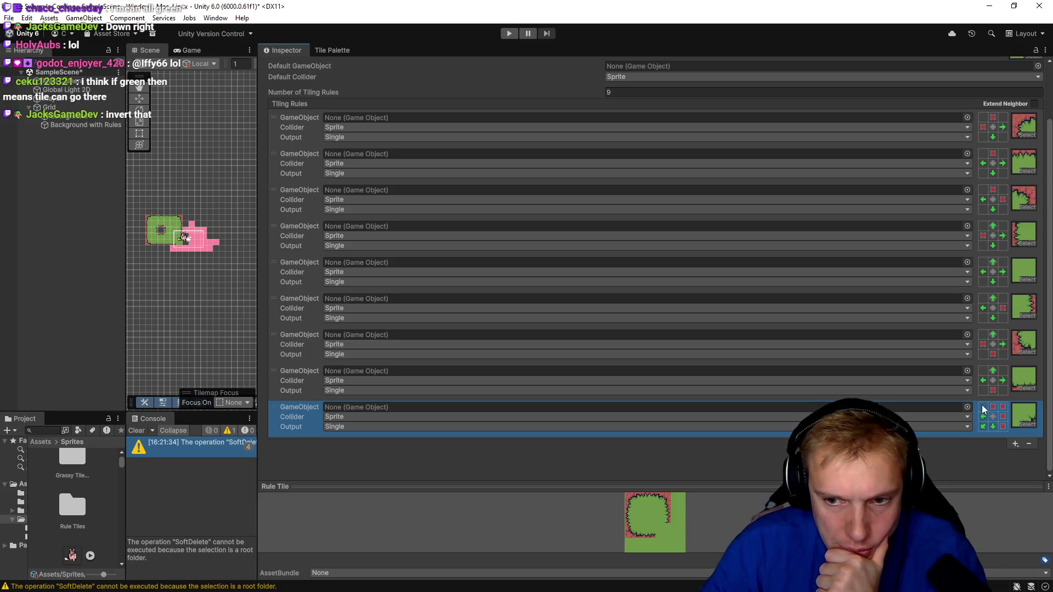
pyautogui.rightClick(1002, 408)
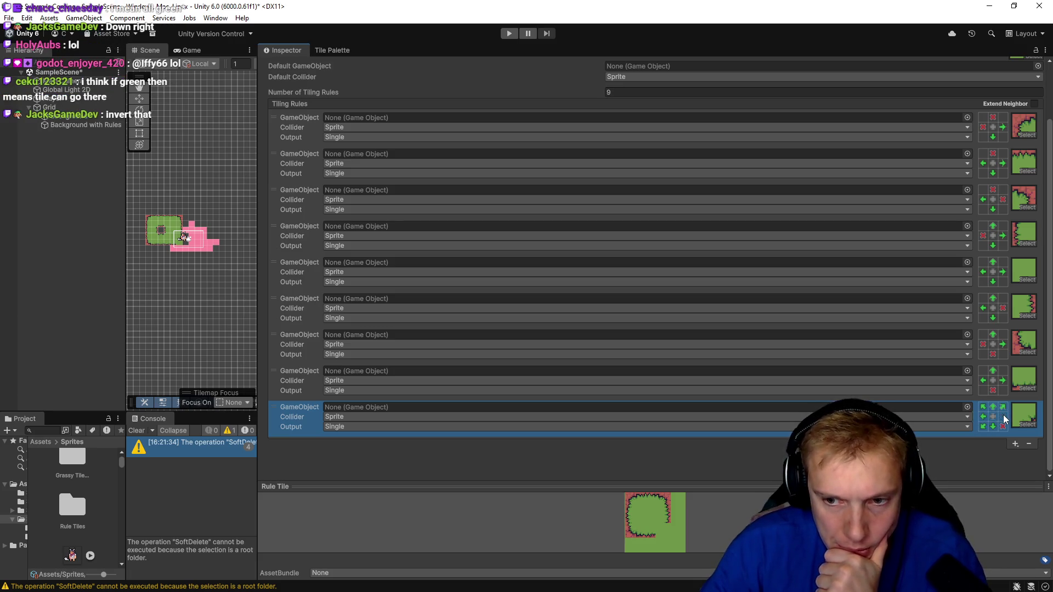
pyautogui.rightClick(1003, 417)
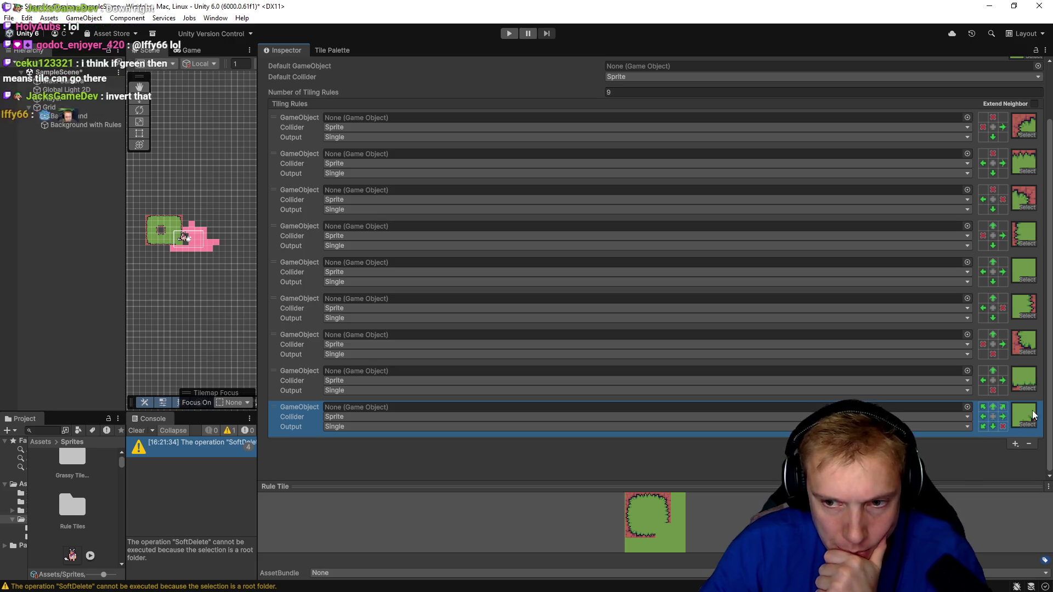
pyautogui.scroll(4, 183, 246)
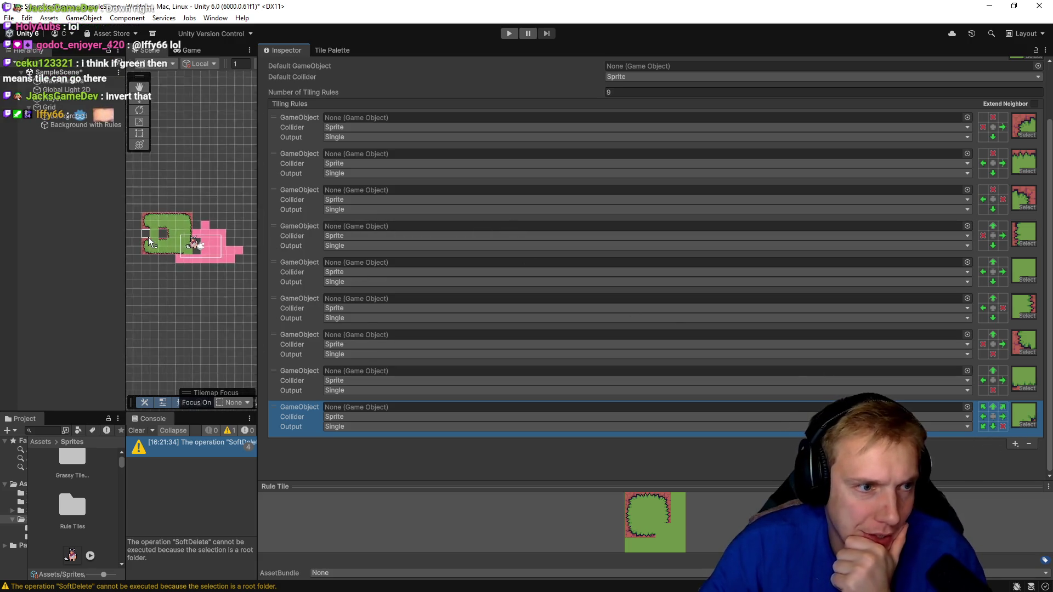
pyautogui.scroll(5, 182, 245)
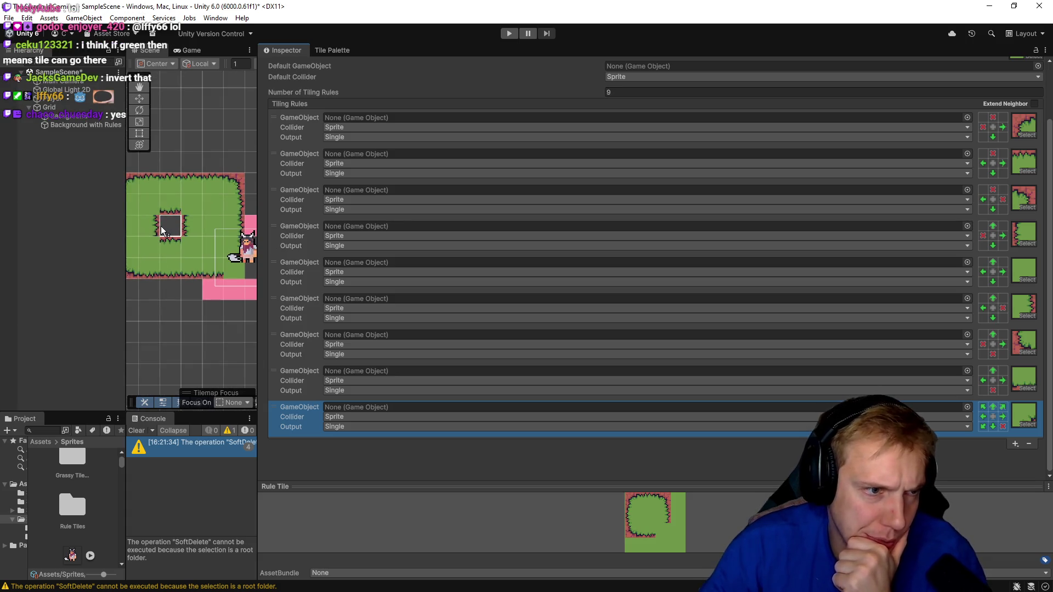
pyautogui.click(178, 220)
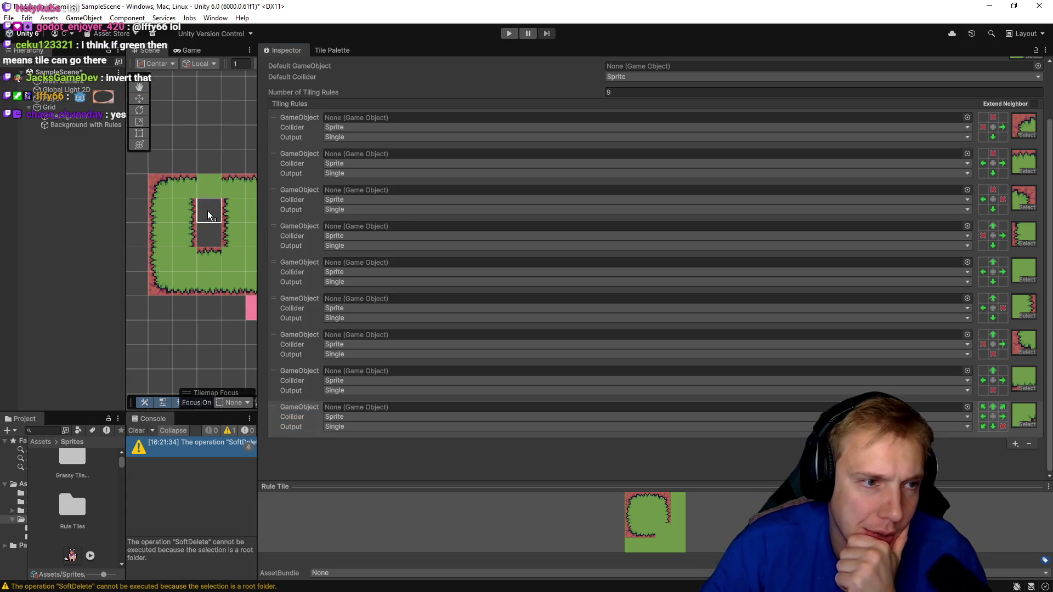
pyautogui.hotkey('ctrl', 'z')
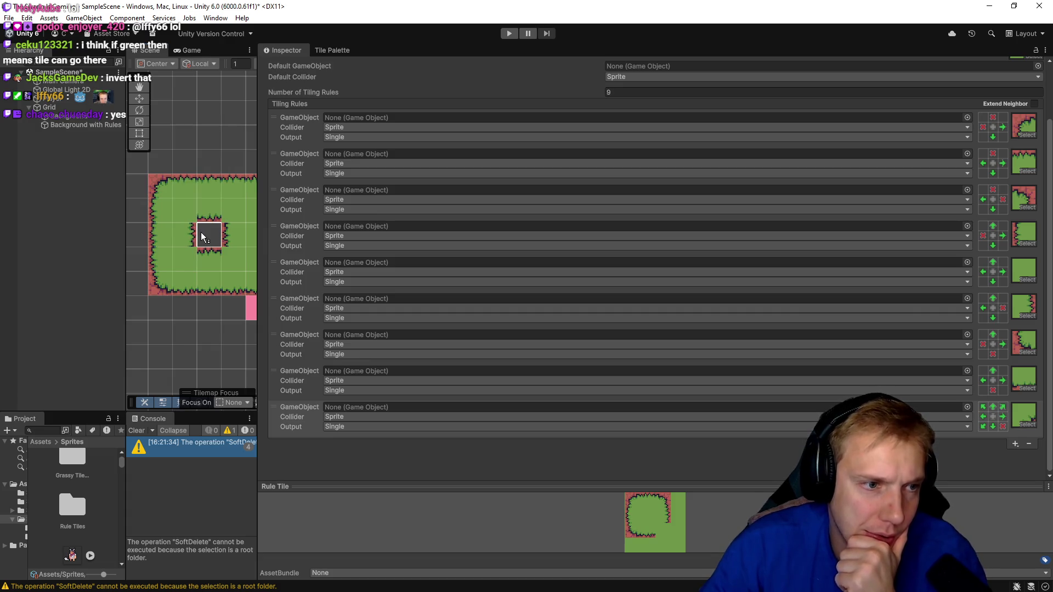
pyautogui.click(151, 238)
pyautogui.hotkey('ctrl', 'z')
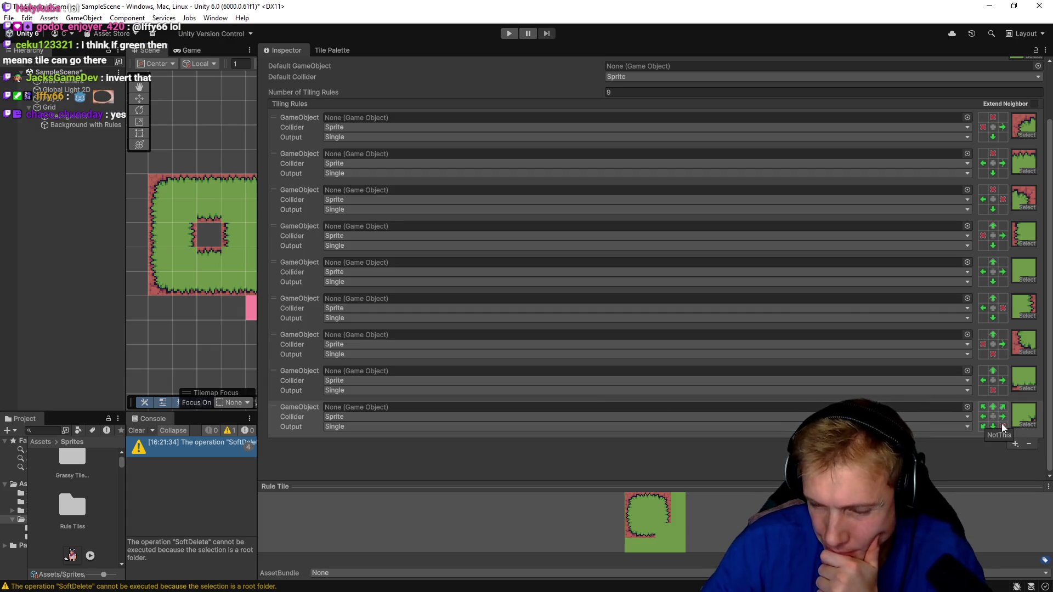
# - Mark all eight neighbours of the last rule must-be-empty, then paint grass across the tilemap to test
pyautogui.click(1003, 427)
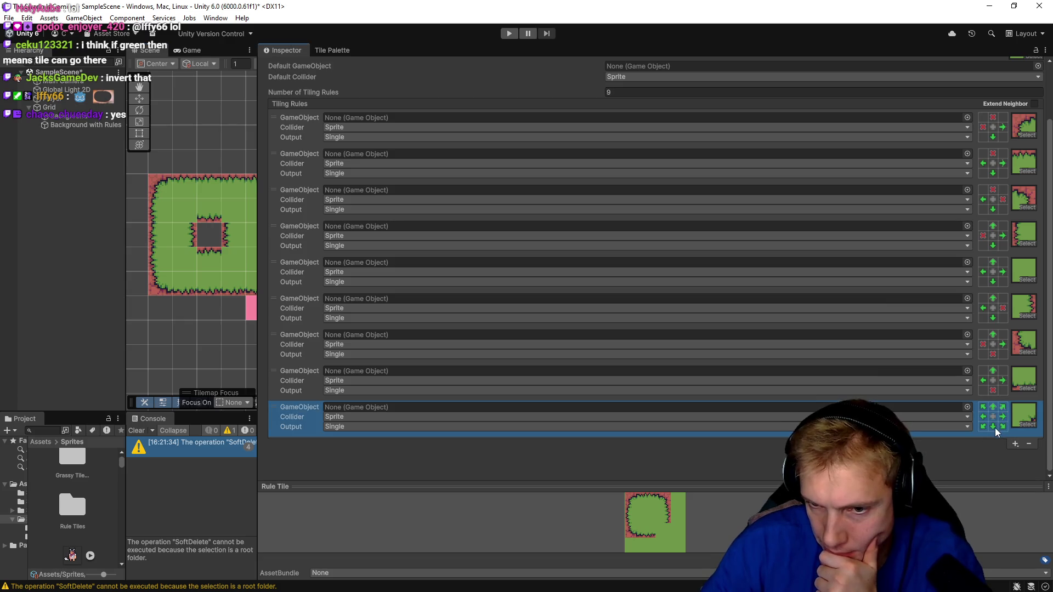
pyautogui.click(993, 427)
pyautogui.click(983, 427)
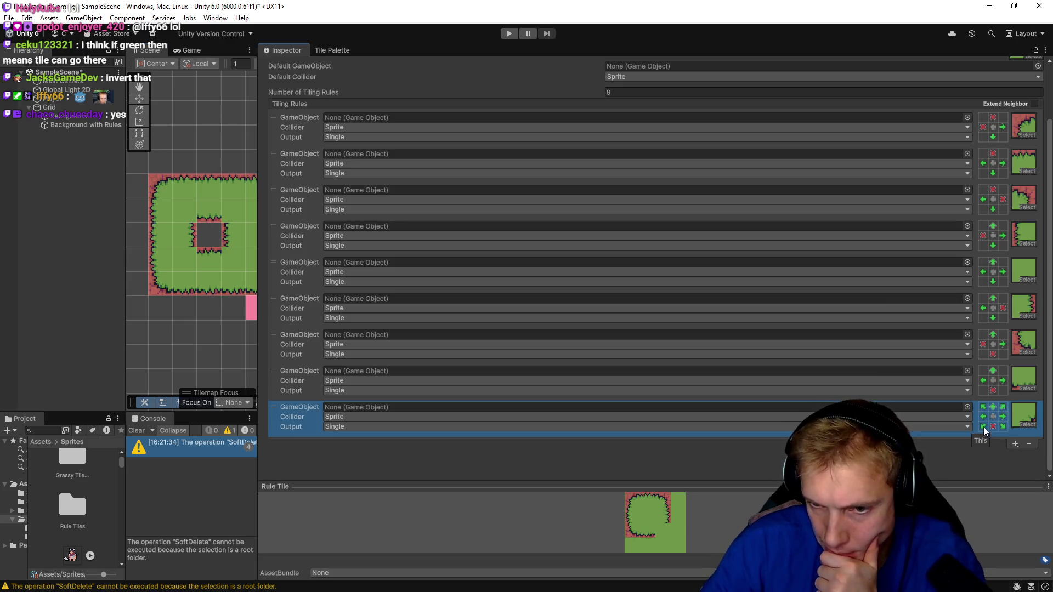
pyautogui.click(983, 417)
pyautogui.click(983, 407)
pyautogui.click(992, 407)
pyautogui.click(1003, 407)
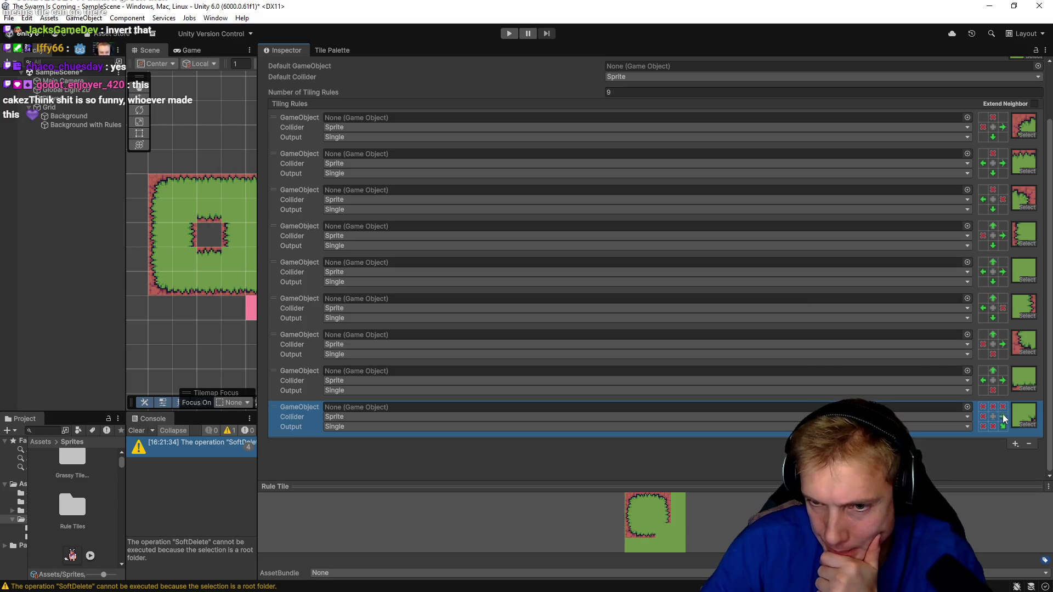
pyautogui.click(1003, 417)
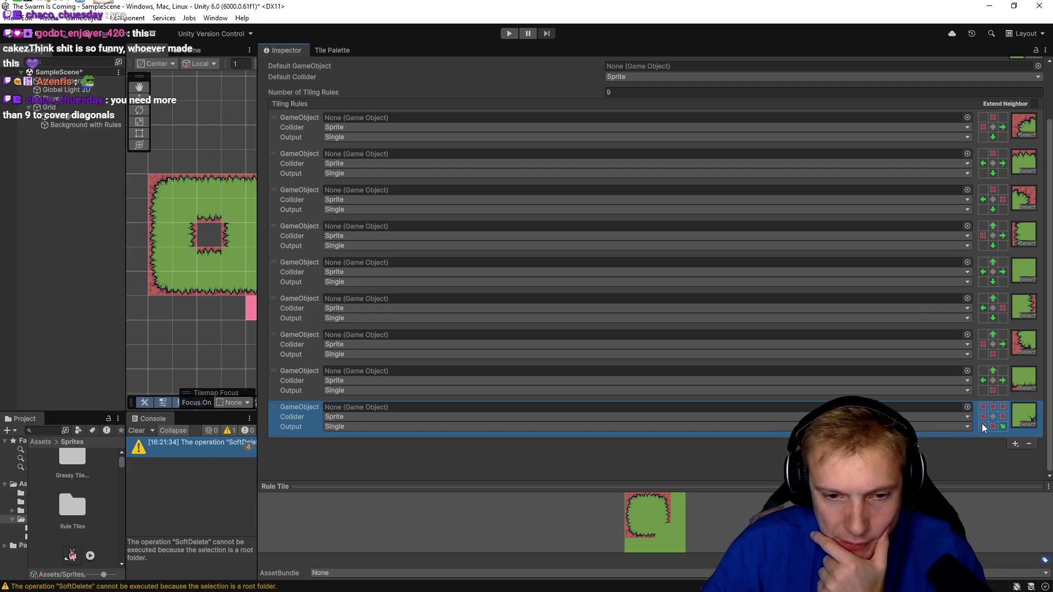
pyautogui.moveTo(161, 286); pyautogui.dragTo(187, 217)
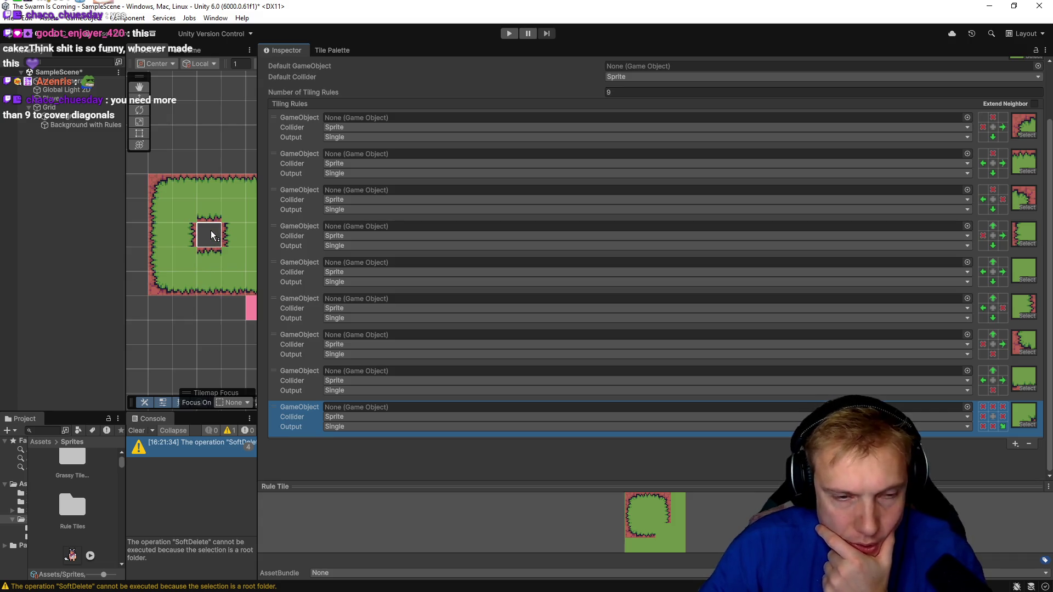
pyautogui.click(1003, 428)
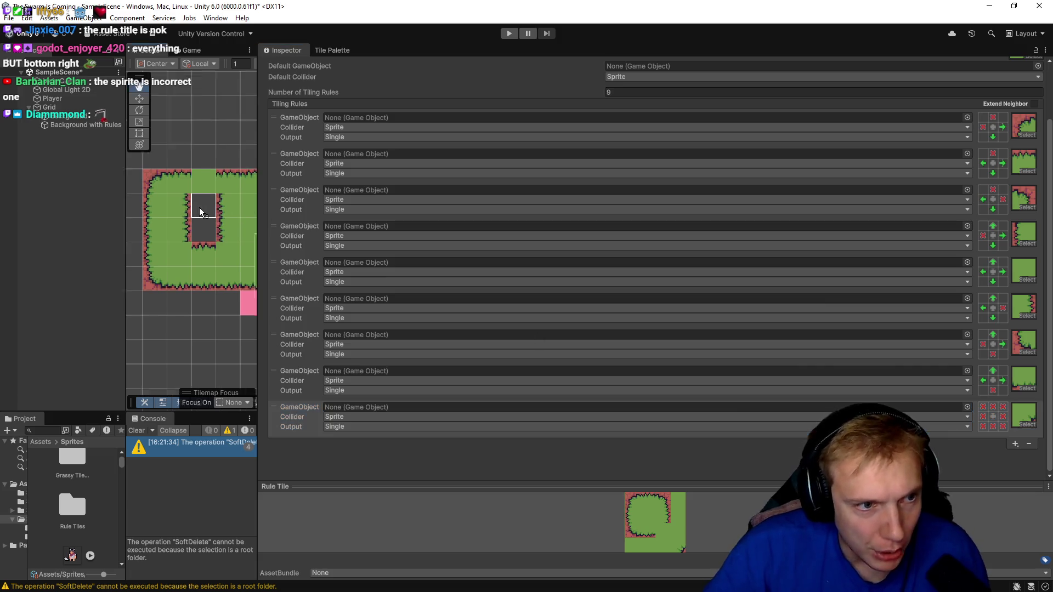
# - Enlarge the Scene view and paint grass into one hole cell, leaving a single empty cell
pyautogui.moveTo(220, 231); pyautogui.dragTo(201, 210)
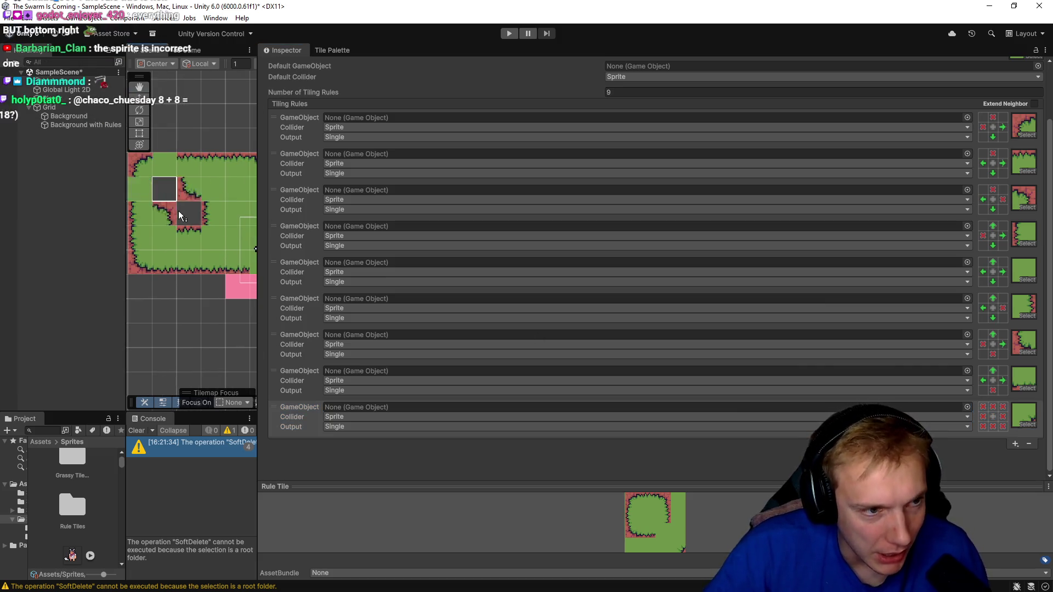
pyautogui.click(212, 219)
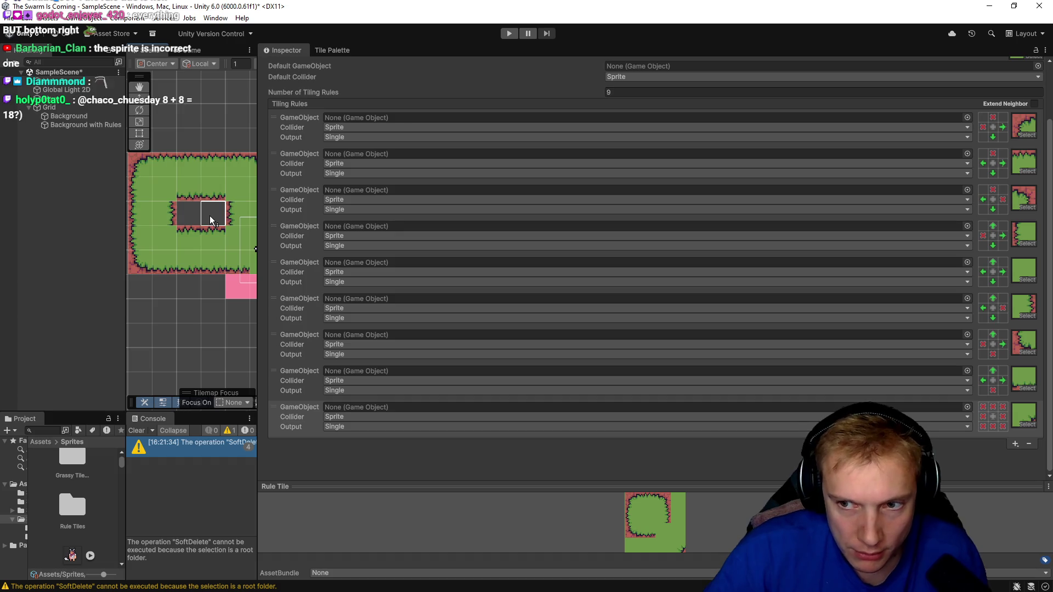
pyautogui.hotkey('ctrl', 'z')
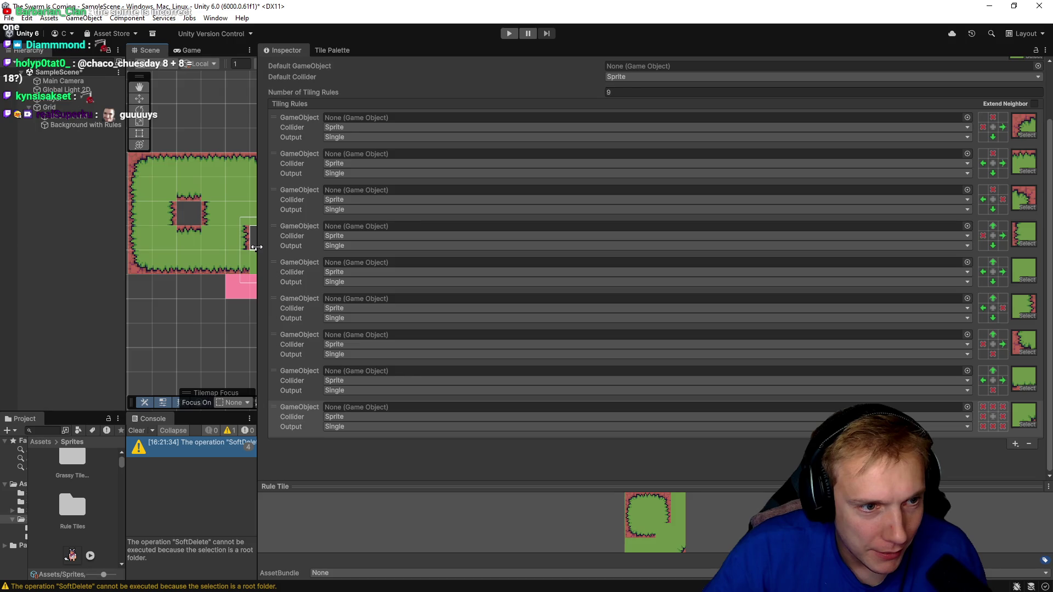
pyautogui.moveTo(255, 248); pyautogui.dragTo(296, 249)
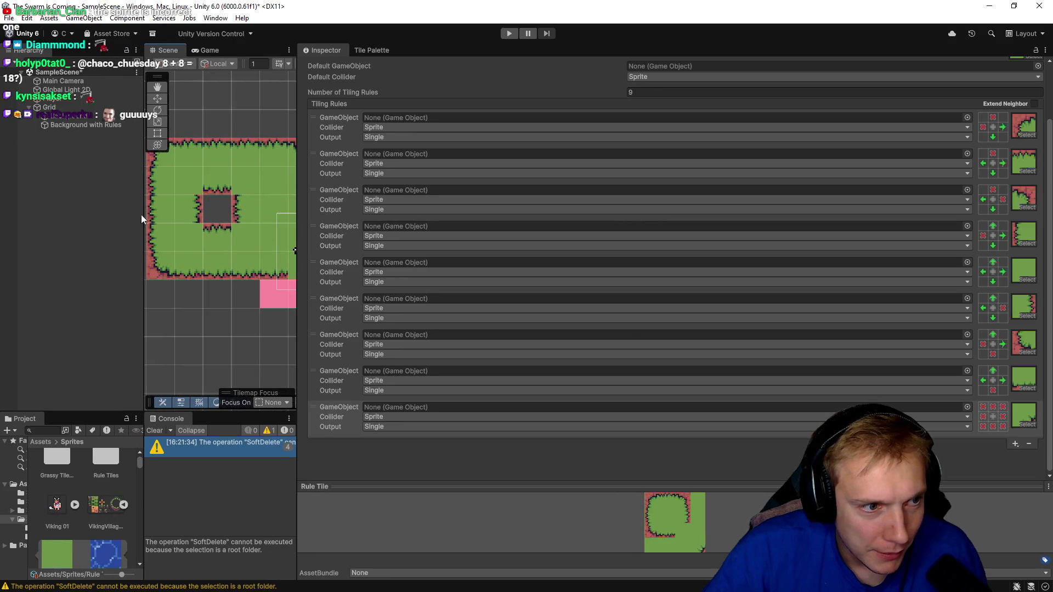
pyautogui.moveTo(142, 220); pyautogui.dragTo(130, 220)
pyautogui.click(207, 193)
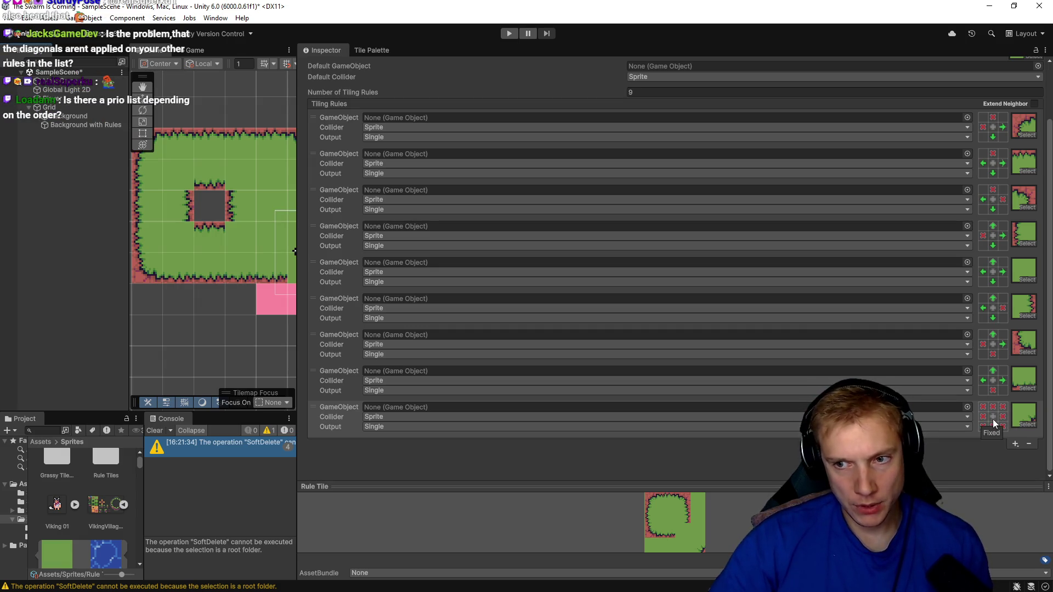
# - Make the last tiling rule require grass on the left, bottom, top-left and right
pyautogui.click(989, 426)
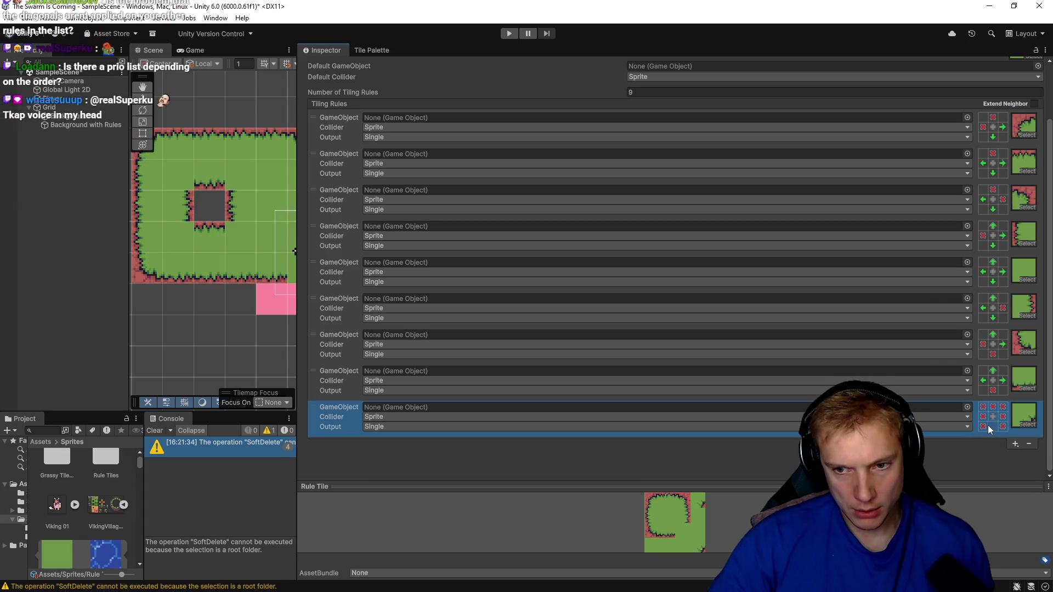
pyautogui.click(982, 426)
pyautogui.click(982, 419)
pyautogui.click(982, 419)
pyautogui.click(982, 406)
pyautogui.click(1003, 416)
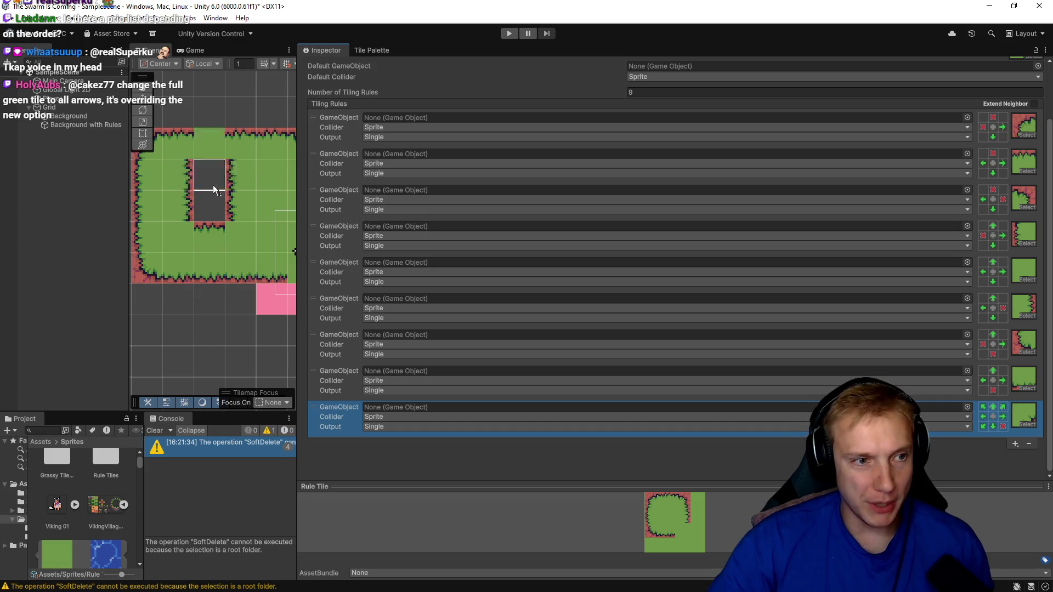
# - Erase two grass tiles to punch a diagonal second hole, then bring up the Tile Palette
pyautogui.click(196, 198)
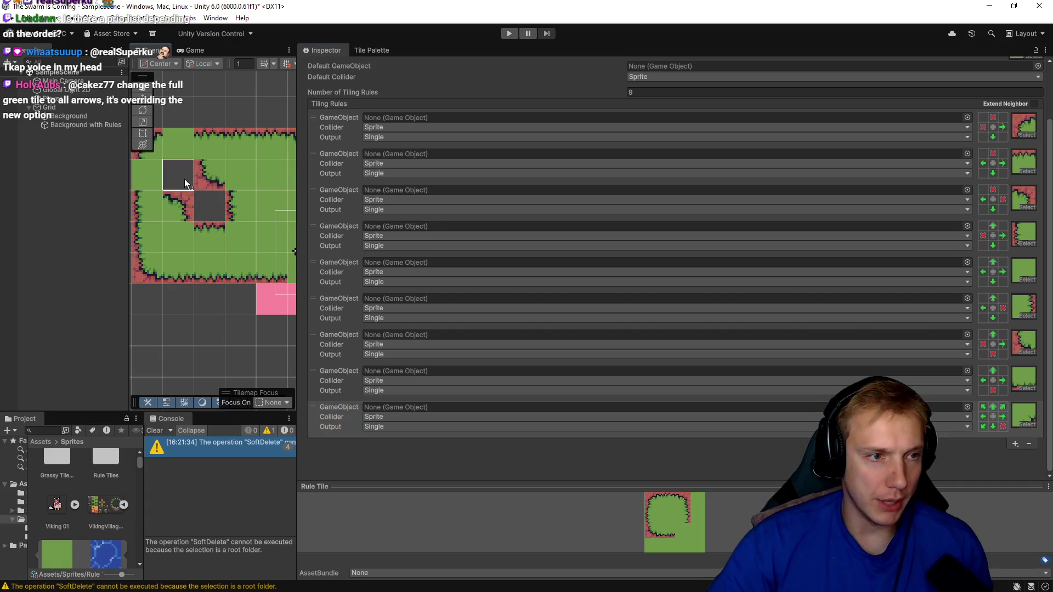
pyautogui.click(186, 181)
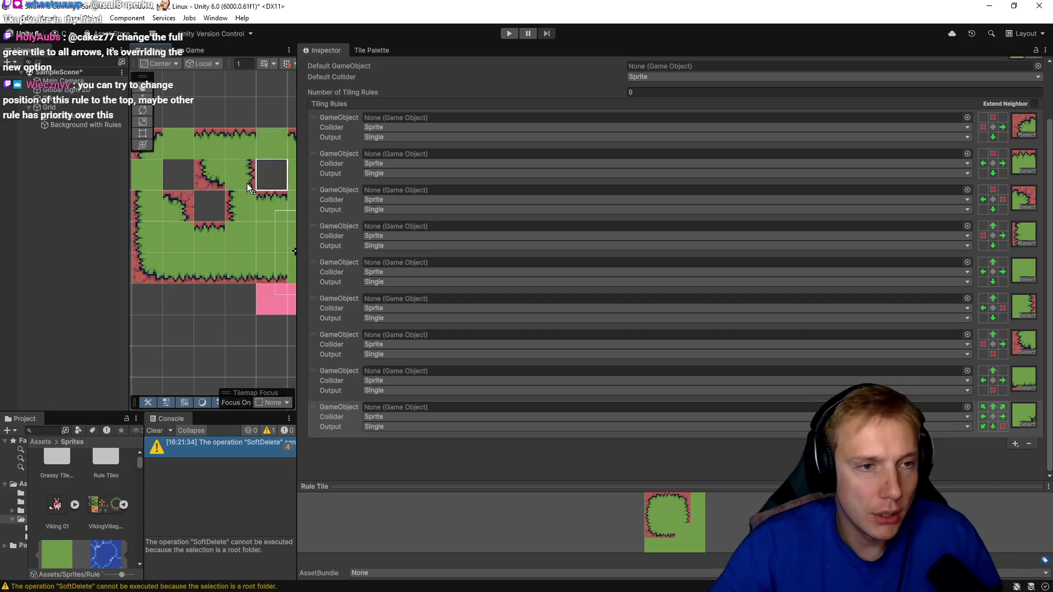
pyautogui.click(373, 51)
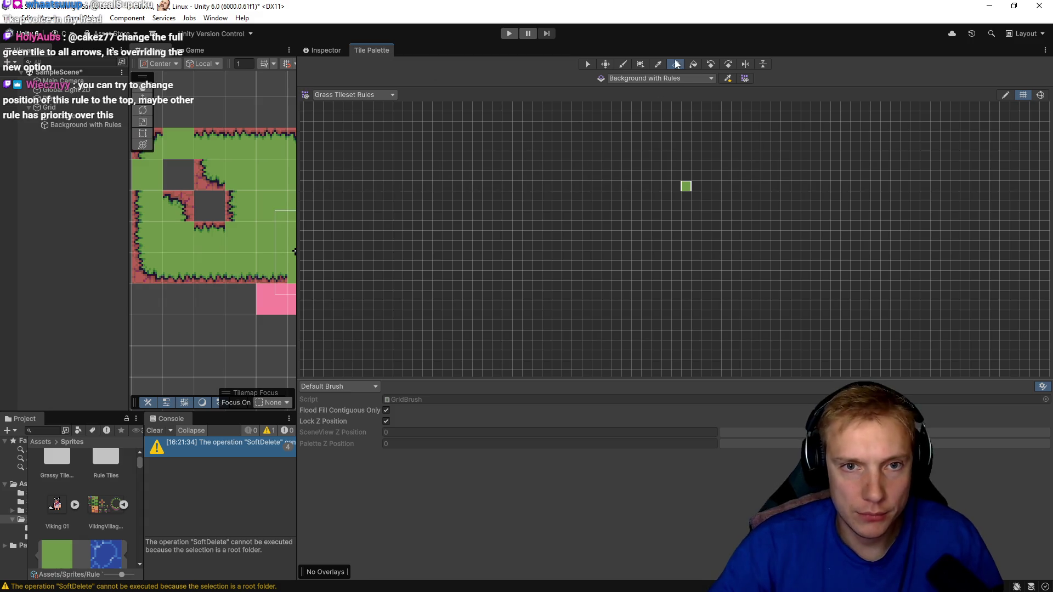
# - Refill both holes with grass, then erase one central tile to leave a single square hole
pyautogui.click(623, 64)
pyautogui.click(176, 165)
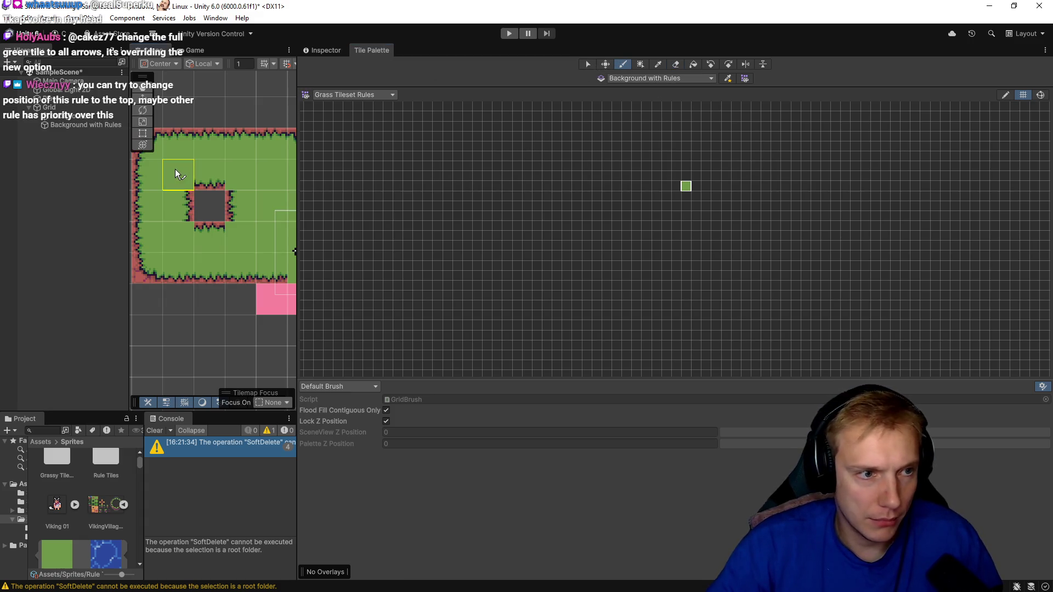
pyautogui.click(209, 201)
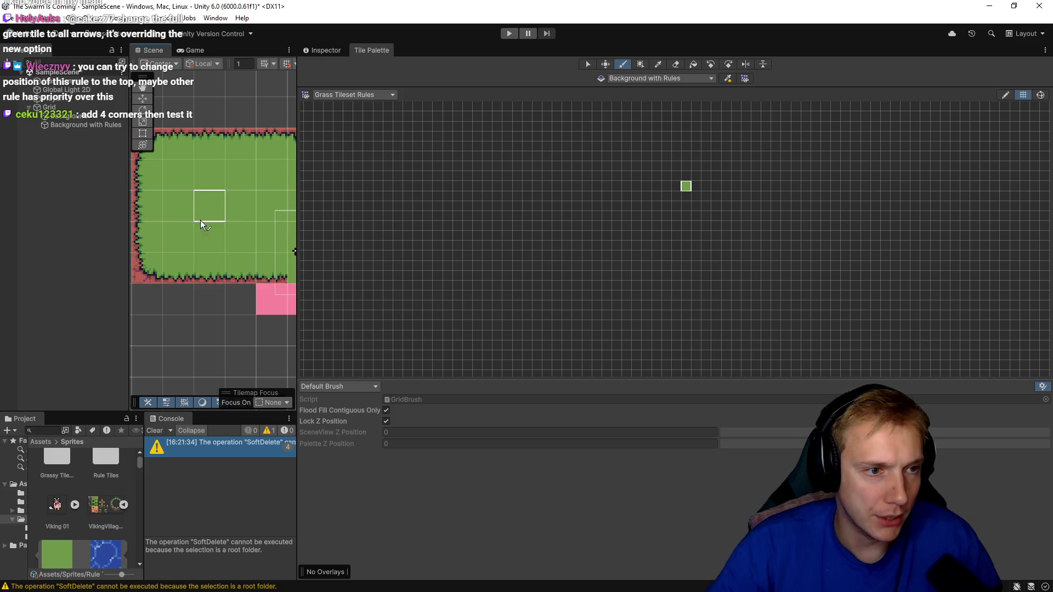
pyautogui.press('d')
pyautogui.click(197, 199)
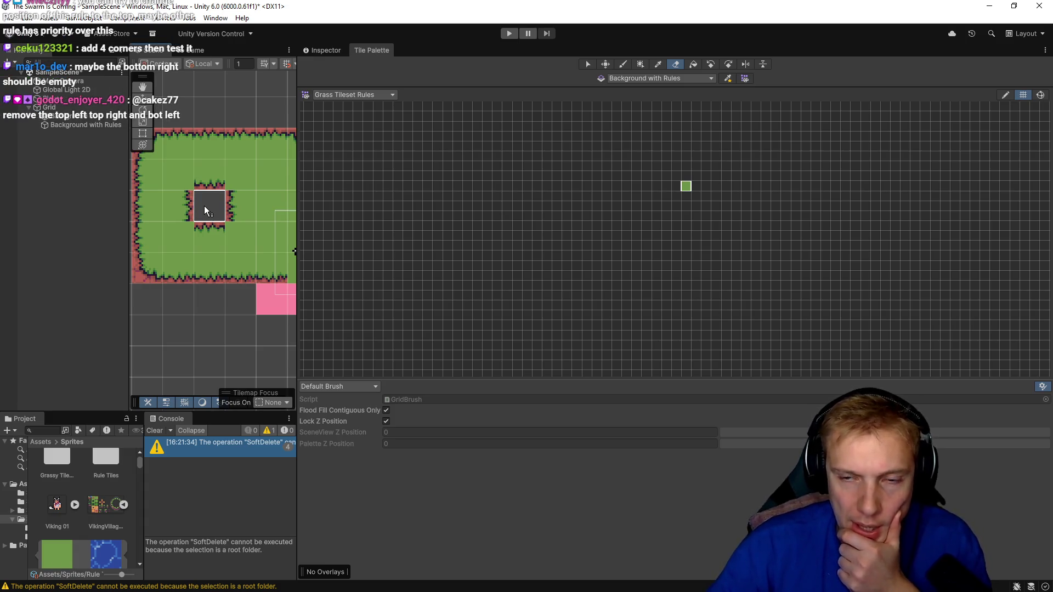
pyautogui.click(324, 50)
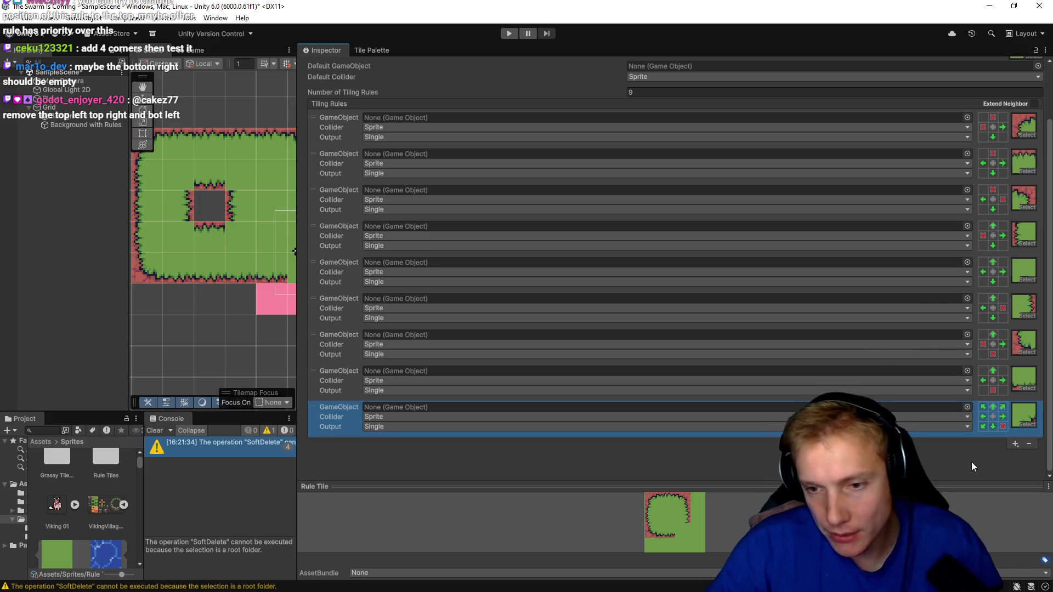
# - Add a tenth tiling rule using the VikingVillageTerrain_30 grass sprite
pyautogui.click(1015, 445)
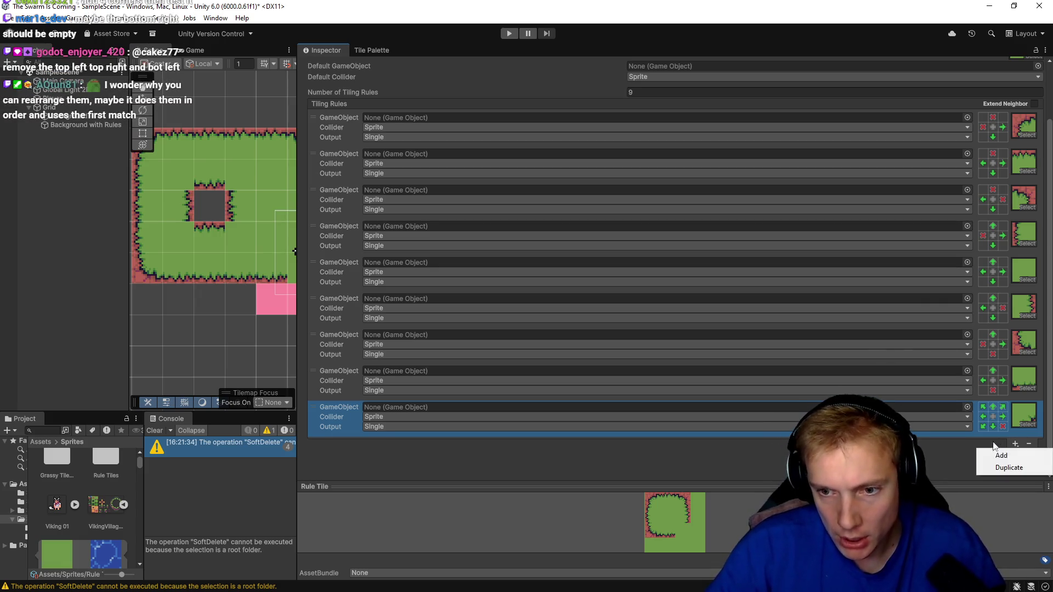
pyautogui.click(1001, 456)
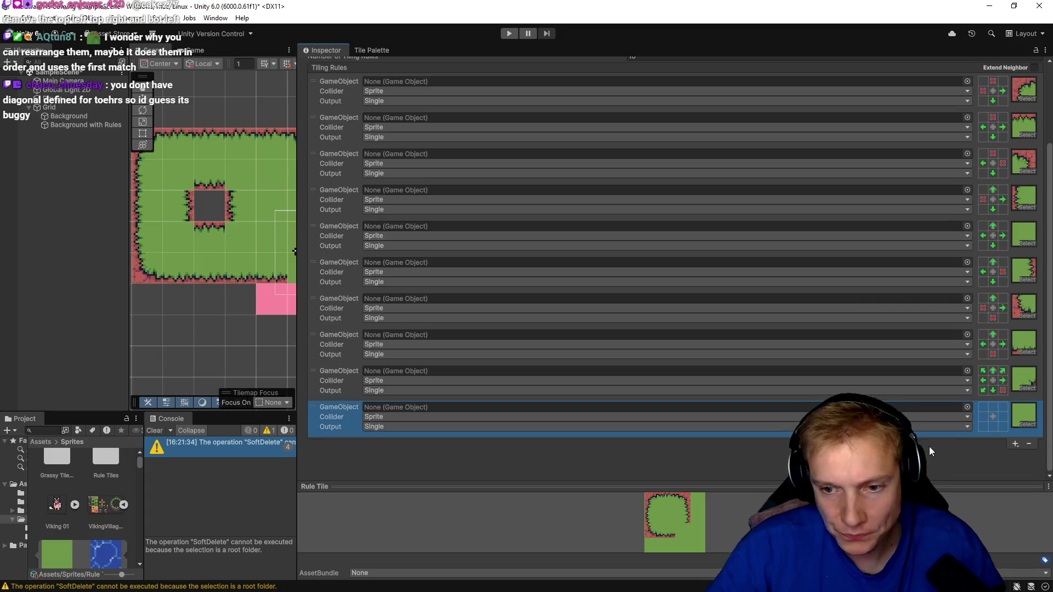
pyautogui.click(1026, 423)
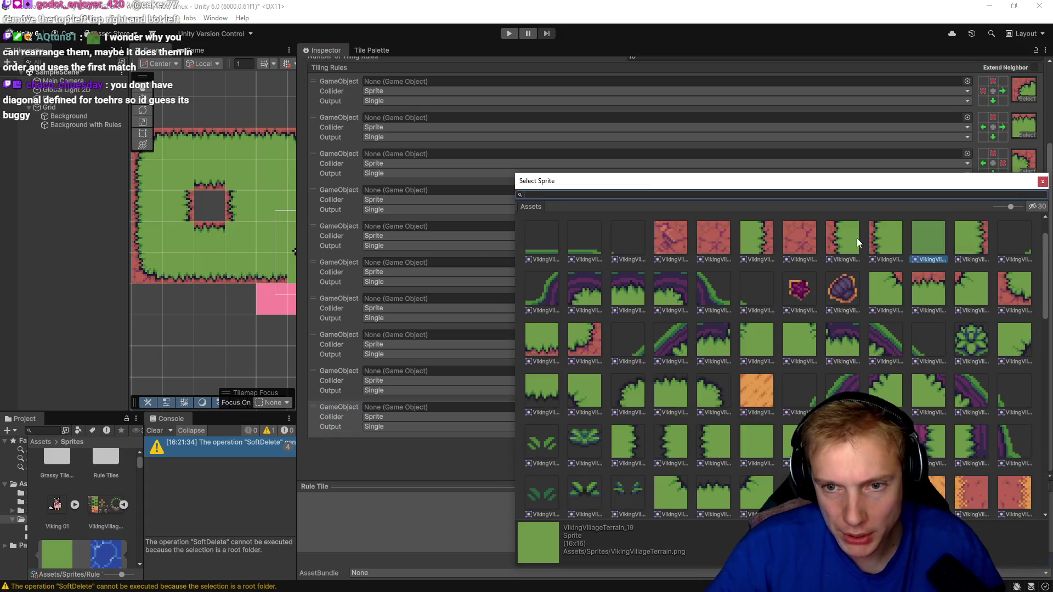
pyautogui.click(885, 298)
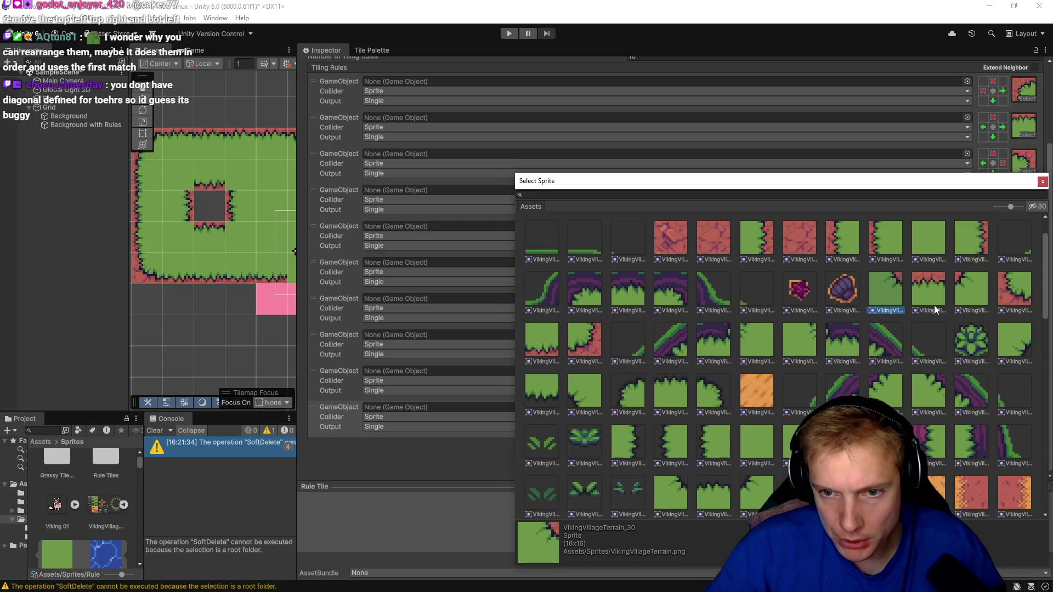
pyautogui.click(1043, 182)
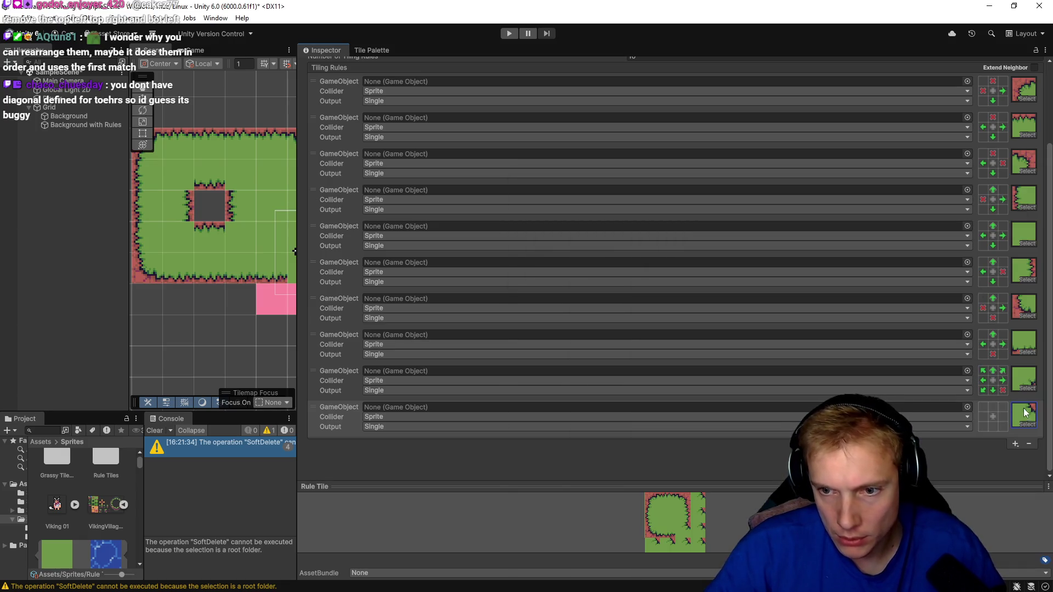
# - Require neighbours above, at the sides and below for the new rule, then erase a tile to test
pyautogui.click(993, 406)
pyautogui.click(983, 417)
pyautogui.click(983, 426)
pyautogui.click(993, 427)
pyautogui.click(1003, 427)
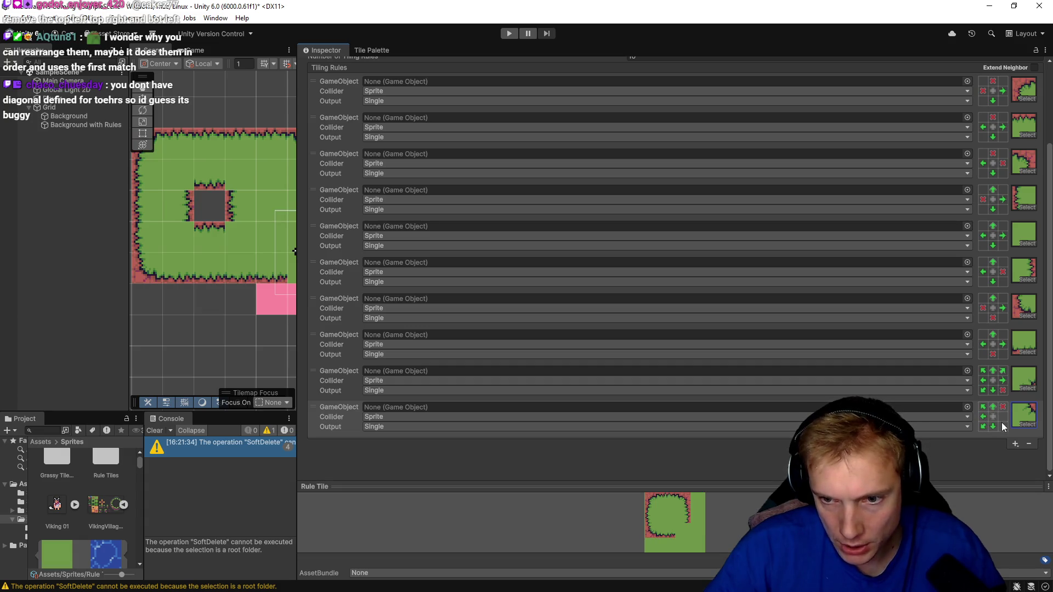
pyautogui.click(1003, 416)
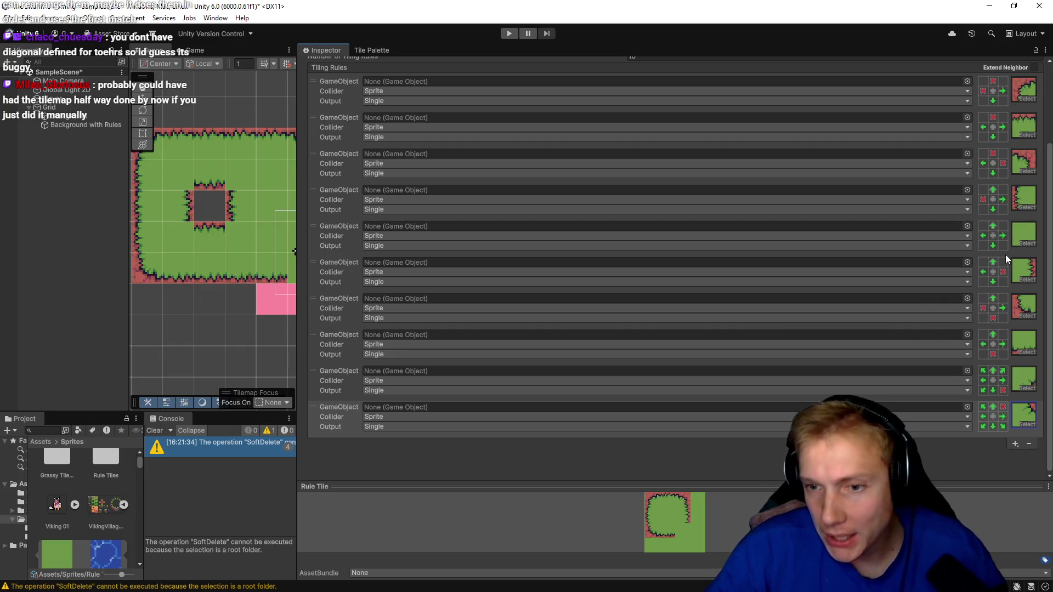
pyautogui.click(232, 232)
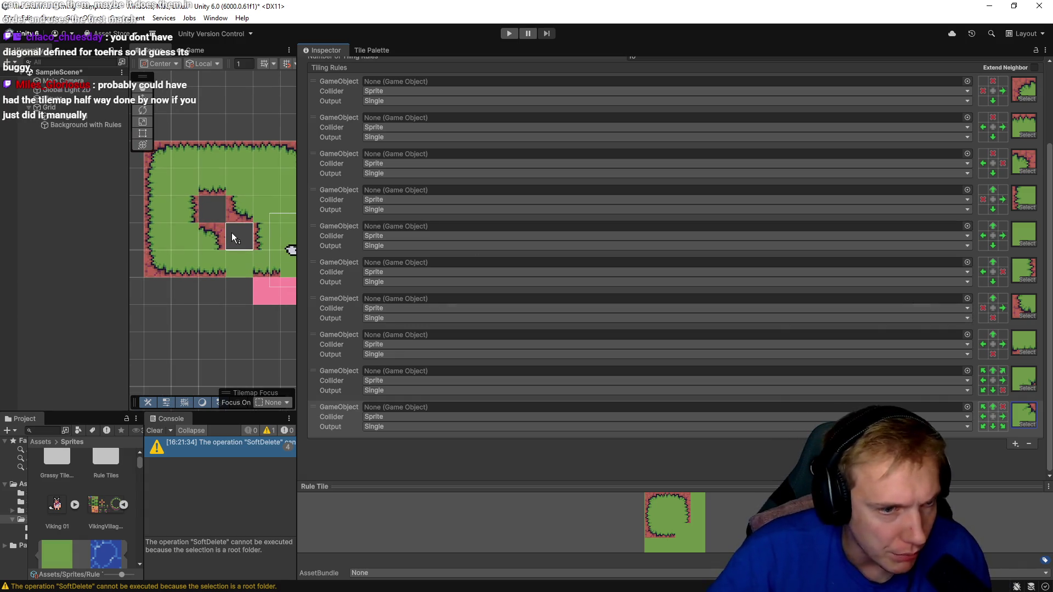
# - Undo the test erase and add another empty tiling rule
pyautogui.scroll(-1, 232, 233)
pyautogui.hotkey('ctrl', 'z')
pyautogui.click(1015, 448)
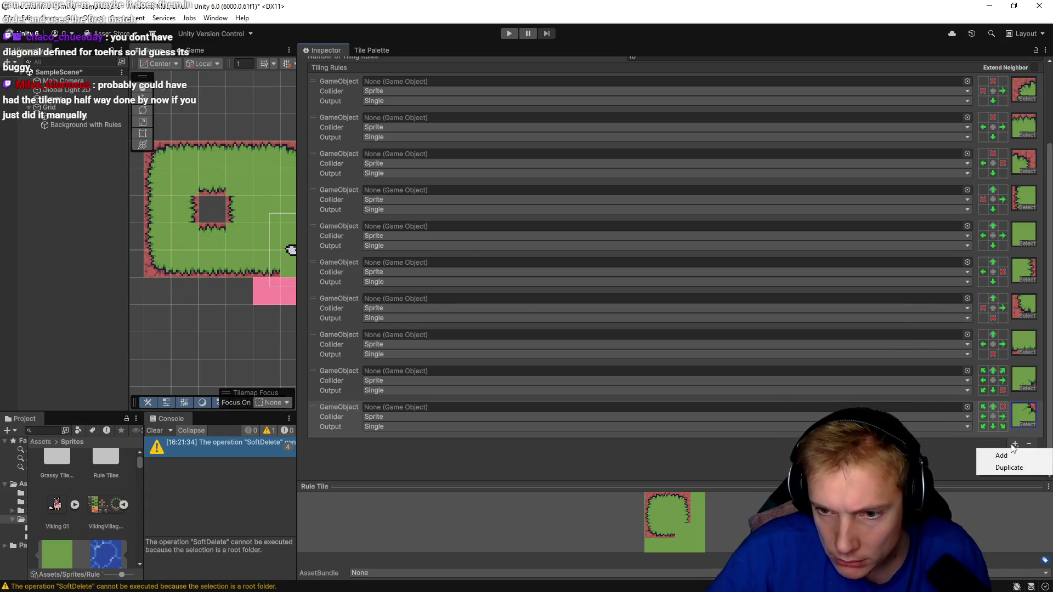
pyautogui.click(1012, 455)
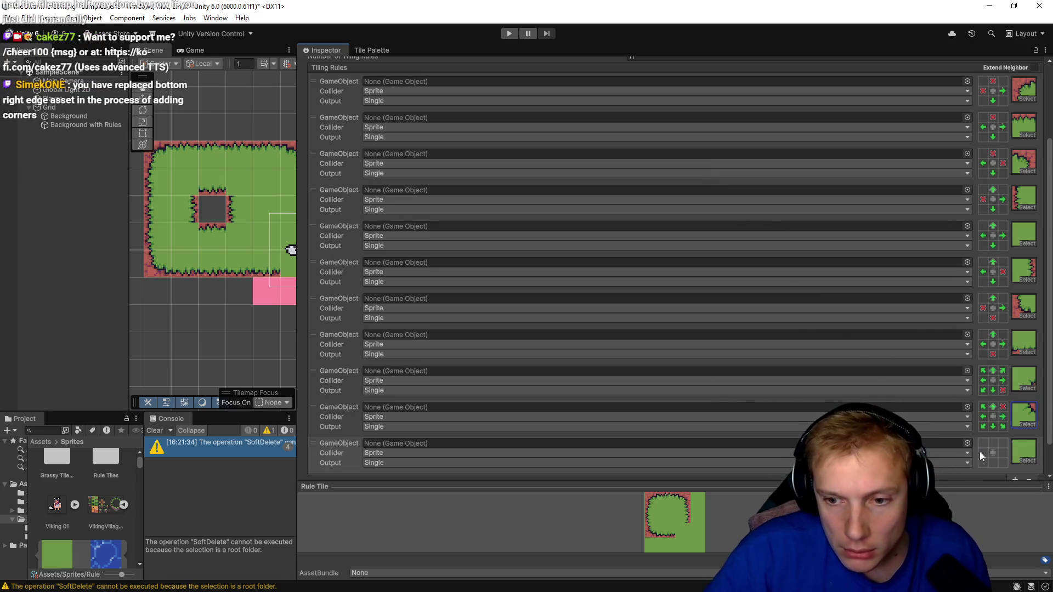
# - Give the new rule the VikingVillageTerrain_35 corner sprite and move it higher in the list
pyautogui.scroll(-1, 979, 452)
pyautogui.click(1023, 419)
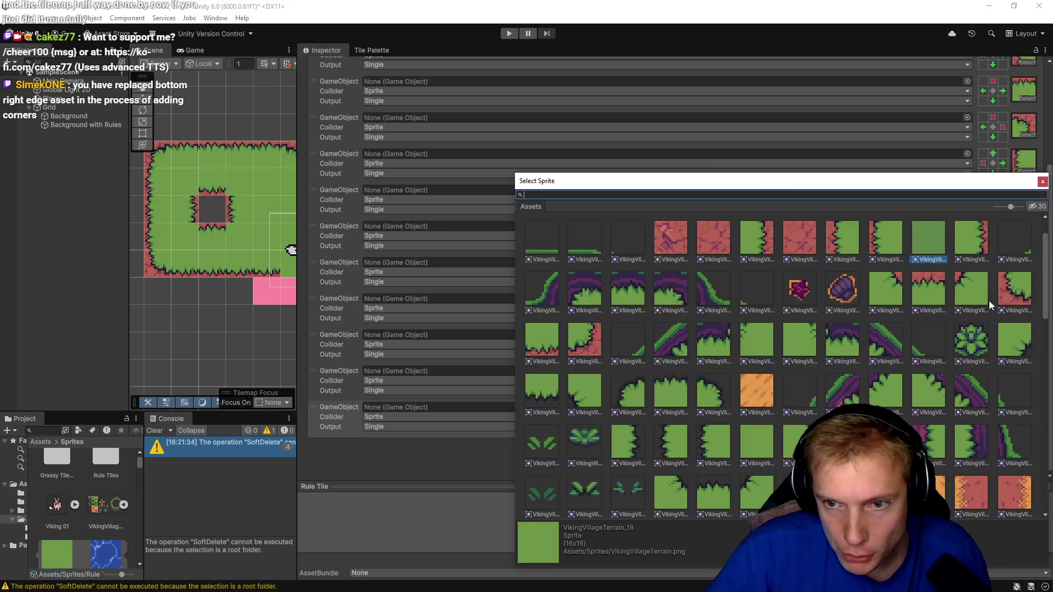
pyautogui.click(583, 345)
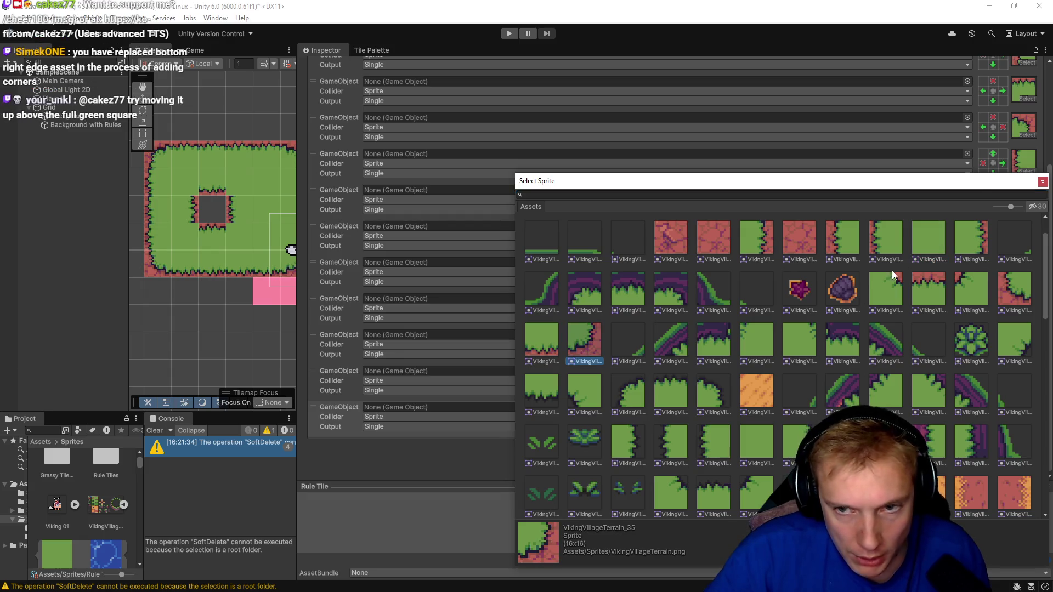
pyautogui.doubleClick(584, 344)
pyautogui.moveTo(316, 417)
pyautogui.mouseDown()
pyautogui.moveTo(328, 334)
pyautogui.moveTo(935, 346)
pyautogui.mouseUp()
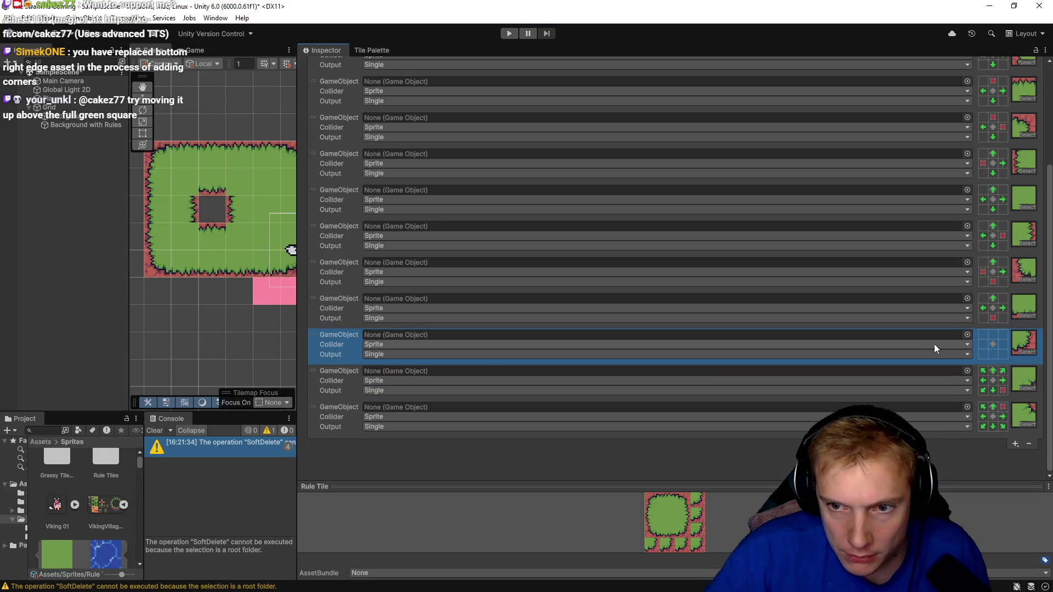
# - Set the corner rule to arrows up and left, X right and below, and move the full-grass rule last
pyautogui.click(992, 333)
pyautogui.click(983, 344)
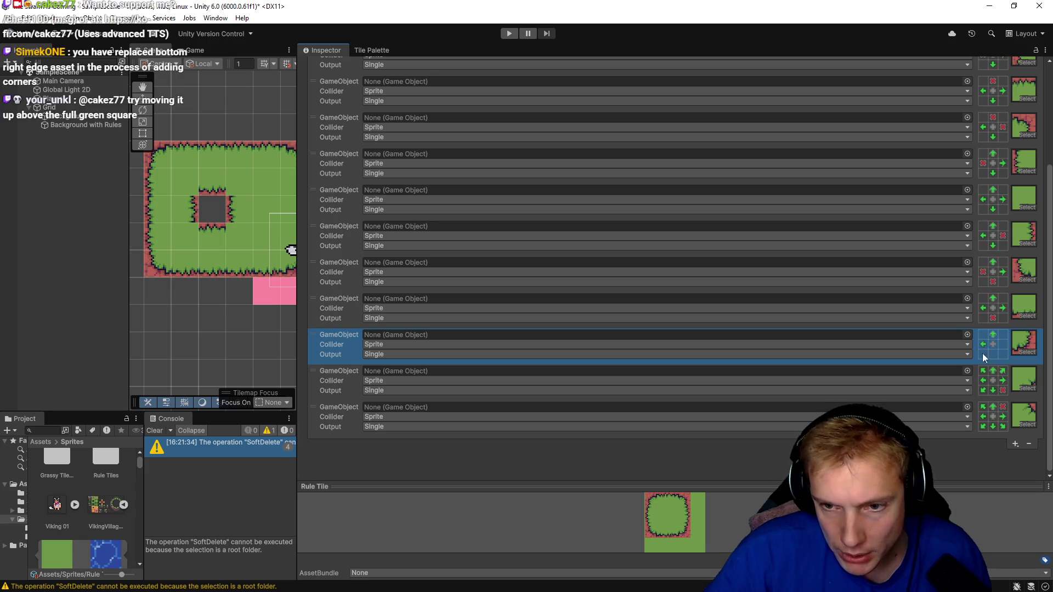
pyautogui.click(1003, 344)
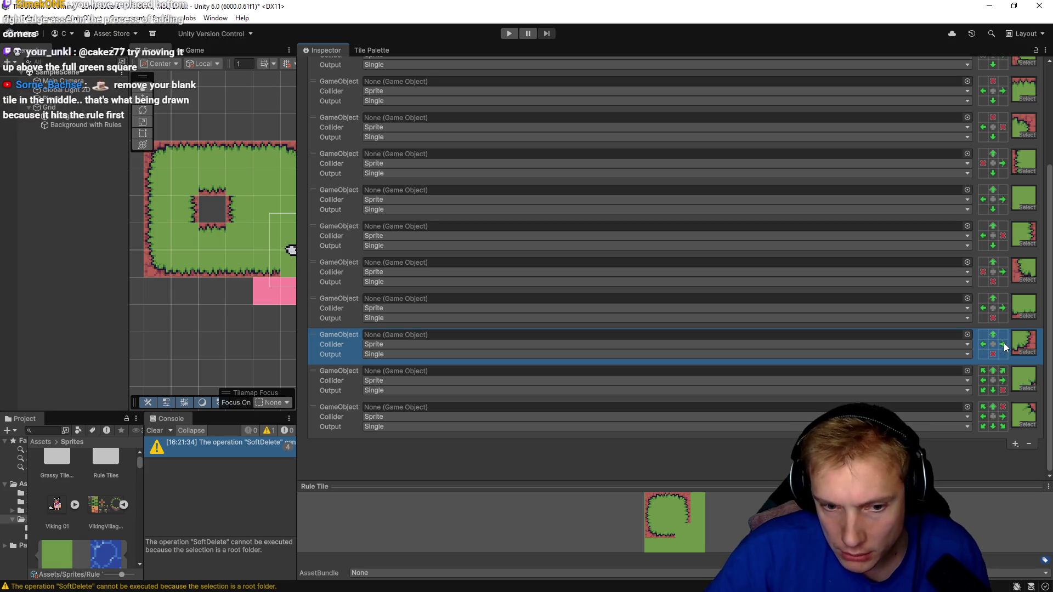
pyautogui.rightClick(993, 354)
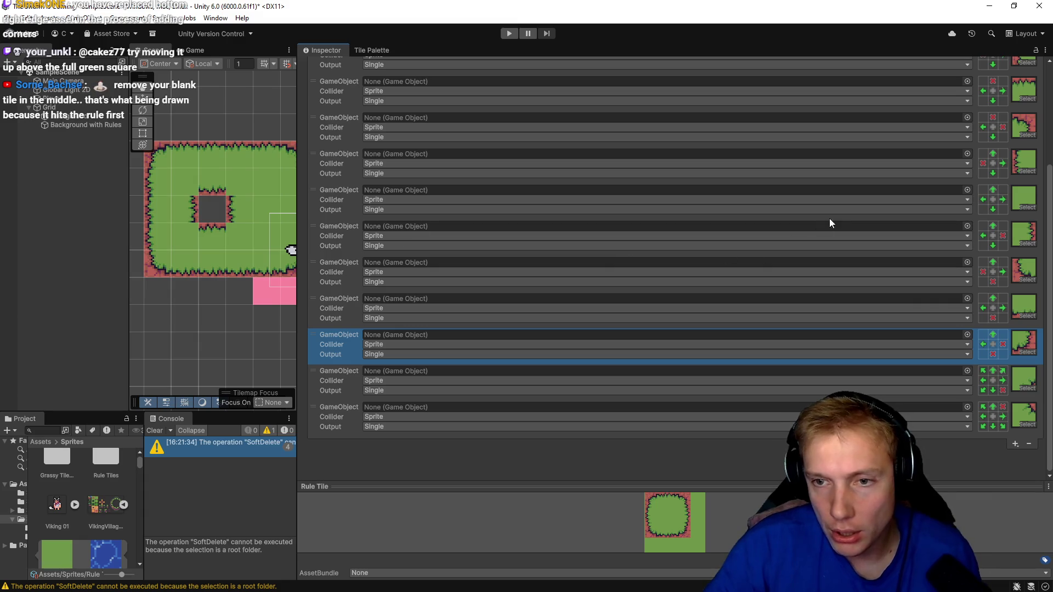
pyautogui.moveTo(316, 196); pyautogui.dragTo(343, 444)
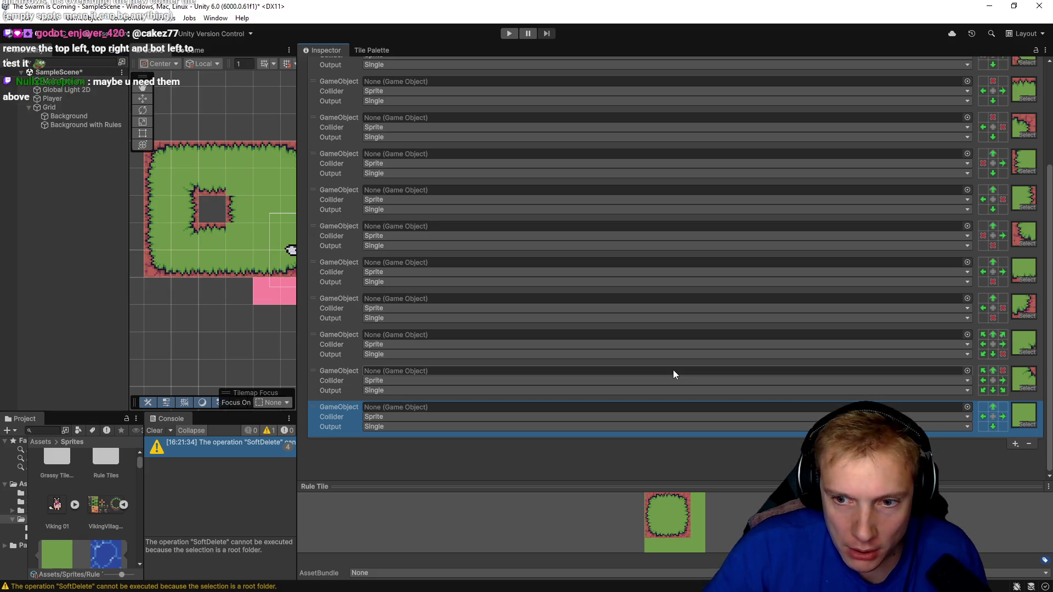
# - Add two empty tiling rules and move the four-direction rule to the bottom
pyautogui.click(1013, 444)
pyautogui.click(997, 456)
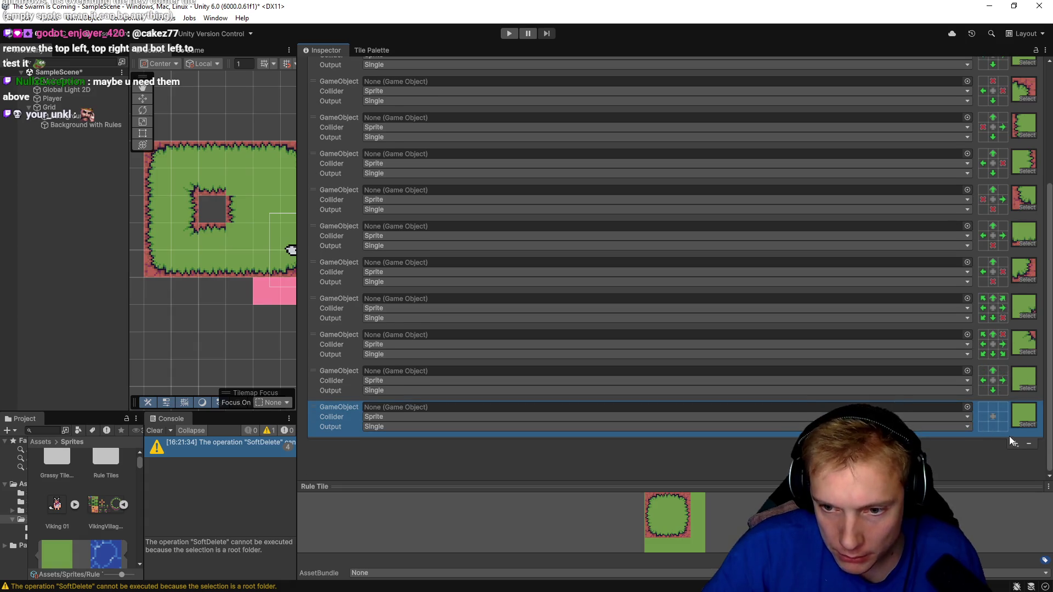
pyautogui.click(1012, 444)
pyautogui.click(987, 466)
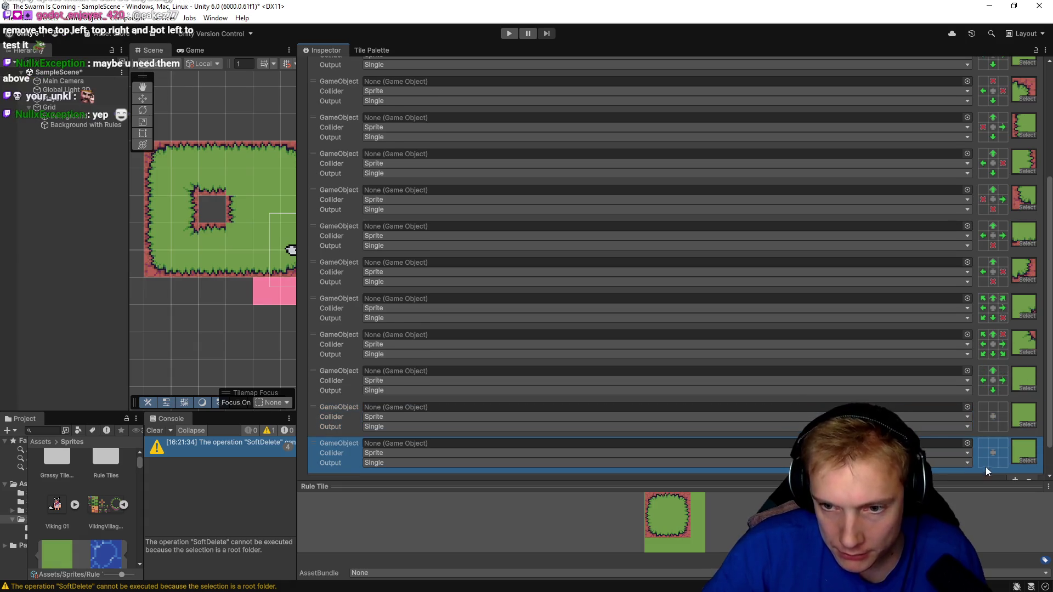
pyautogui.moveTo(320, 374); pyautogui.dragTo(317, 453)
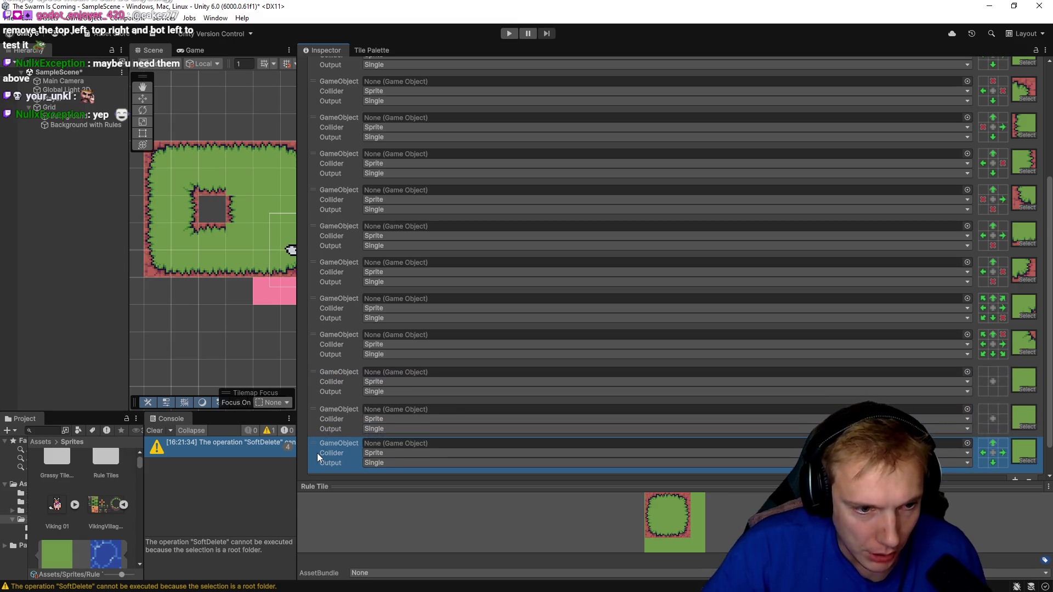
# - Assign the grass sprite with a dirt top-left corner to one of the rules
pyautogui.click(1028, 390)
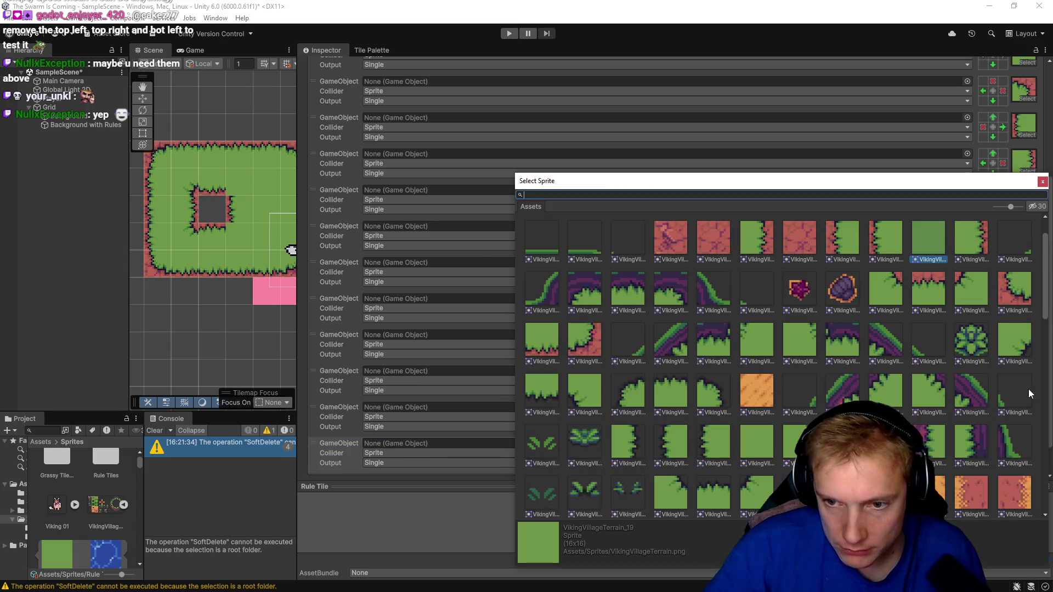
pyautogui.scroll(2, 932, 304)
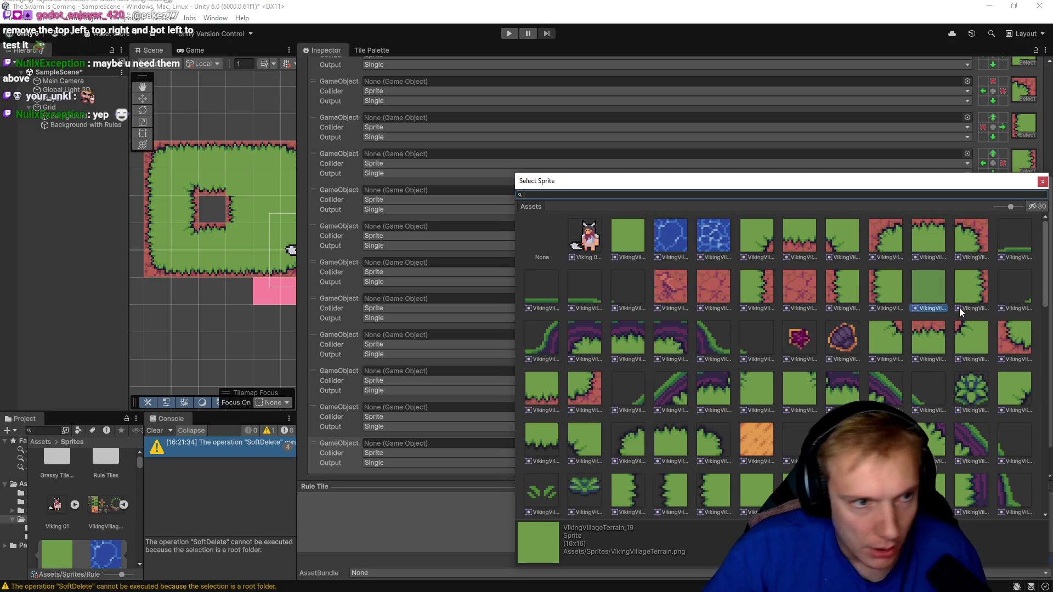
pyautogui.doubleClick(969, 336)
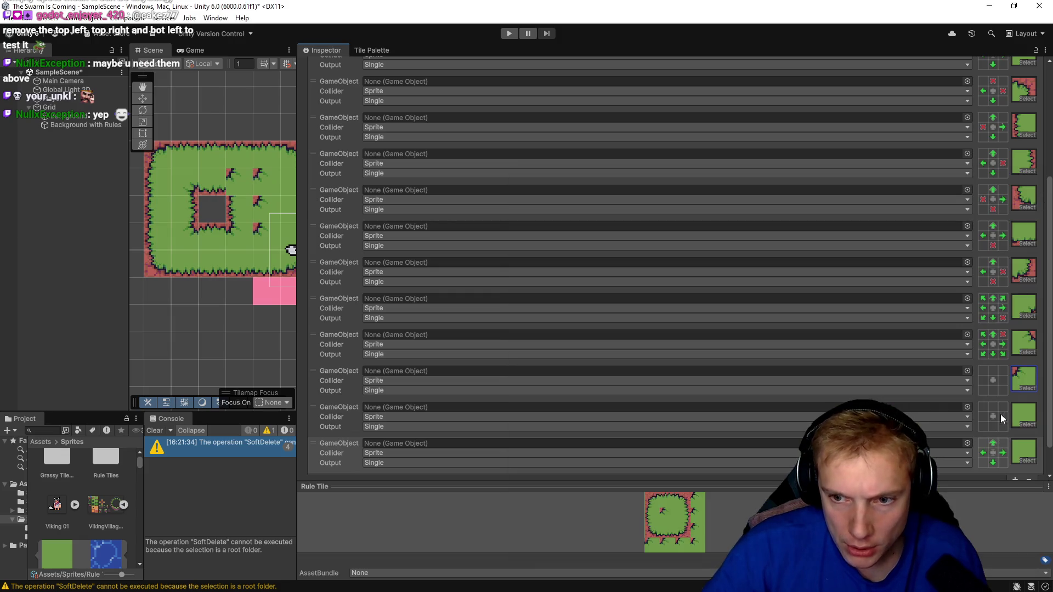
pyautogui.click(1028, 426)
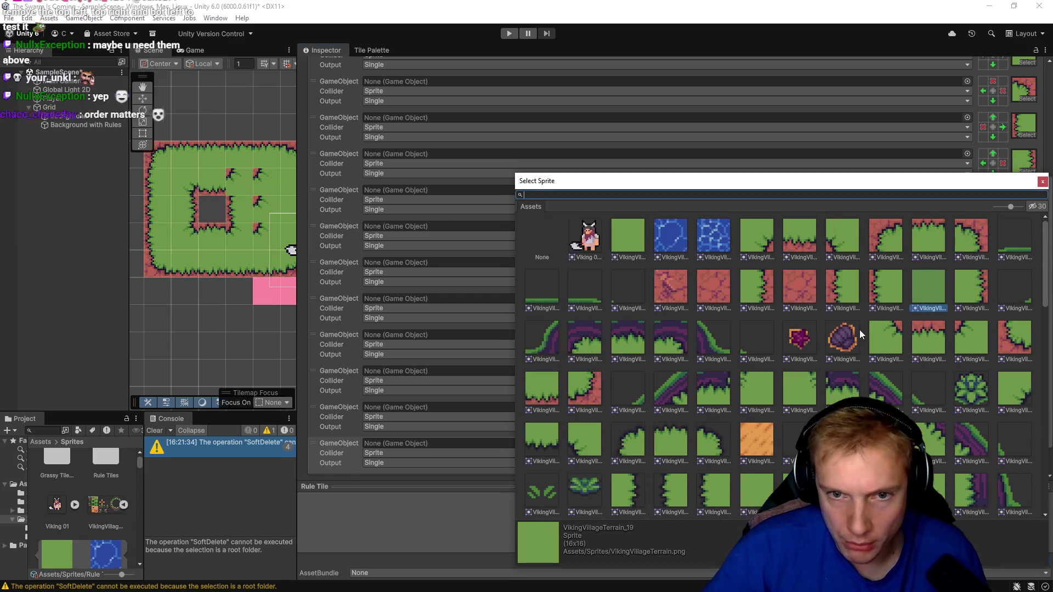
# - Keep the plain green sprite and make one corner rule forbid grass top-left but require the other seven
pyautogui.click(1042, 182)
pyautogui.click(1002, 236)
pyautogui.click(1002, 236)
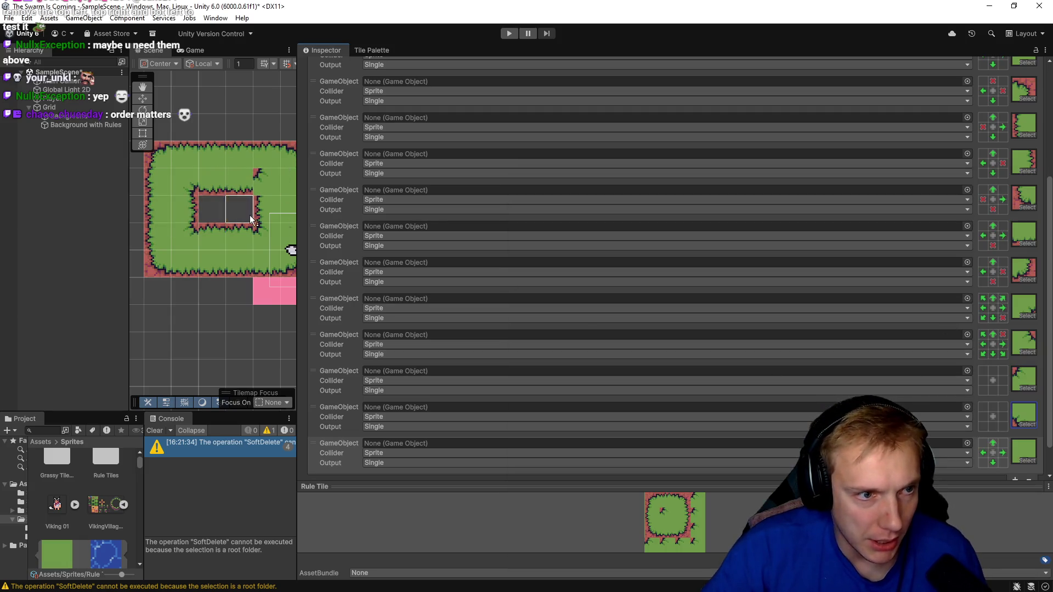
pyautogui.click(1002, 235)
pyautogui.doubleClick(982, 371)
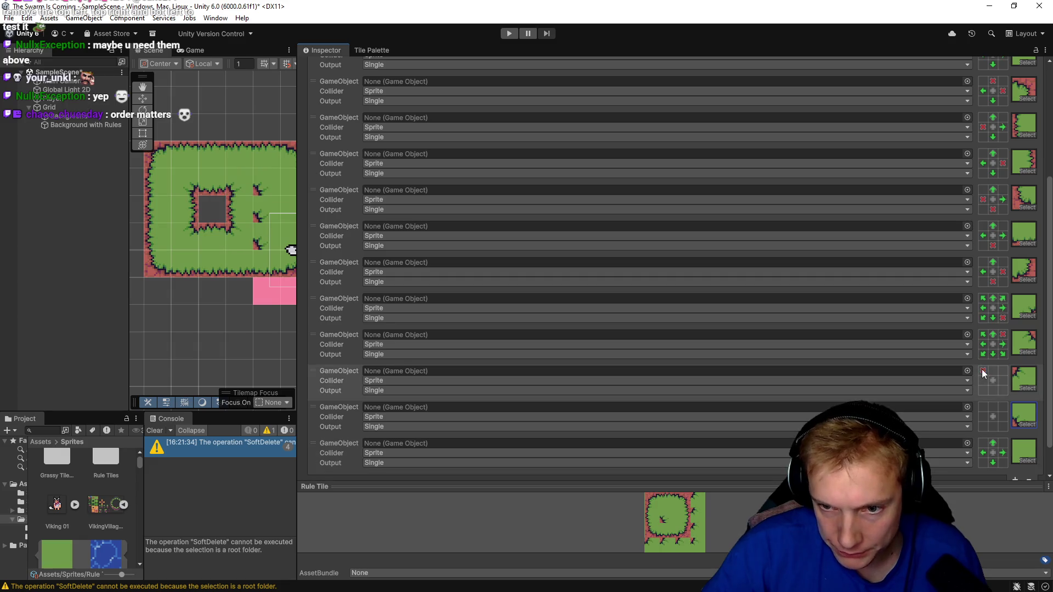
pyautogui.click(993, 371)
pyautogui.click(1002, 371)
pyautogui.click(1003, 381)
pyautogui.click(1002, 390)
pyautogui.click(993, 390)
pyautogui.click(983, 390)
pyautogui.click(985, 380)
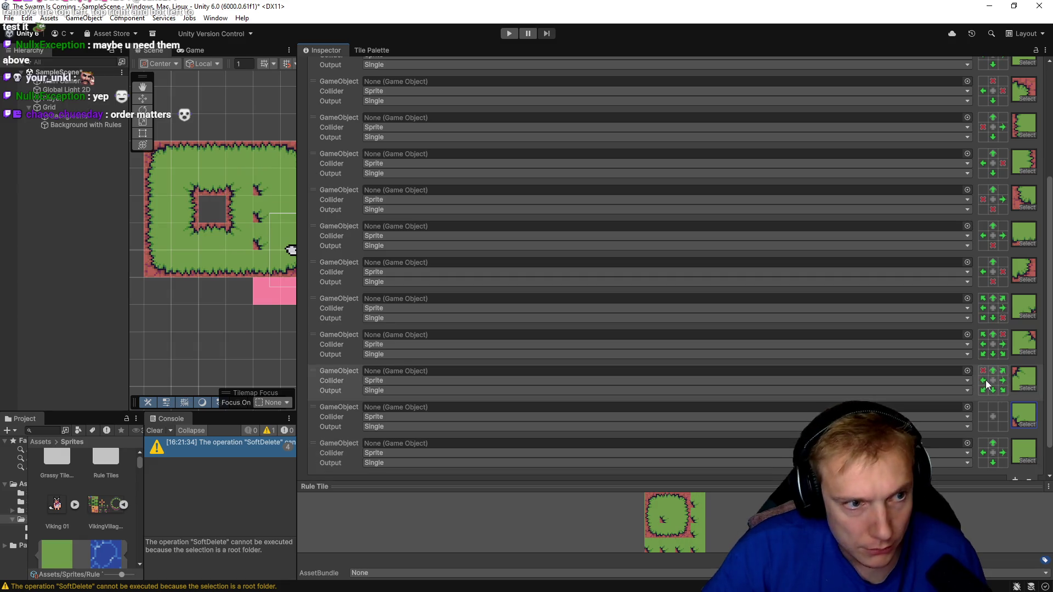
# - Make the next rule forbid grass at bottom-left and require it elsewhere, then view the whole island
pyautogui.doubleClick(982, 427)
pyautogui.click(983, 417)
pyautogui.click(992, 407)
pyautogui.click(1003, 407)
pyautogui.click(1002, 417)
pyautogui.click(1003, 427)
pyautogui.click(993, 427)
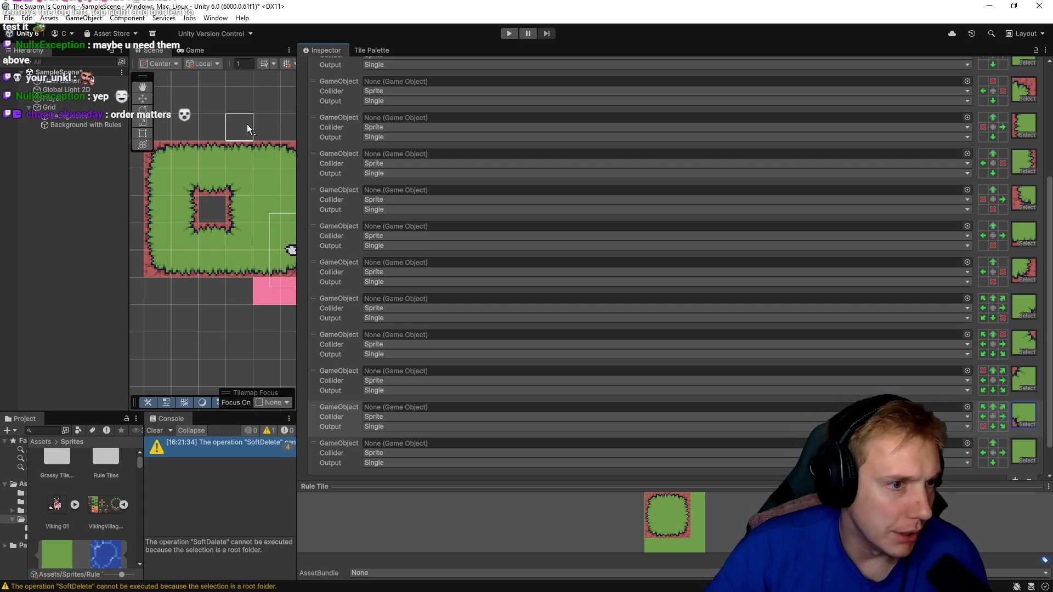
pyautogui.scroll(-2, 241, 103)
pyautogui.scroll(-1, 239, 101)
pyautogui.moveTo(243, 99)
pyautogui.mouseDown()
pyautogui.moveTo(196, 120)
pyautogui.moveTo(228, 126)
pyautogui.mouseUp()
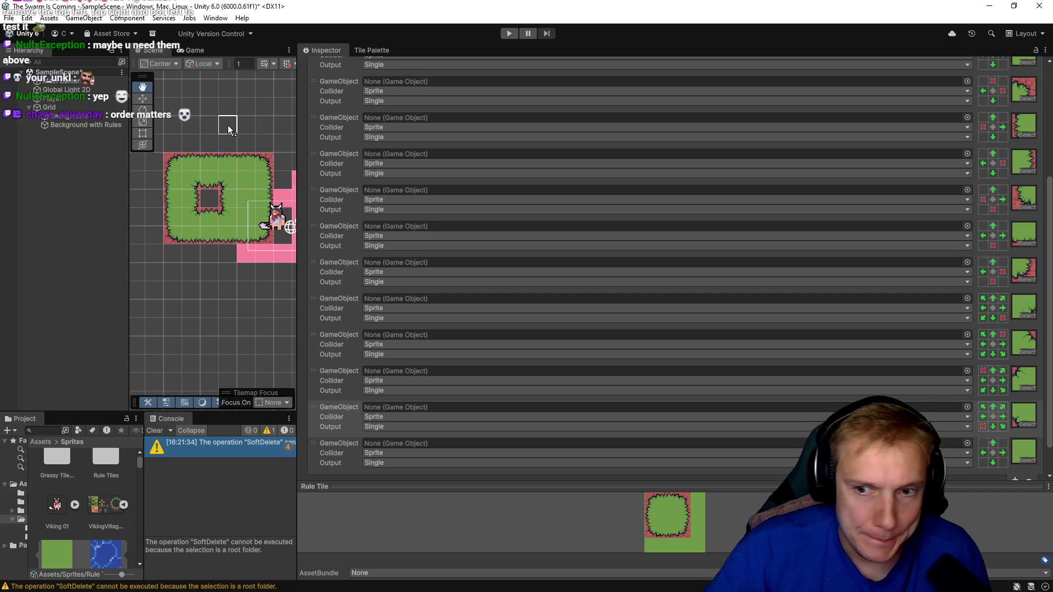
# - Add a new tiling rule that uses the solid dirt sprite VikingVillageTerrain_16
pyautogui.scroll(-2, 720, 249)
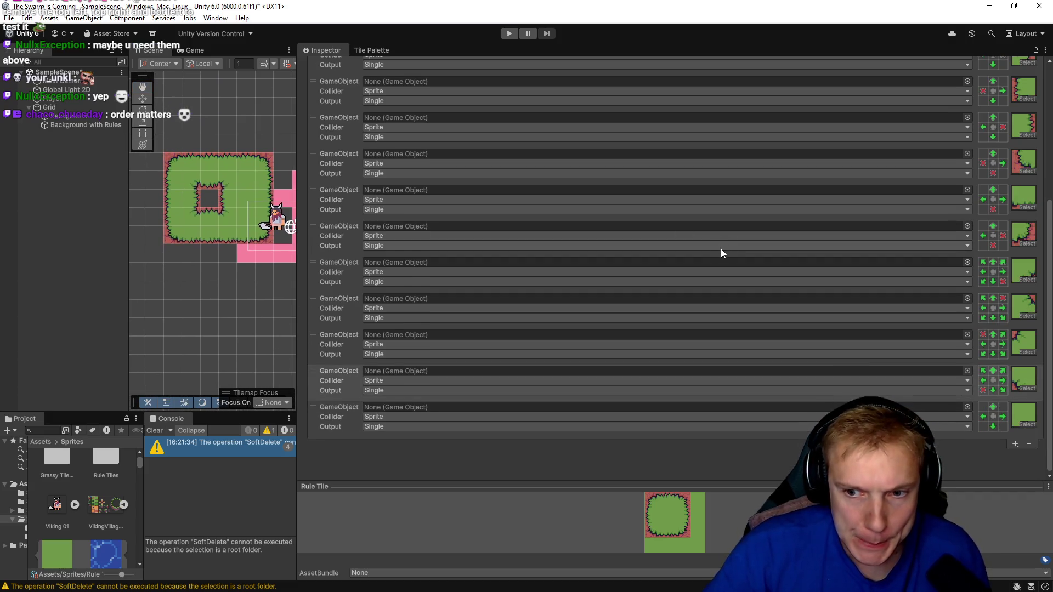
pyautogui.click(1014, 444)
pyautogui.click(1001, 456)
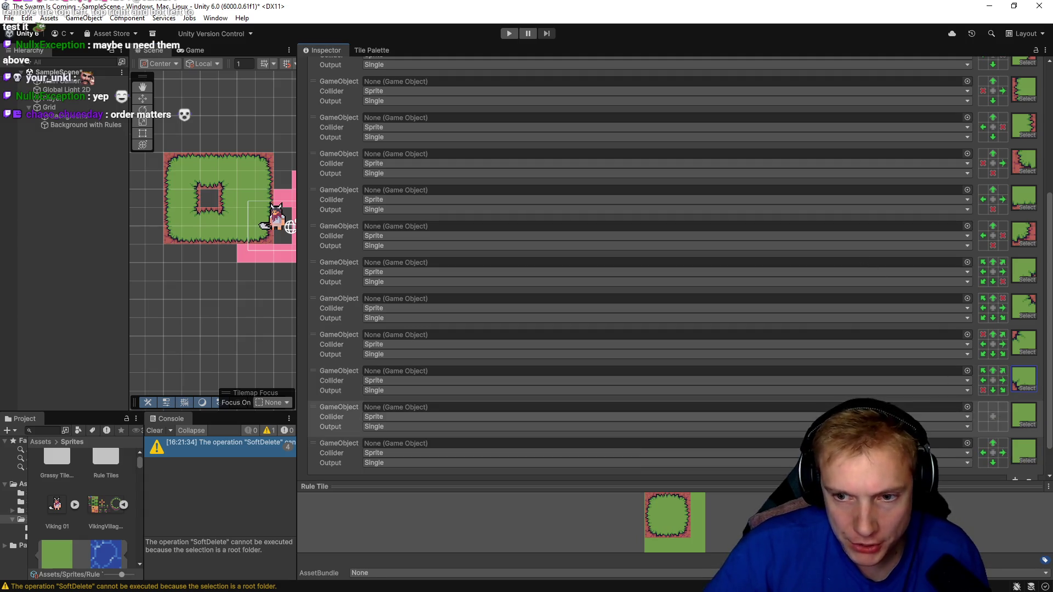
pyautogui.click(1027, 424)
pyautogui.click(792, 238)
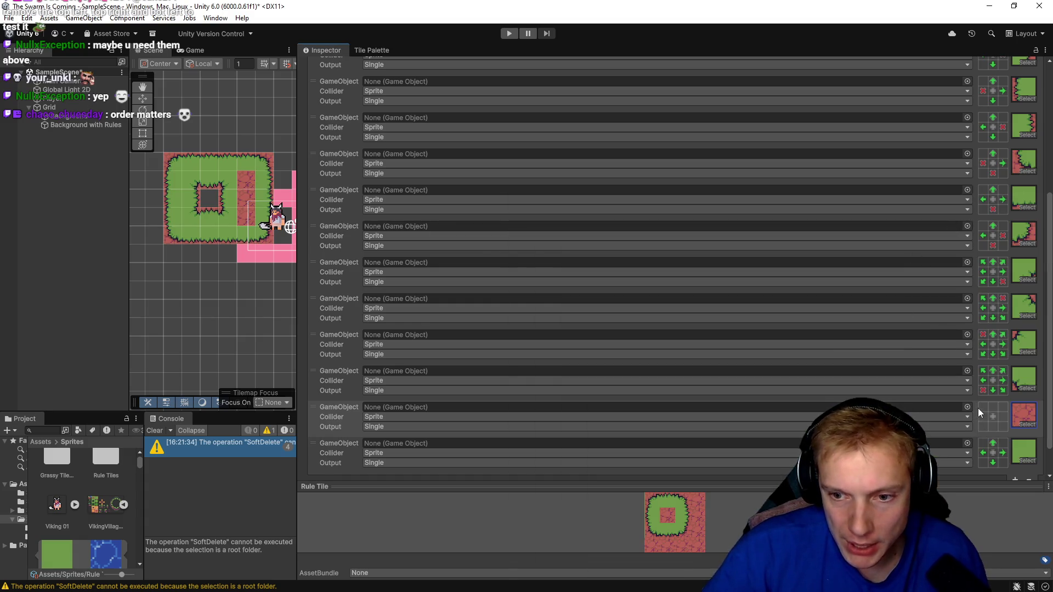
# - Mark all eight neighbour cells of the new rule as not grass, then test with an erase and undo
pyautogui.click(983, 407)
pyautogui.click(993, 407)
pyautogui.click(1003, 407)
pyautogui.click(1002, 407)
pyautogui.click(1002, 416)
pyautogui.click(992, 407)
pyautogui.click(983, 407)
pyautogui.click(983, 417)
pyautogui.click(983, 417)
pyautogui.click(983, 427)
pyautogui.click(983, 427)
pyautogui.click(992, 427)
pyautogui.click(993, 426)
pyautogui.click(1002, 426)
pyautogui.click(1003, 426)
pyautogui.click(1003, 417)
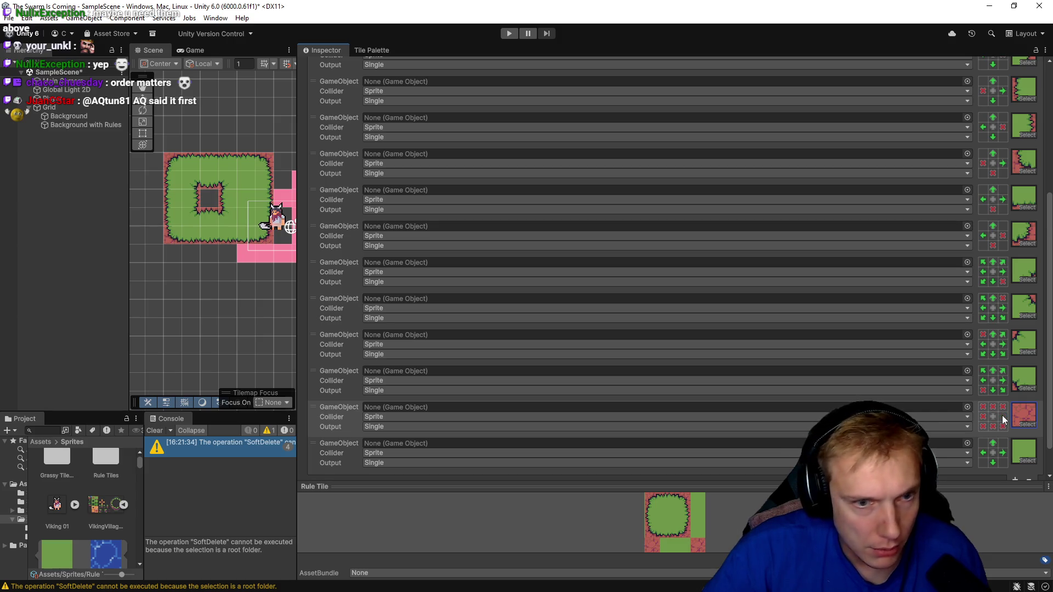
pyautogui.click(1006, 419)
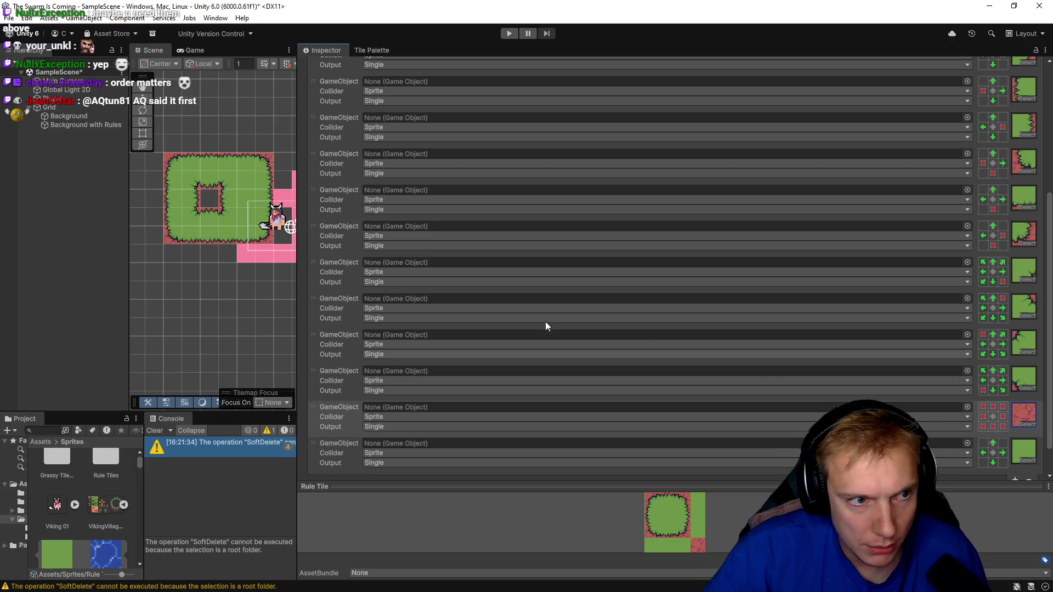
pyautogui.click(220, 235)
pyautogui.hotkey('ctrl', 'z')
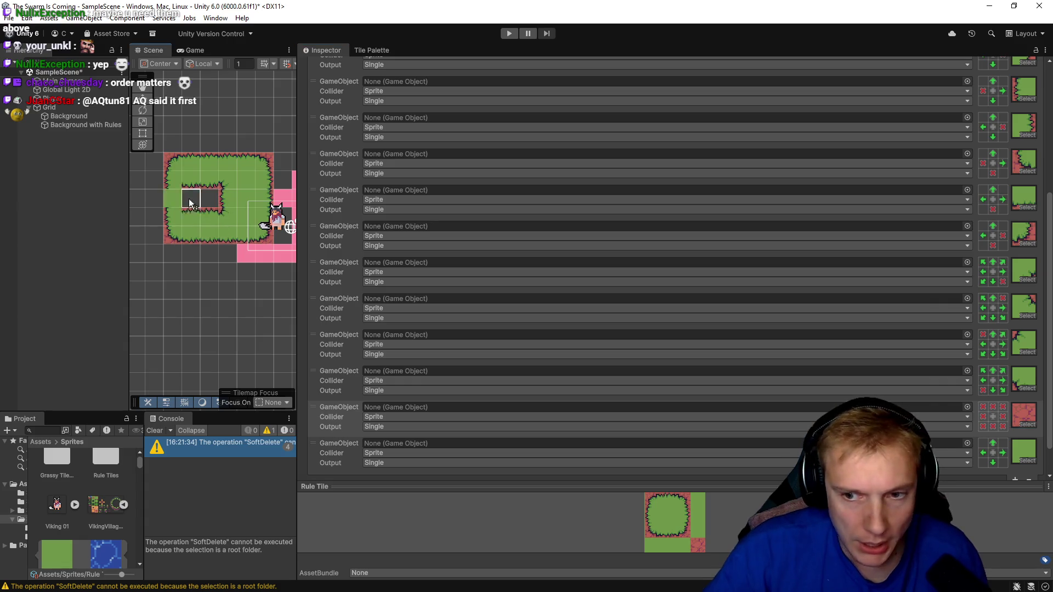
# - Move the all-dirt rule later in the rule order and erase test tiles on the island's left edge and top row
pyautogui.click(172, 195)
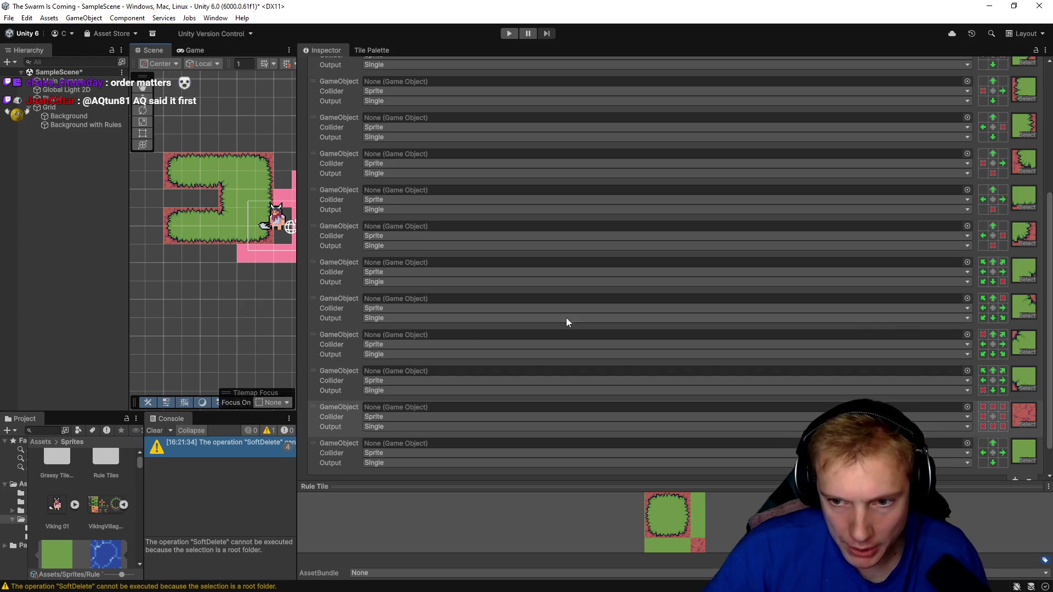
pyautogui.moveTo(340, 417)
pyautogui.mouseDown()
pyautogui.moveTo(345, 455)
pyautogui.moveTo(334, 416)
pyautogui.mouseUp()
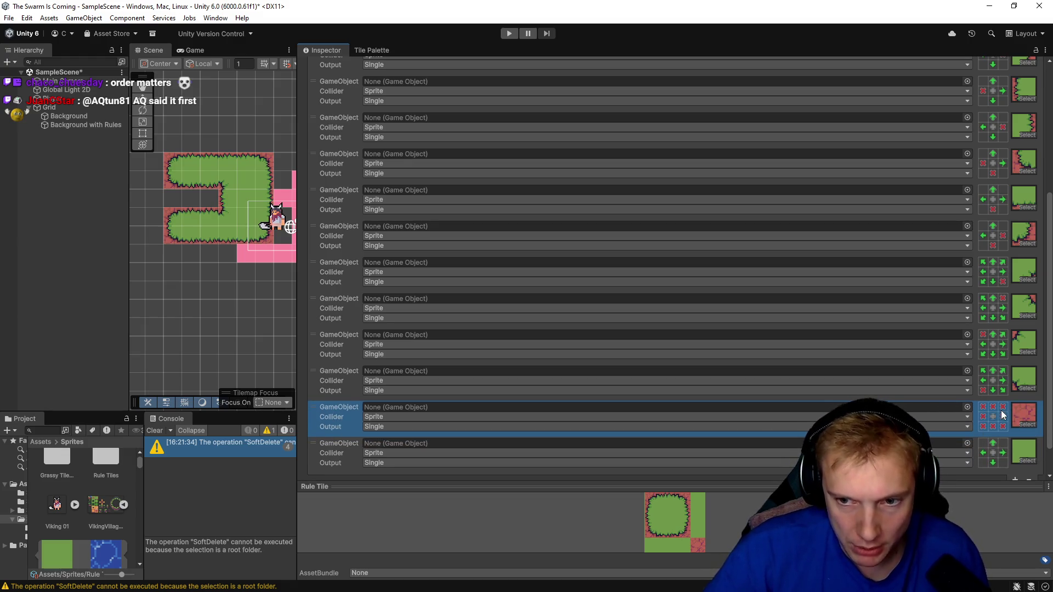
pyautogui.click(225, 159)
pyautogui.scroll(-2, 226, 157)
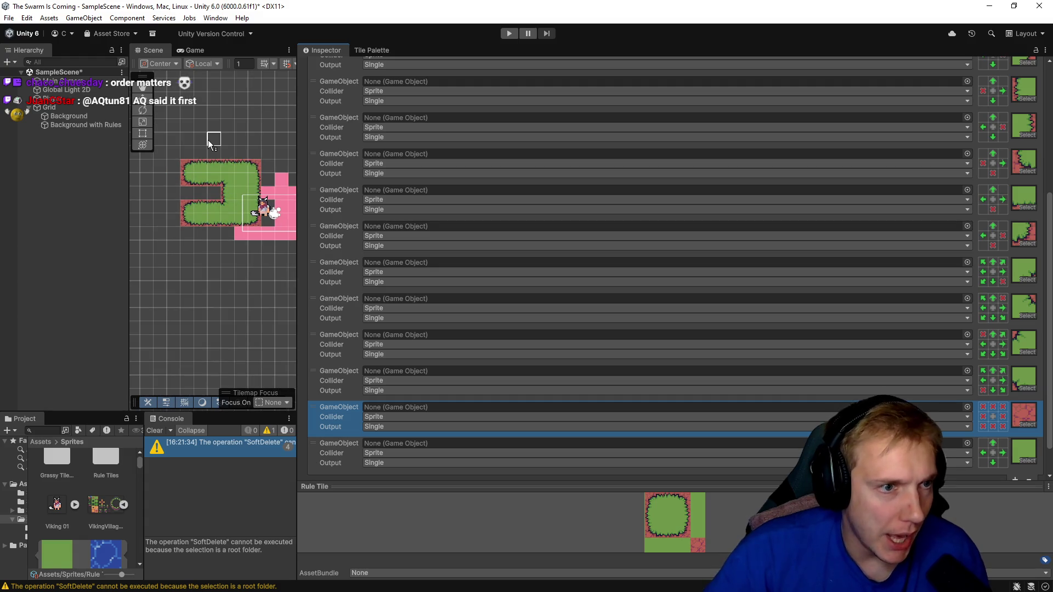
pyautogui.moveTo(198, 162)
pyautogui.mouseDown()
pyautogui.moveTo(239, 153)
pyautogui.moveTo(228, 156)
pyautogui.mouseUp()
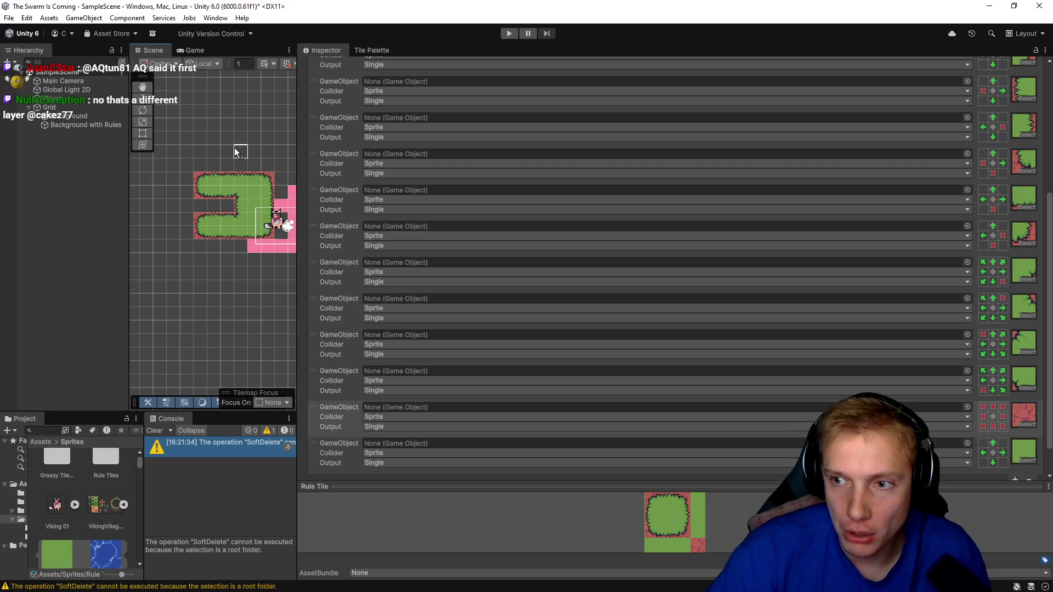
# - Require grass at all four diagonal neighbours of the last grass rule
pyautogui.click(983, 443)
pyautogui.click(1002, 443)
pyautogui.click(1003, 462)
pyautogui.click(983, 462)
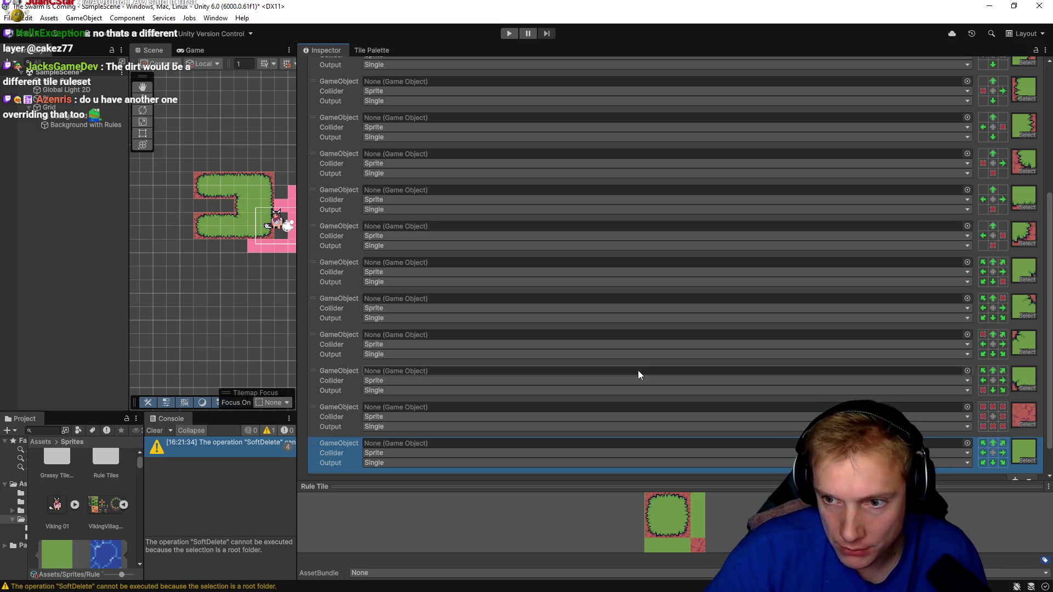
# - Scroll the Tiling Rules list and paint grass over the island's bottom-left tiles
pyautogui.scroll(10, 982, 373)
pyautogui.scroll(-5, 950, 236)
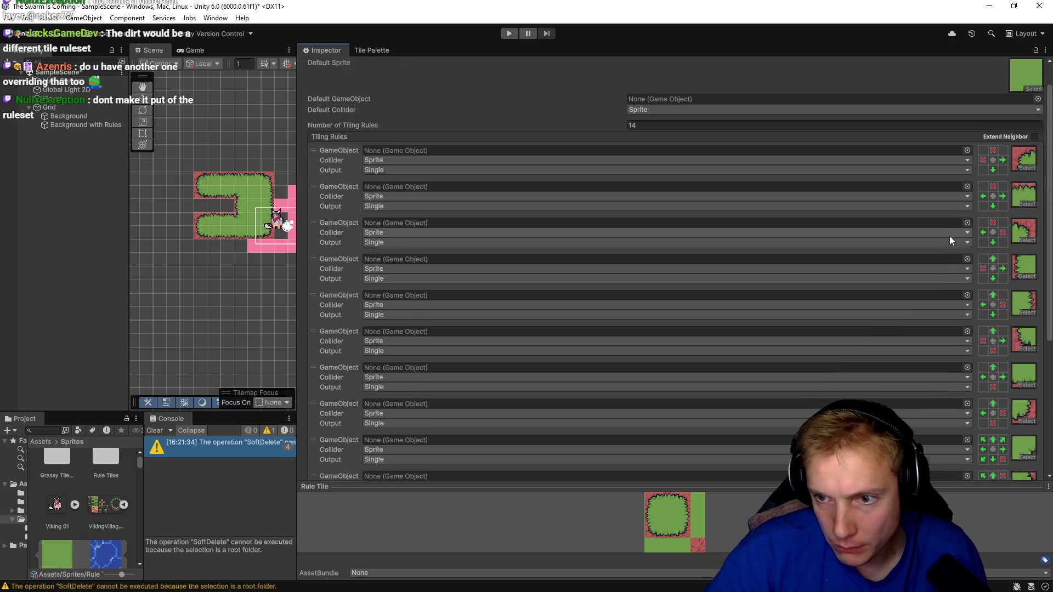
pyautogui.scroll(-3, 950, 252)
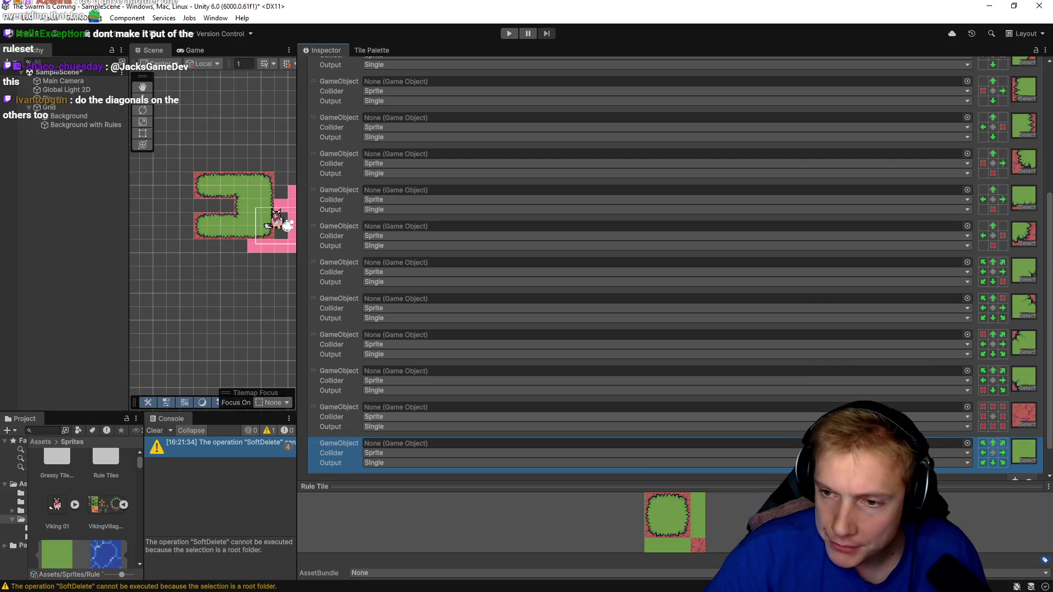
pyautogui.click(222, 236)
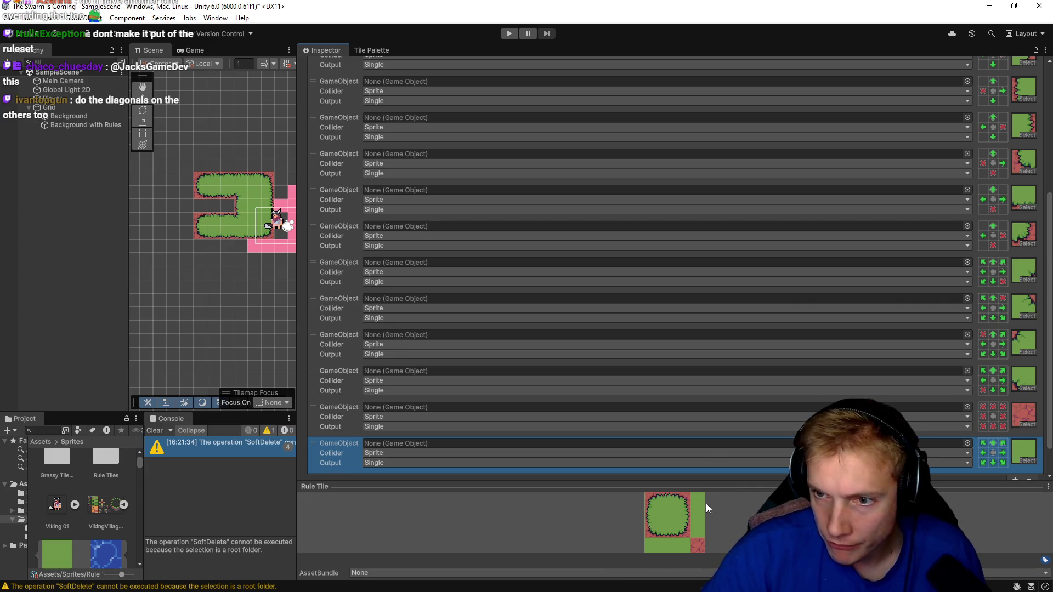
# - Set the dirt rule's top-right neighbour to allow grass, then back to forbidding grass
pyautogui.click(1003, 407)
pyautogui.click(1003, 407)
pyautogui.click(1002, 408)
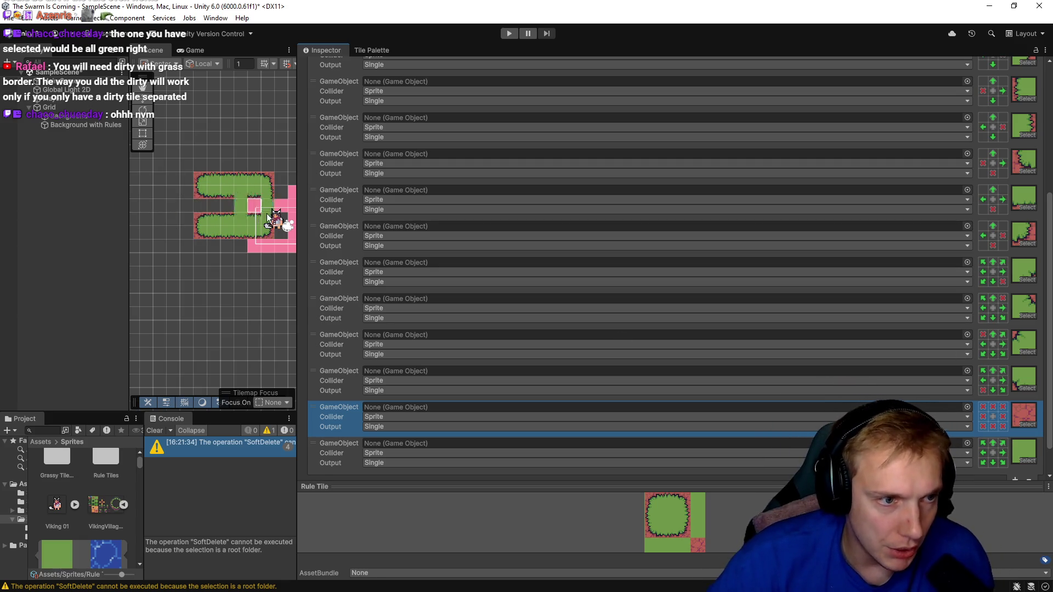
# - Paint more grass along the top and down past the pink area to enlarge the island
pyautogui.moveTo(237, 280); pyautogui.dragTo(206, 285)
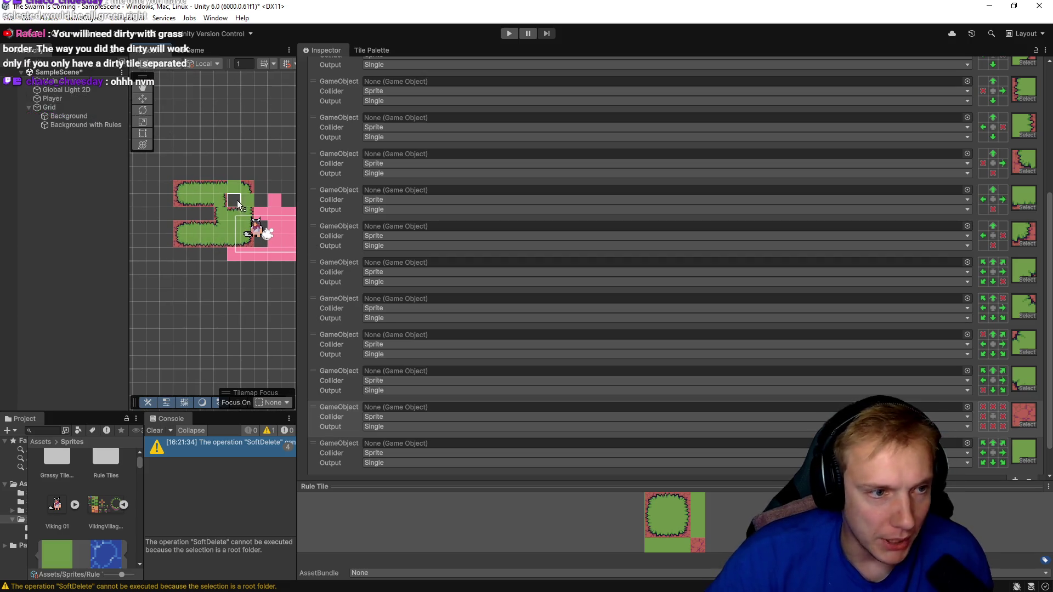
pyautogui.press('Right')
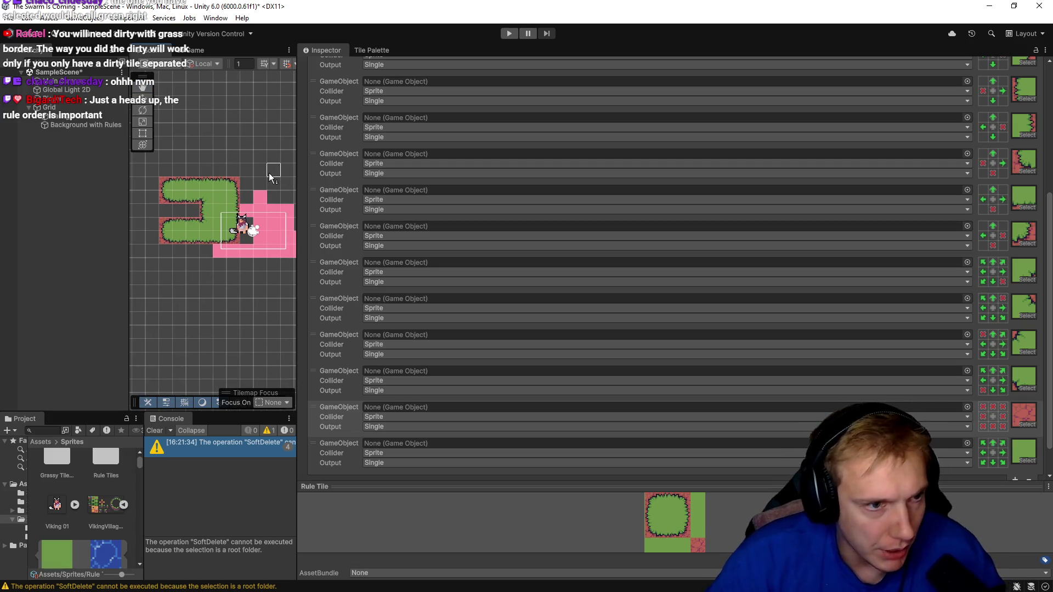
pyautogui.moveTo(197, 177)
pyautogui.mouseDown()
pyautogui.moveTo(242, 209)
pyautogui.moveTo(258, 277)
pyautogui.moveTo(245, 272)
pyautogui.moveTo(274, 279)
pyautogui.mouseUp()
pyautogui.press('Right')
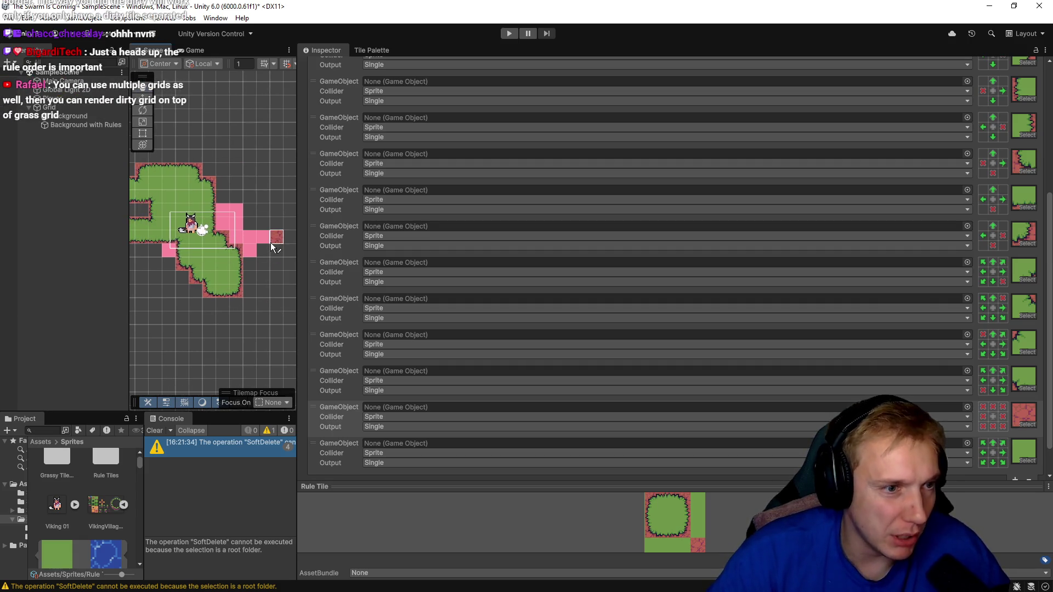
pyautogui.moveTo(299, 216); pyautogui.dragTo(652, 216)
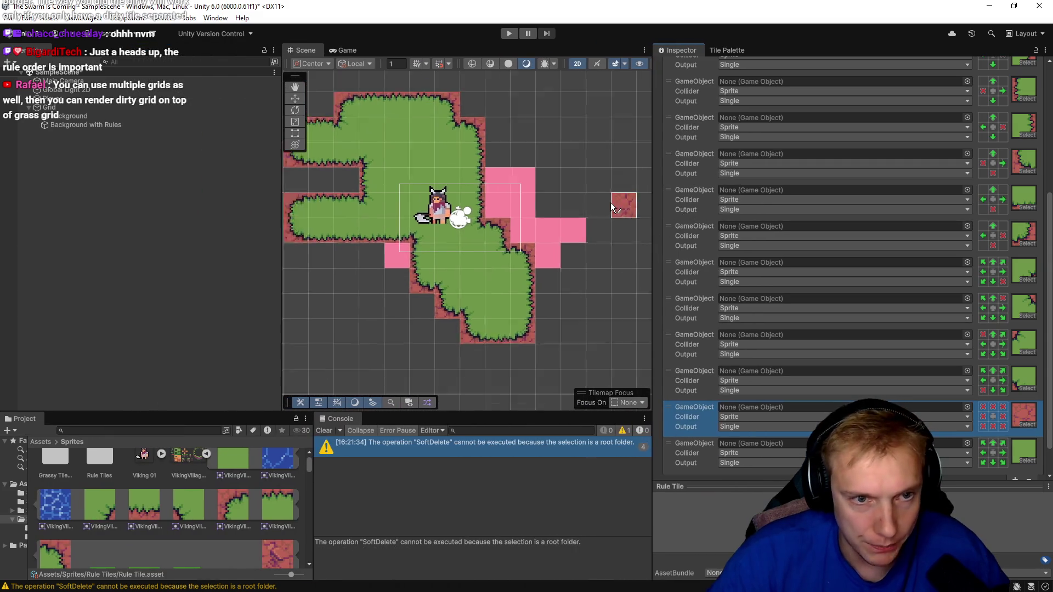
pyautogui.scroll(-2, 587, 216)
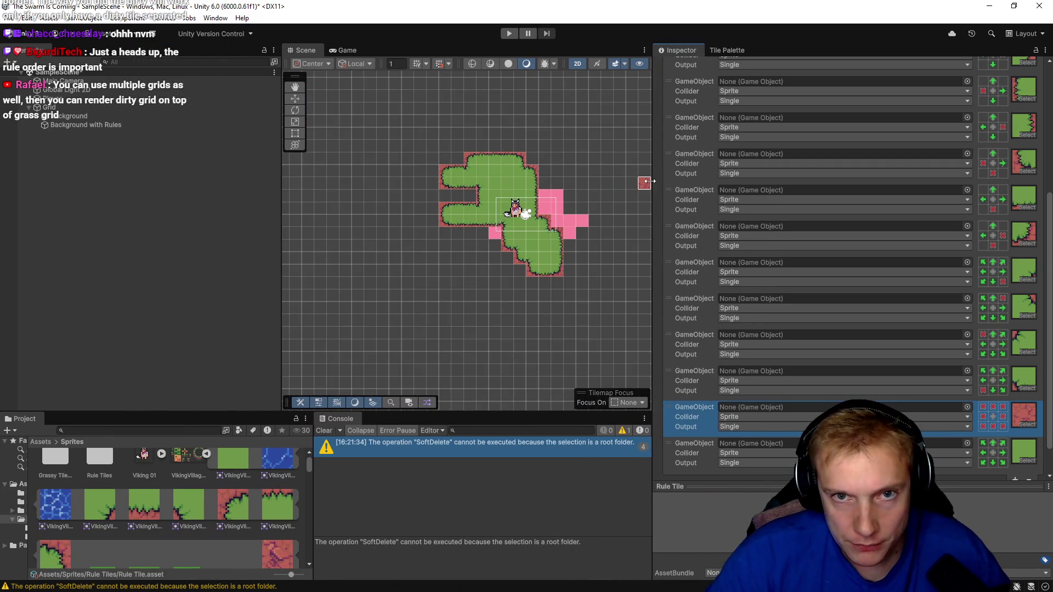
pyautogui.moveTo(653, 180); pyautogui.dragTo(813, 180)
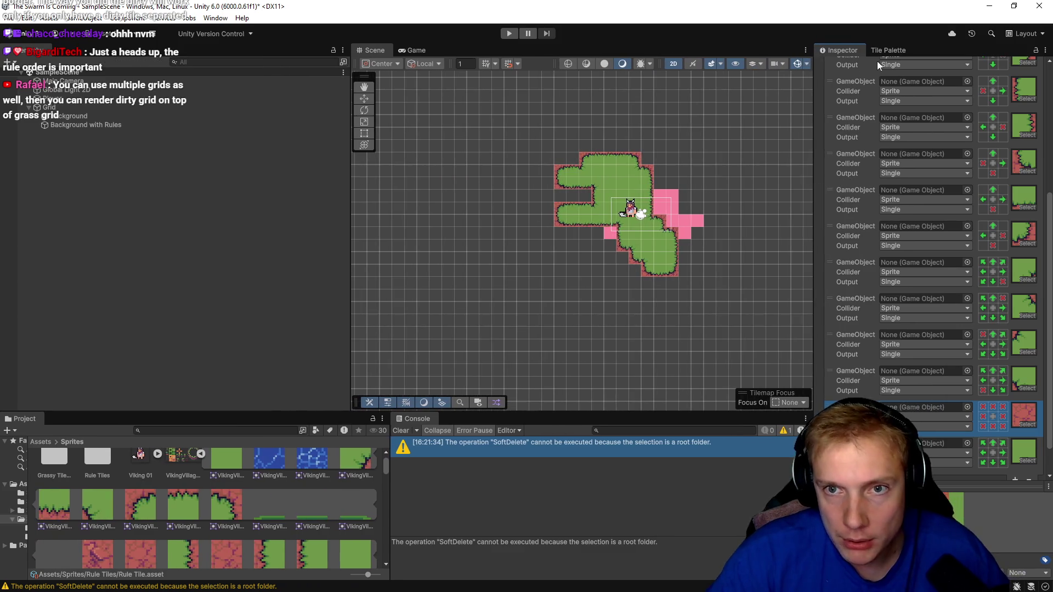
# - Check the Main Camera's bounds in the Tile Palette view and target the Background tilemap
pyautogui.click(881, 51)
pyautogui.scroll(-3, 595, 216)
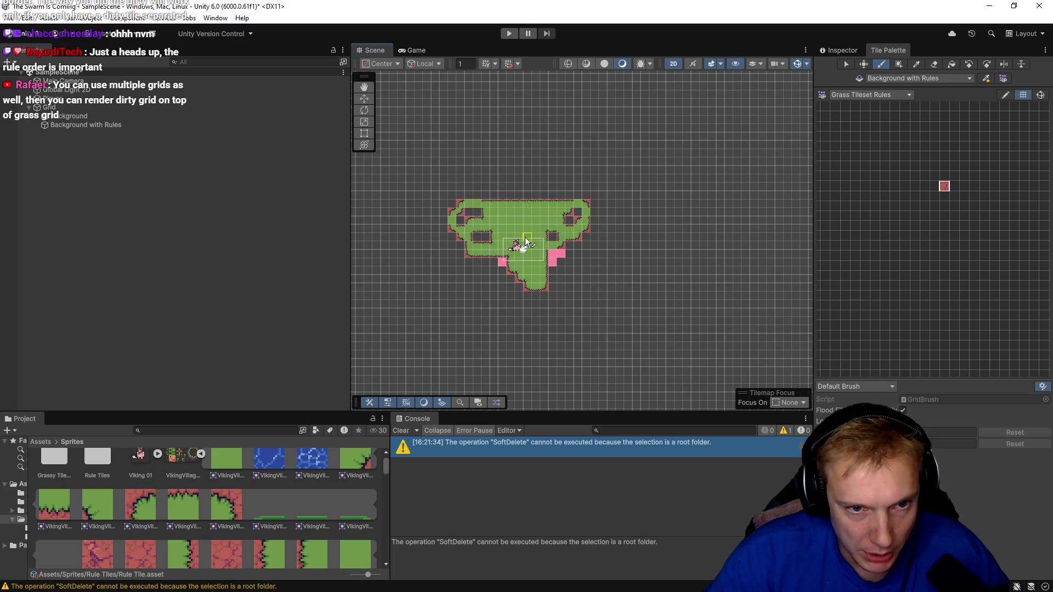
pyautogui.click(60, 81)
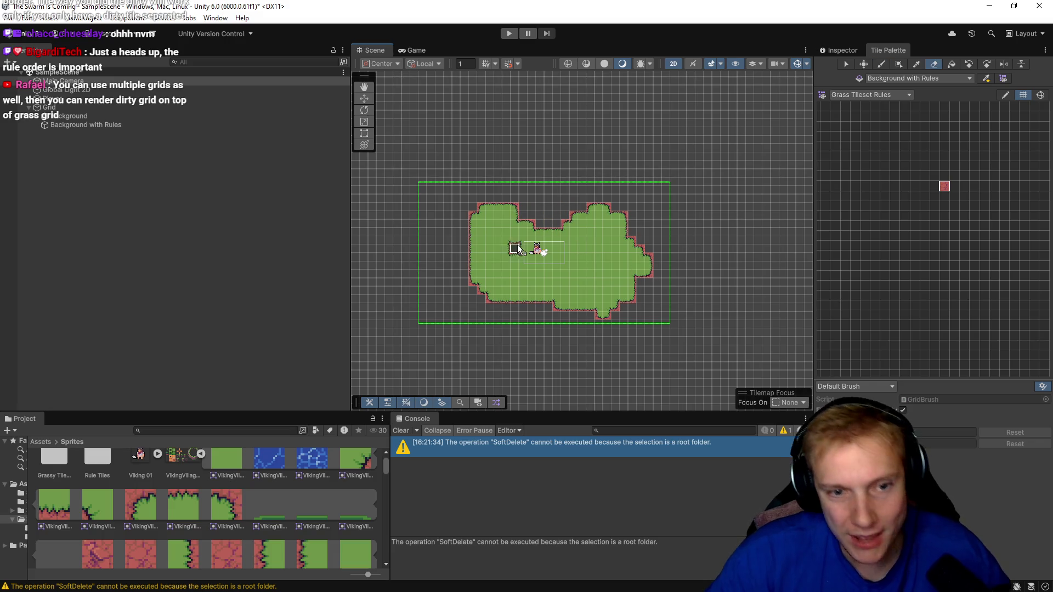
pyautogui.scroll(3, 518, 250)
pyautogui.scroll(-2, 569, 229)
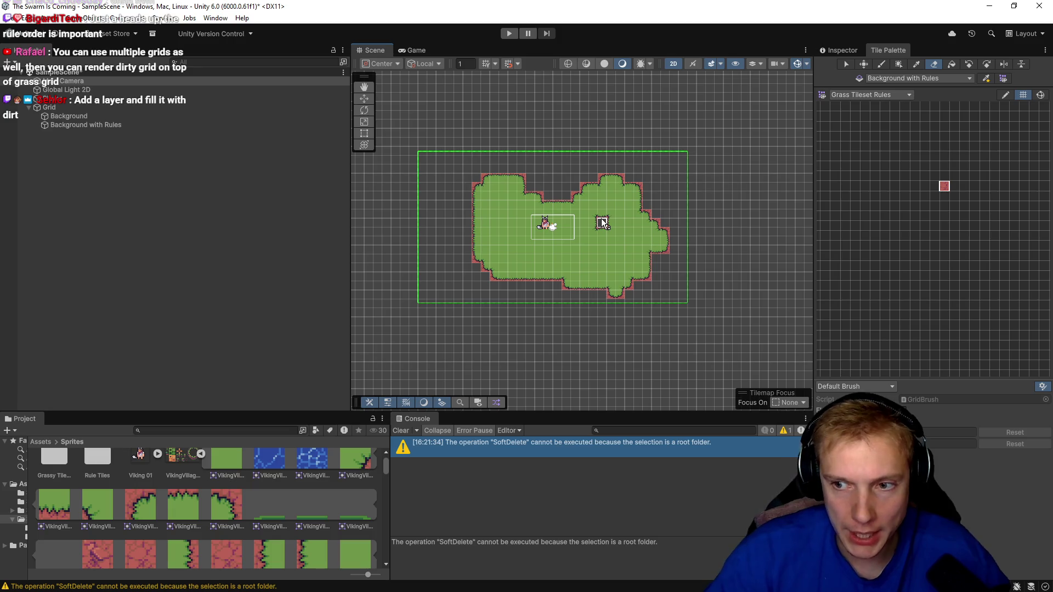
pyautogui.click(64, 116)
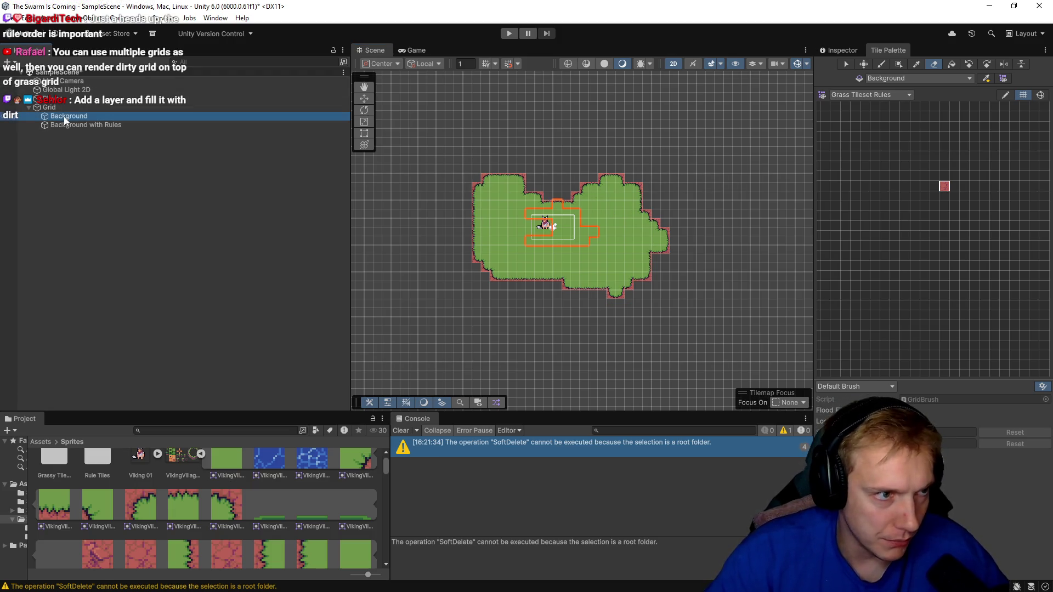
# - Rename the Background tilemap to Dirt
pyautogui.doubleClick(62, 117)
pyautogui.click(74, 116)
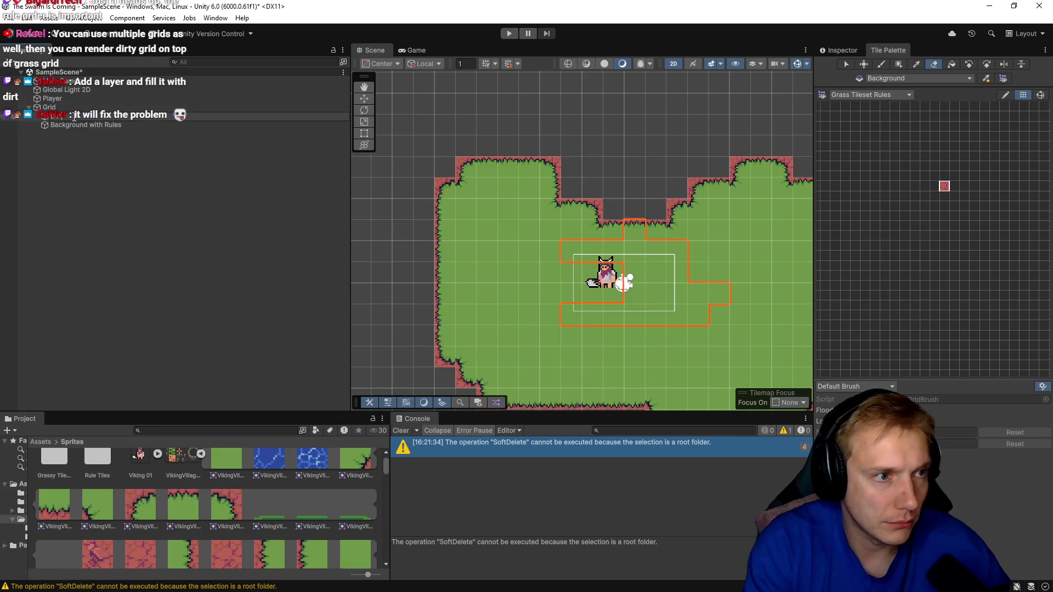
pyautogui.press('Return')
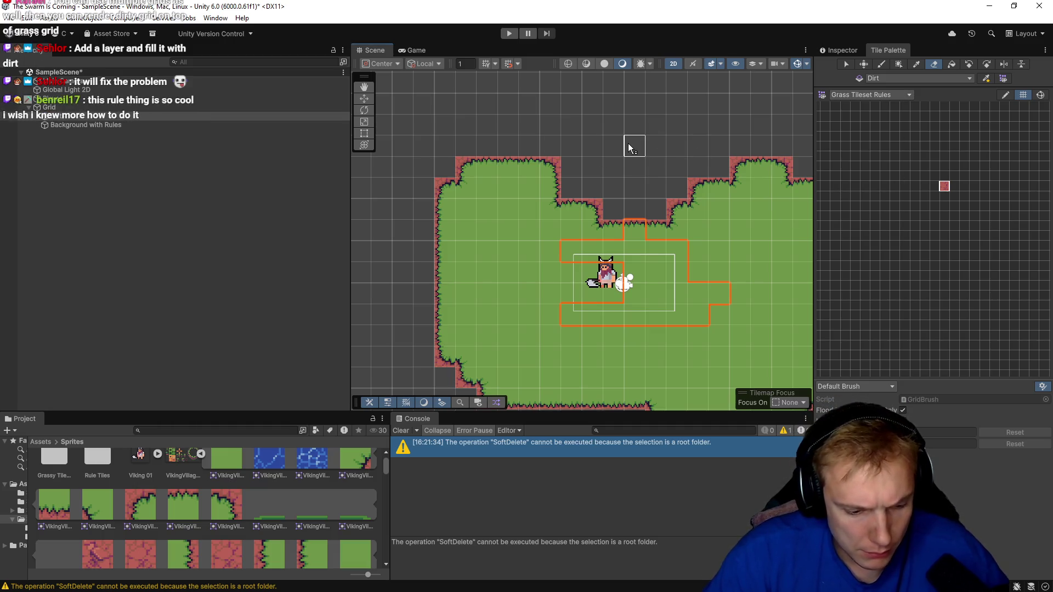
# - Add the dirt sprite to the palette as a tile and paint test strips above the island
pyautogui.press('b')
pyautogui.moveTo(628, 143); pyautogui.dragTo(656, 153)
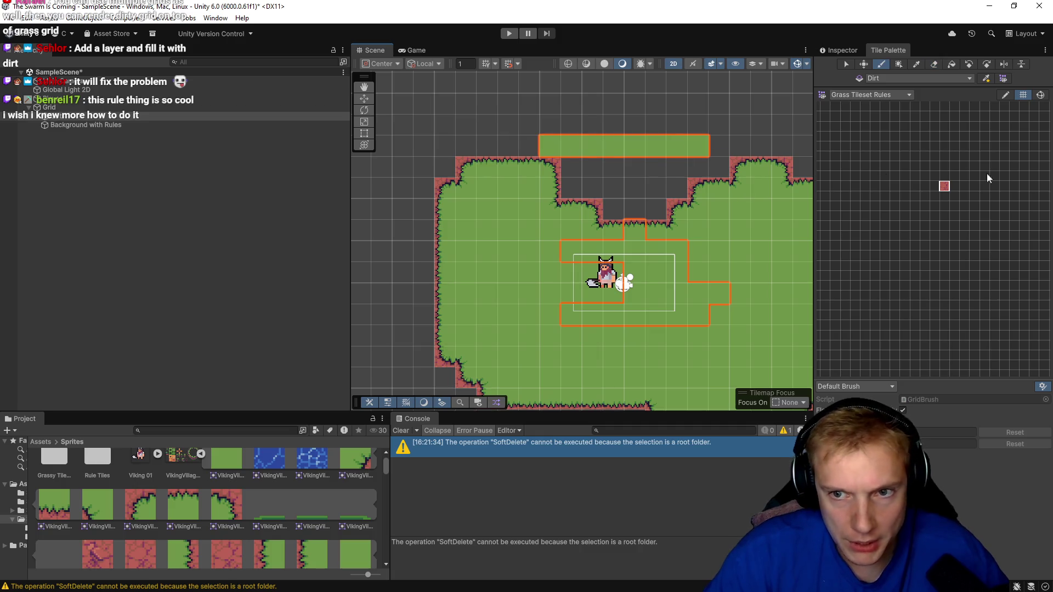
pyautogui.moveTo(949, 187); pyautogui.dragTo(949, 184)
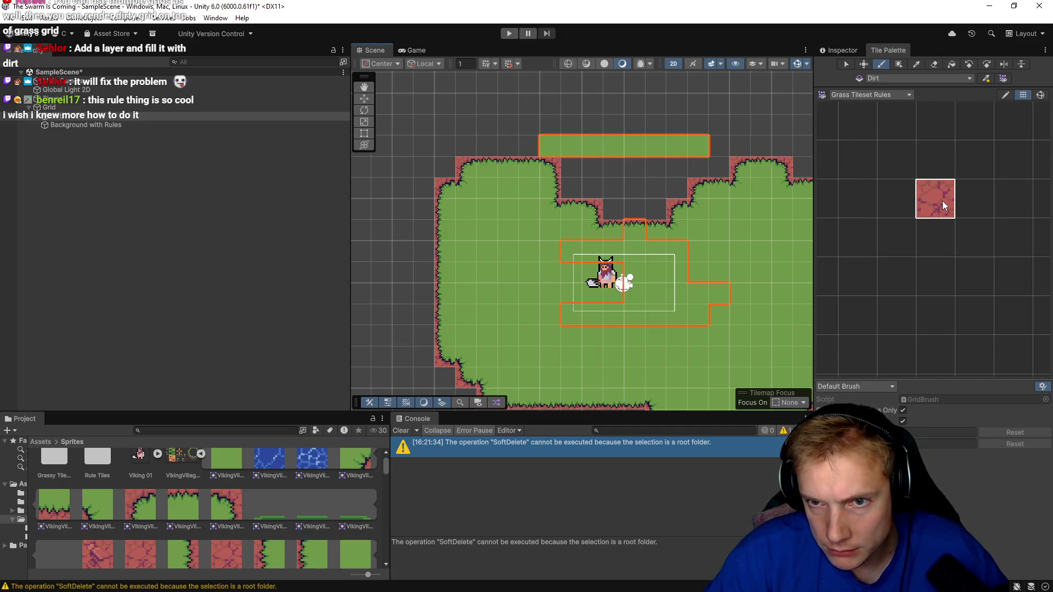
pyautogui.moveTo(578, 142); pyautogui.dragTo(696, 141)
# - Erase the test tiles painted above the island and switch to the Grass Tileset palette
pyautogui.press('e')
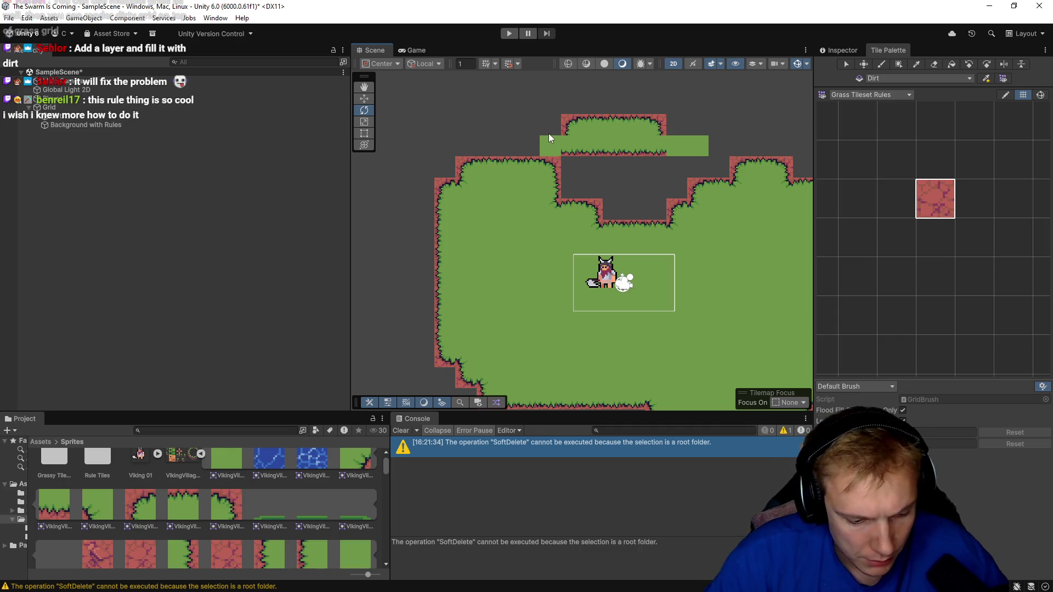
pyautogui.press('d')
pyautogui.moveTo(552, 127); pyautogui.dragTo(744, 149)
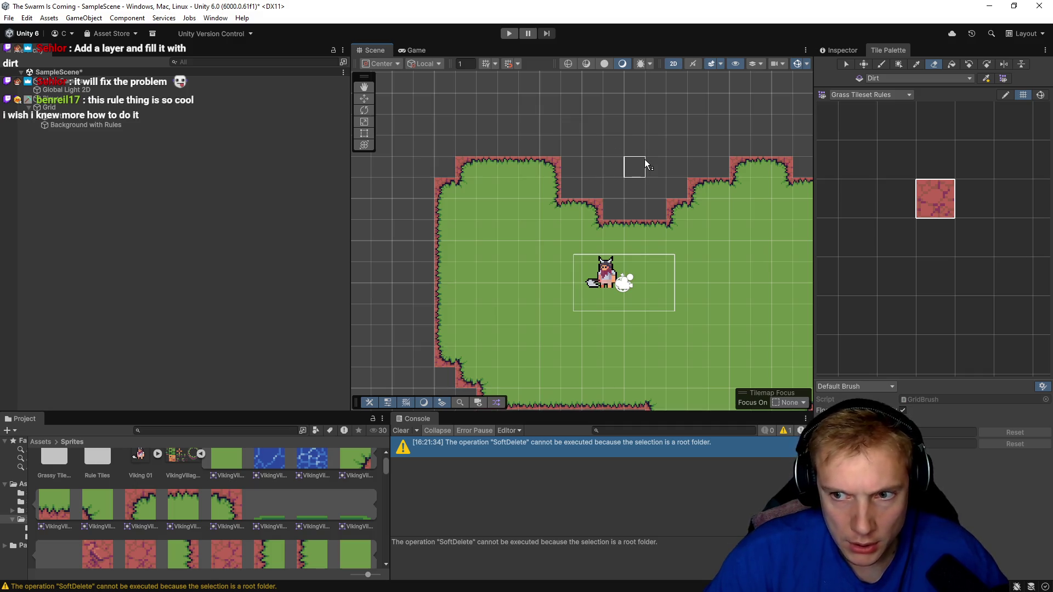
pyautogui.click(907, 95)
# - Pick the plain dirt tile from the Grass Tileset palette and paint dirt rows above the grass
pyautogui.click(877, 106)
pyautogui.scroll(5, 844, 212)
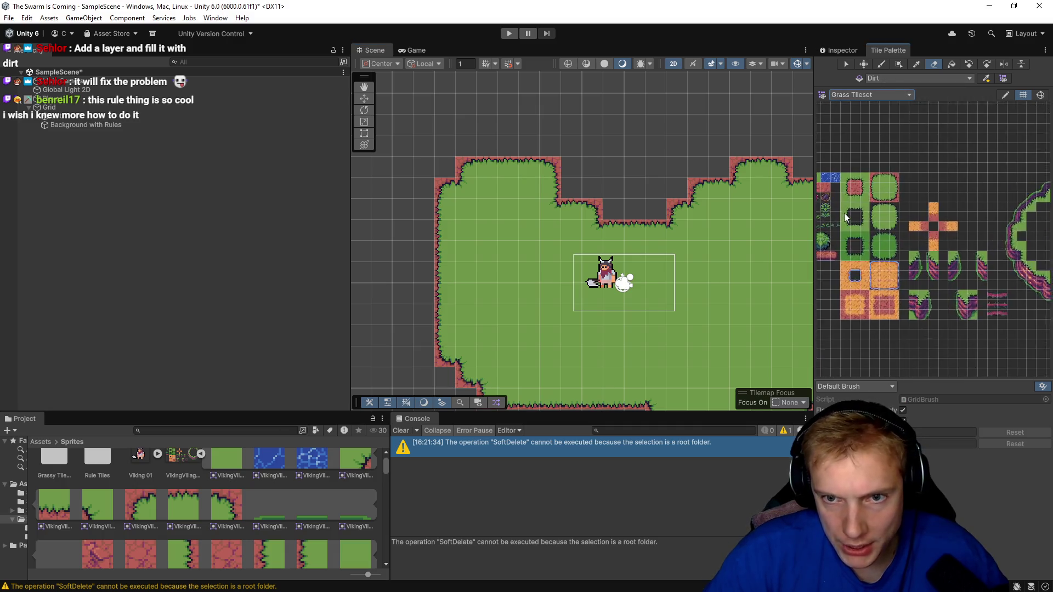
pyautogui.click(860, 175)
pyautogui.click(591, 125)
pyautogui.moveTo(582, 137)
pyautogui.mouseDown()
pyautogui.moveTo(606, 146)
pyautogui.moveTo(400, 148)
pyautogui.moveTo(522, 215)
pyautogui.mouseUp()
pyautogui.scroll(-1, 644, 193)
pyautogui.scroll(-3, 645, 193)
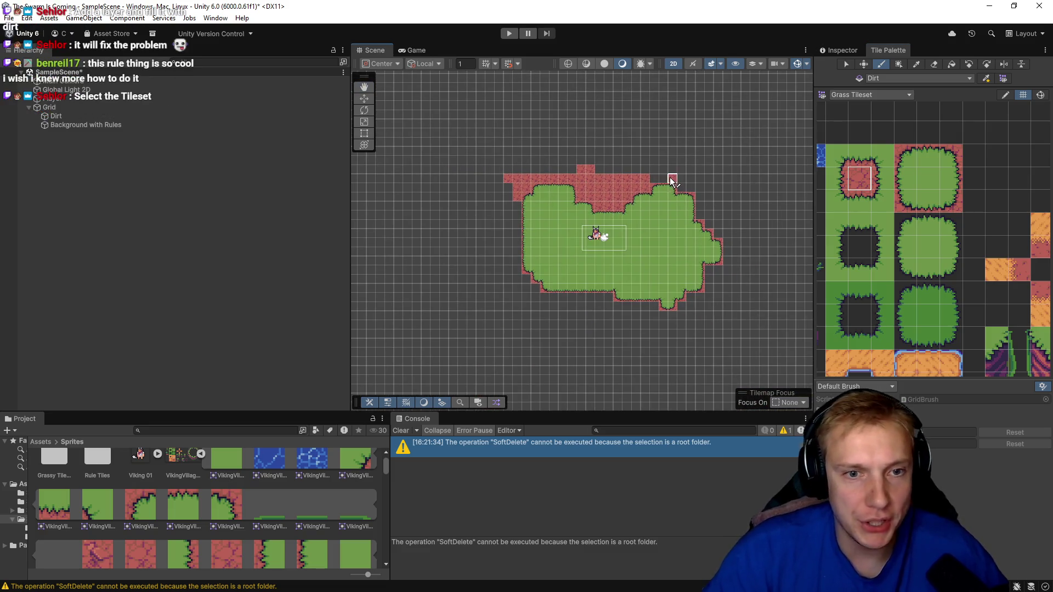
# - Paint dirt along the island's top, upper right and bottom edges
pyautogui.click(57, 82)
pyautogui.moveTo(491, 175)
pyautogui.mouseDown()
pyautogui.moveTo(722, 162)
pyautogui.moveTo(422, 203)
pyautogui.moveTo(444, 208)
pyautogui.moveTo(446, 243)
pyautogui.moveTo(495, 264)
pyautogui.moveTo(426, 281)
pyautogui.moveTo(664, 268)
pyautogui.moveTo(739, 299)
pyautogui.moveTo(459, 311)
pyautogui.moveTo(472, 305)
pyautogui.moveTo(476, 226)
pyautogui.moveTo(475, 268)
pyautogui.moveTo(488, 264)
pyautogui.moveTo(493, 241)
pyautogui.moveTo(476, 137)
pyautogui.moveTo(551, 133)
pyautogui.moveTo(637, 167)
pyautogui.moveTo(743, 138)
pyautogui.moveTo(726, 141)
pyautogui.mouseUp()
pyautogui.moveTo(537, 168); pyautogui.dragTo(643, 159)
pyautogui.press('Right')
pyautogui.press('Down')
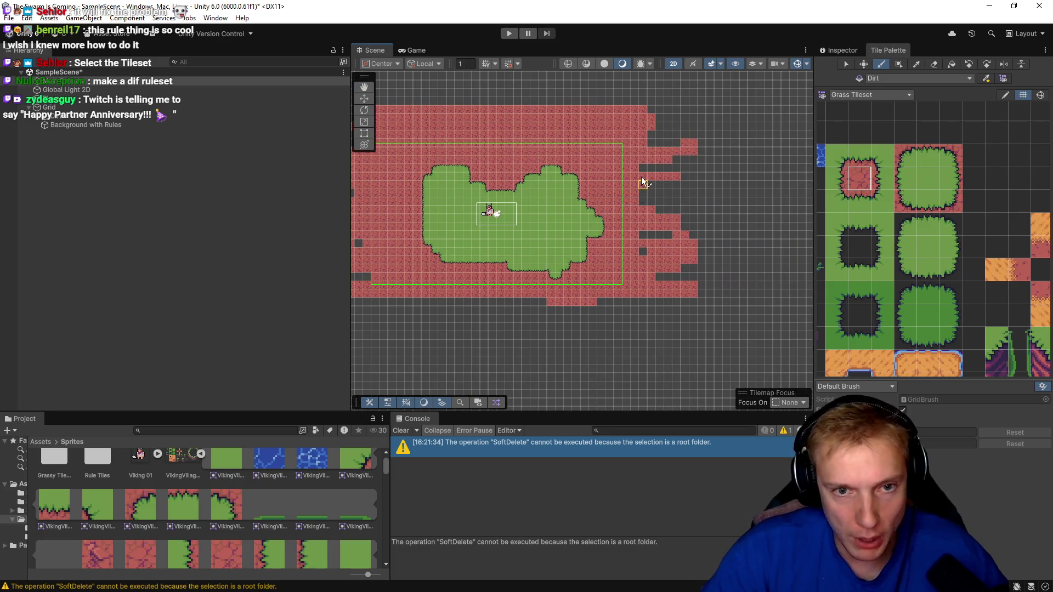
pyautogui.press('Left')
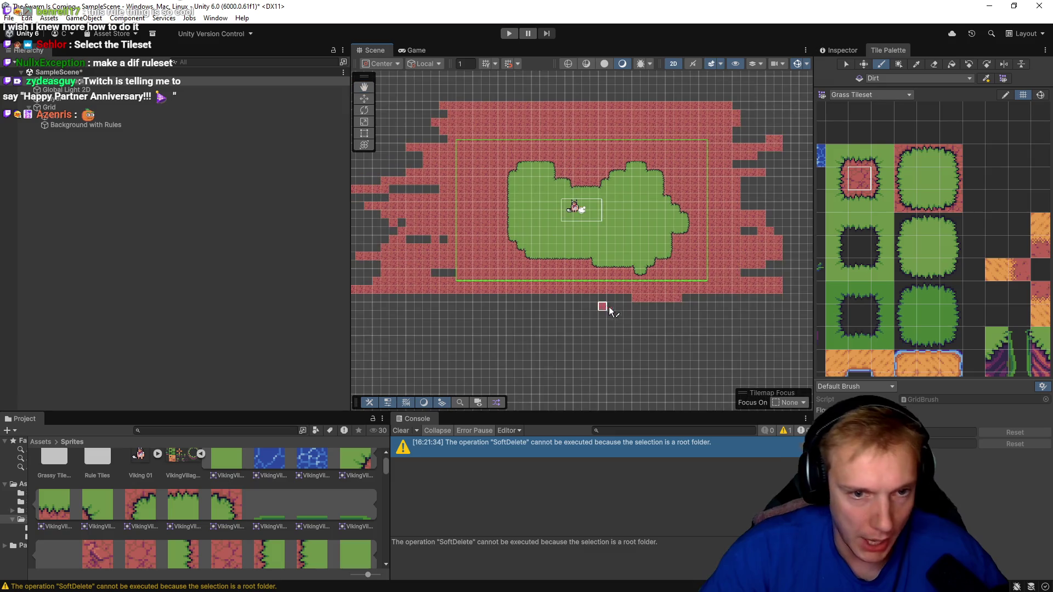
pyautogui.moveTo(571, 277)
pyautogui.mouseDown()
pyautogui.moveTo(616, 291)
pyautogui.moveTo(495, 282)
pyautogui.moveTo(437, 258)
pyautogui.moveTo(532, 332)
pyautogui.moveTo(587, 301)
pyautogui.moveTo(729, 301)
pyautogui.moveTo(675, 315)
pyautogui.moveTo(559, 305)
pyautogui.mouseUp()
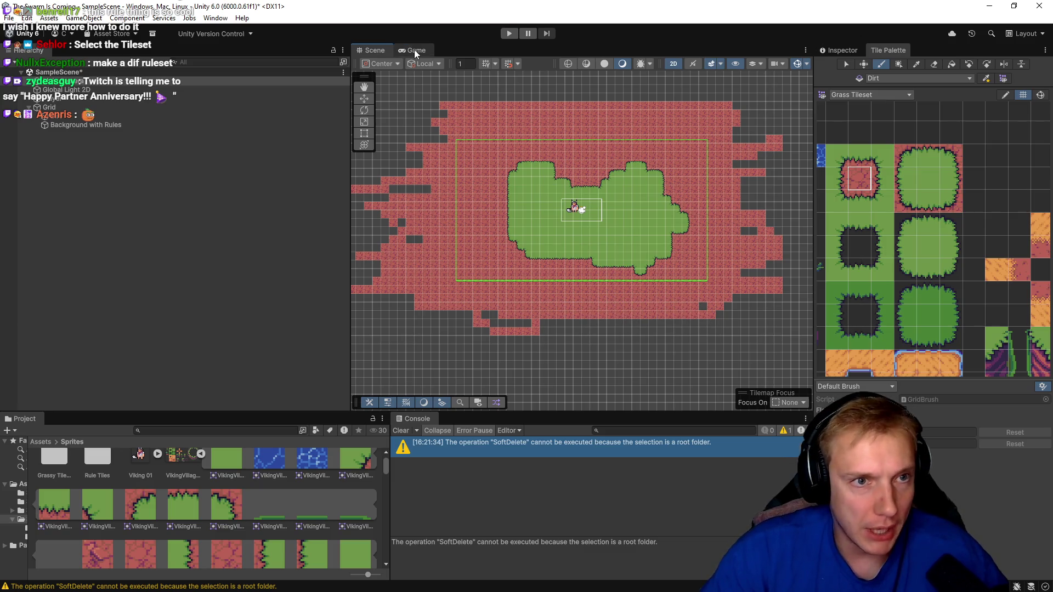
# - Preview the map in the Game view, then switch to the browser's Pixel Art and viking assets tab
pyautogui.click(415, 51)
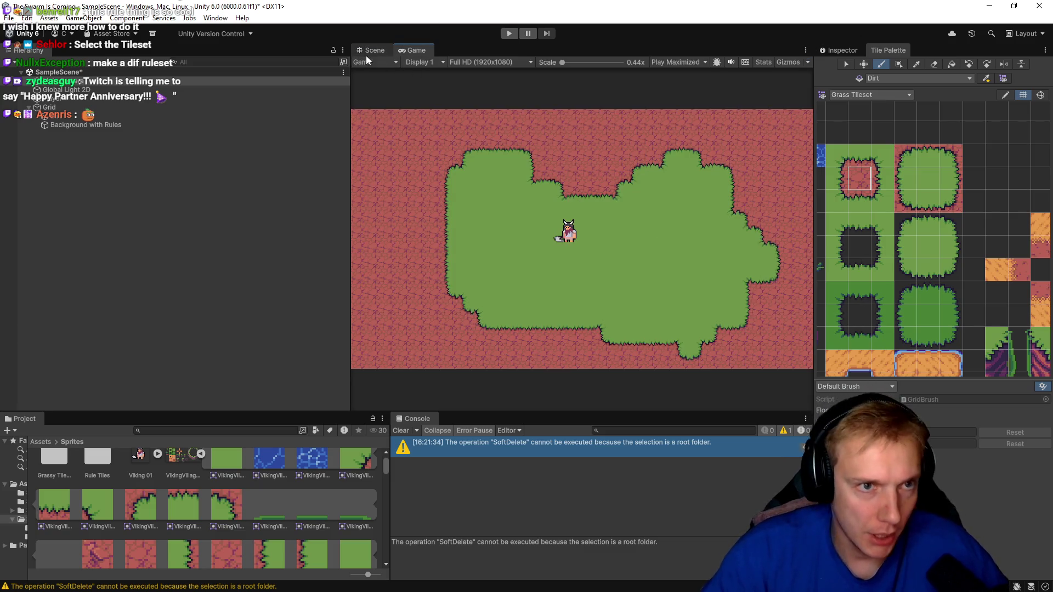
pyautogui.click(368, 51)
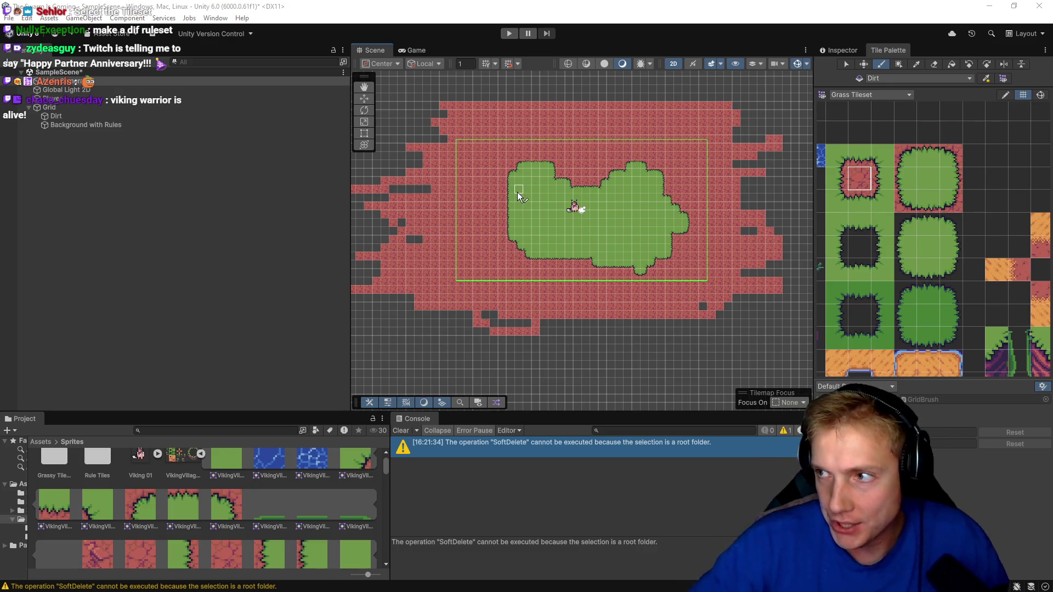
pyautogui.hotkey('alt', 'Tab')
pyautogui.click(689, 13)
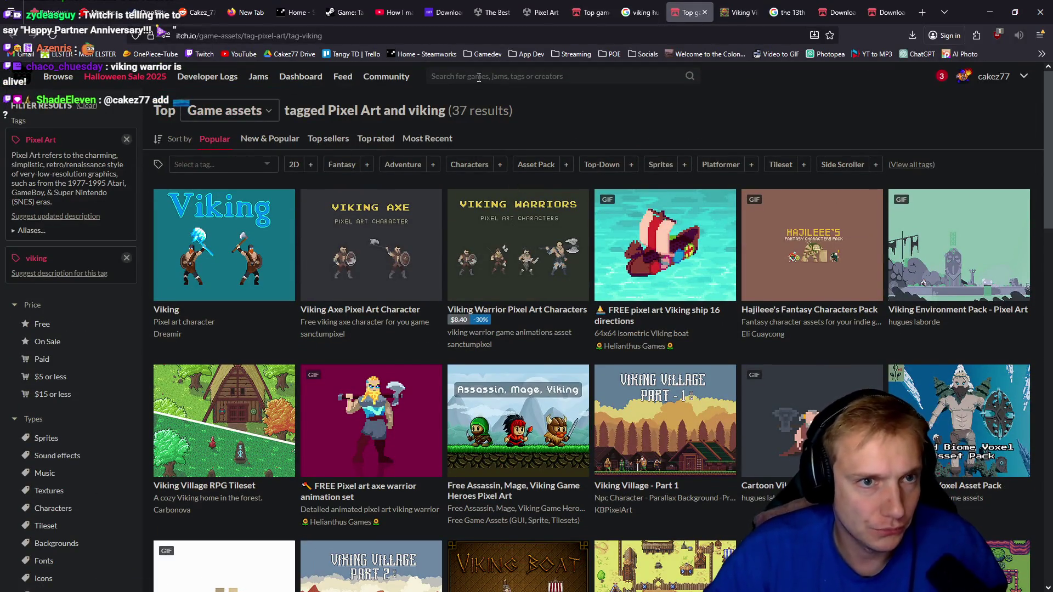
# - Search itch.io for 'top down torch p' and open Torch Adventure and The Last Torch in background tabs
pyautogui.click(448, 80)
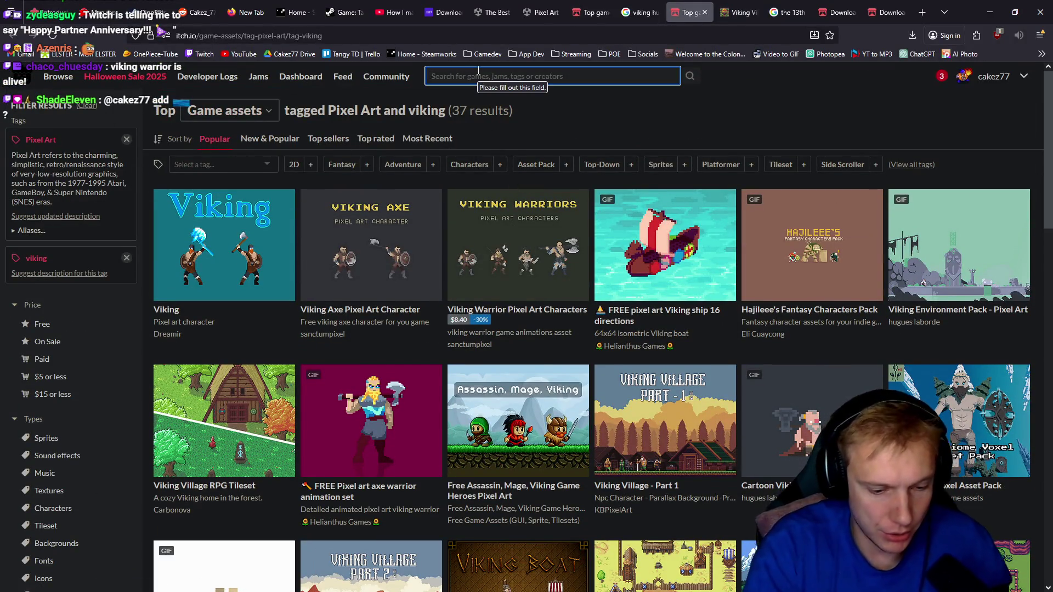
pyautogui.write('top down torch')
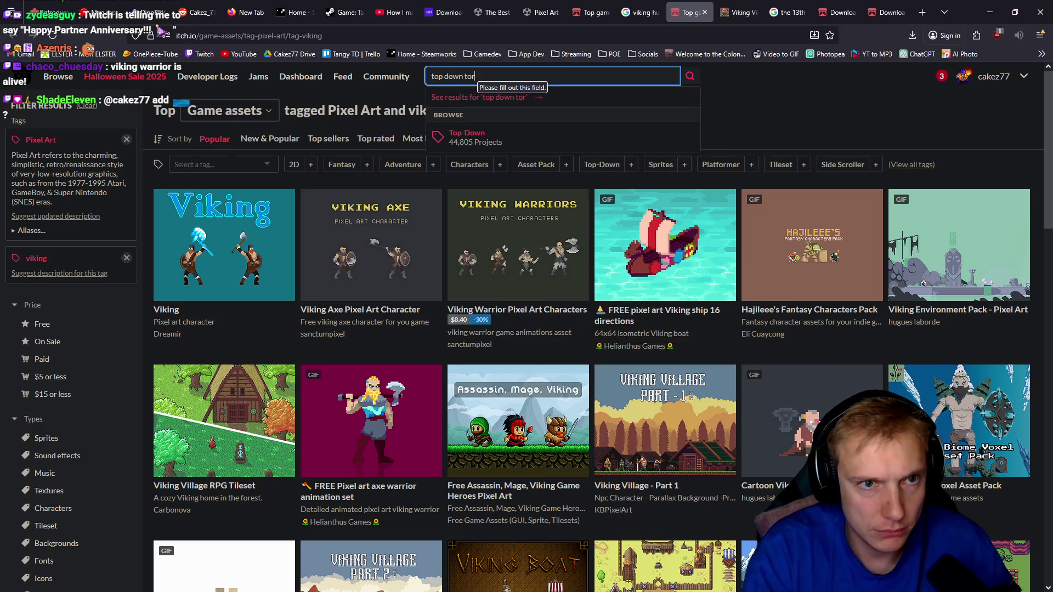
pyautogui.write(' pixel art')
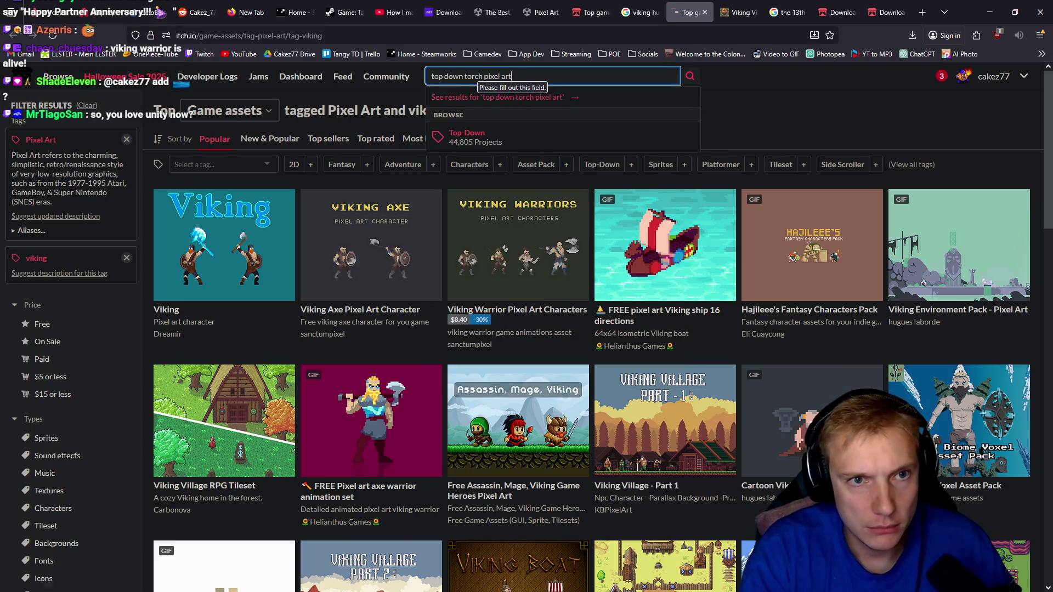
pyautogui.press('Return')
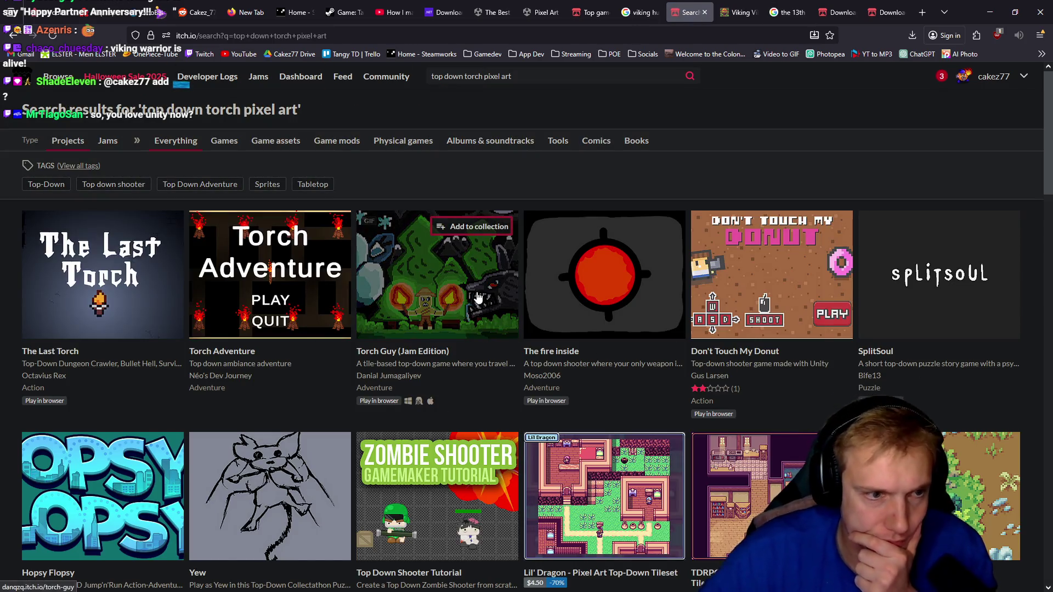
pyautogui.middleClick(311, 302)
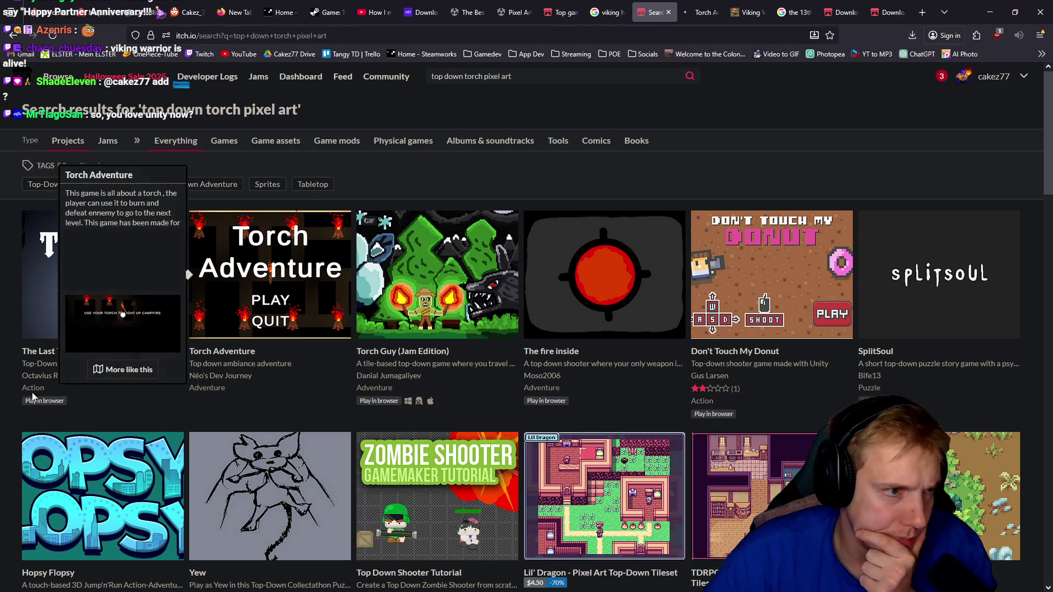
pyautogui.moveTo(130, 275)
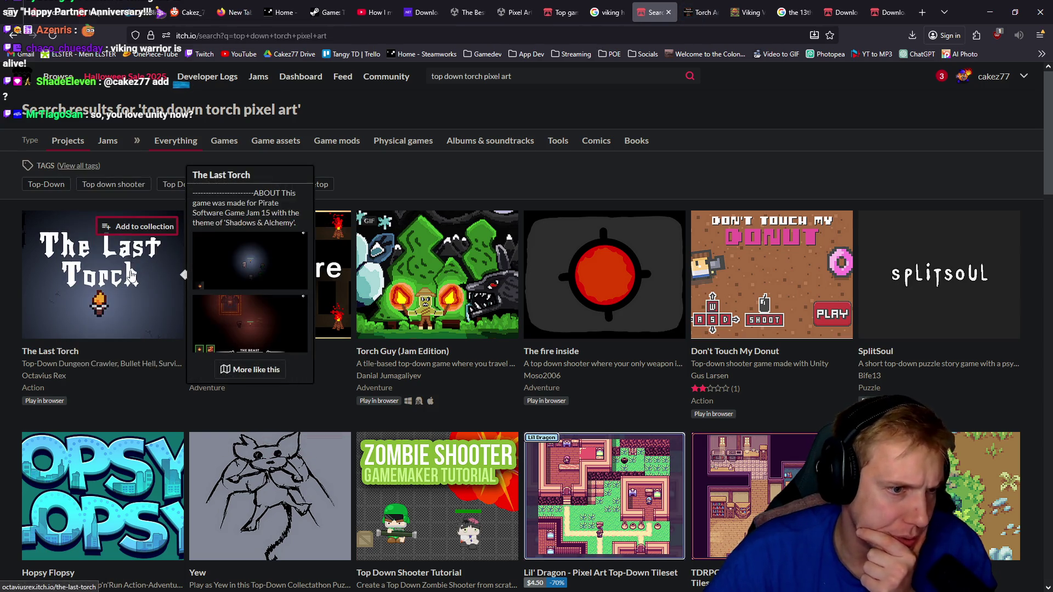
pyautogui.middleClick(134, 278)
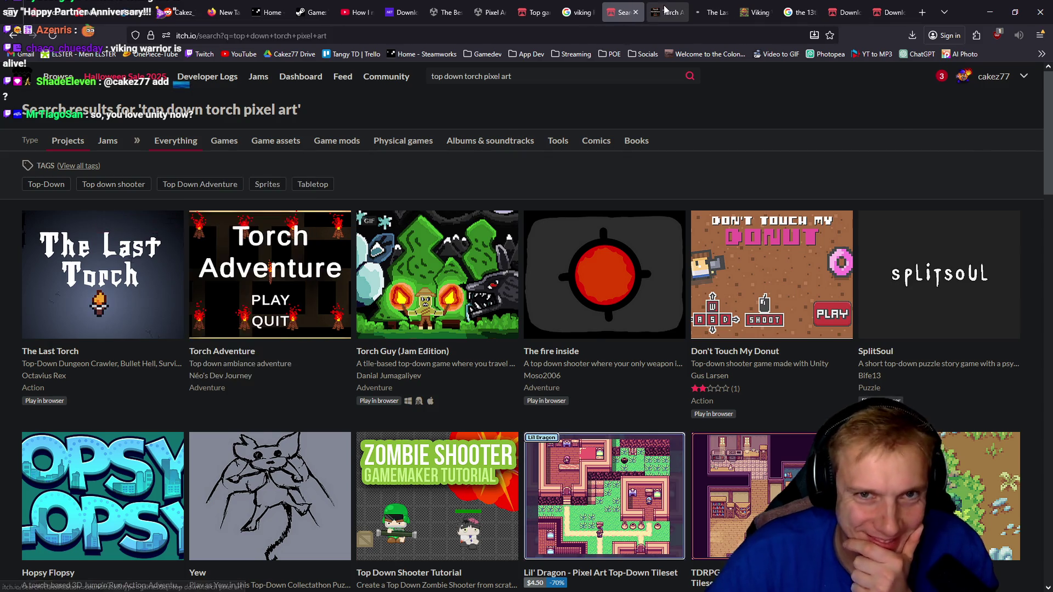
# - Look over and close the Torch Adventure page, then return to the Pixel Art and viking listing
pyautogui.hotkey('ctrl', 'Tab')
pyautogui.scroll(-3, 687, 395)
pyautogui.scroll(-3, 688, 396)
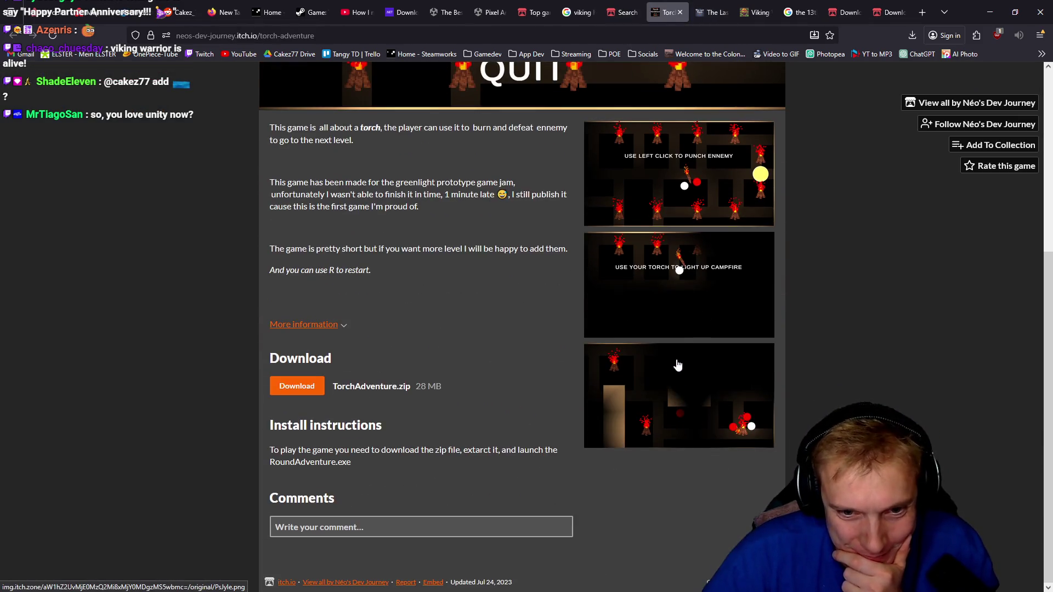
pyautogui.scroll(5, 687, 396)
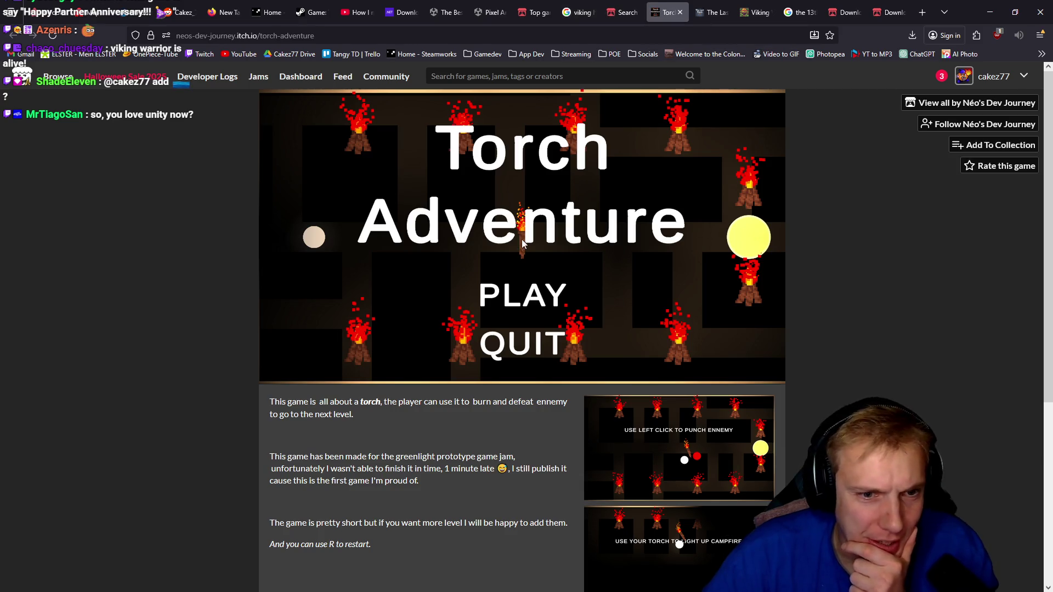
pyautogui.hotkey('ctrl', 'w')
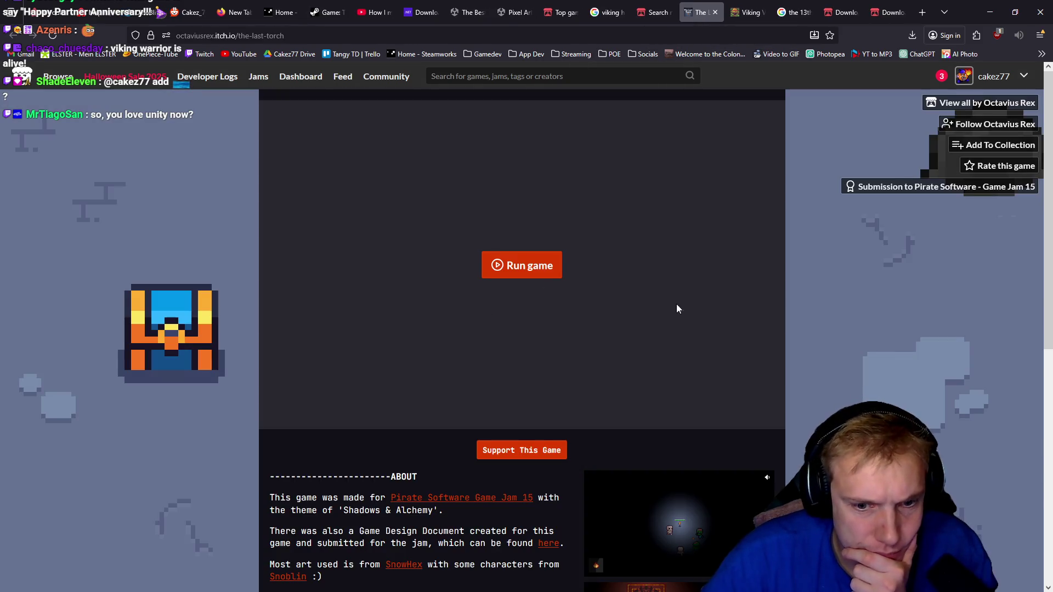
pyautogui.scroll(-5, 676, 309)
pyautogui.click(655, 13)
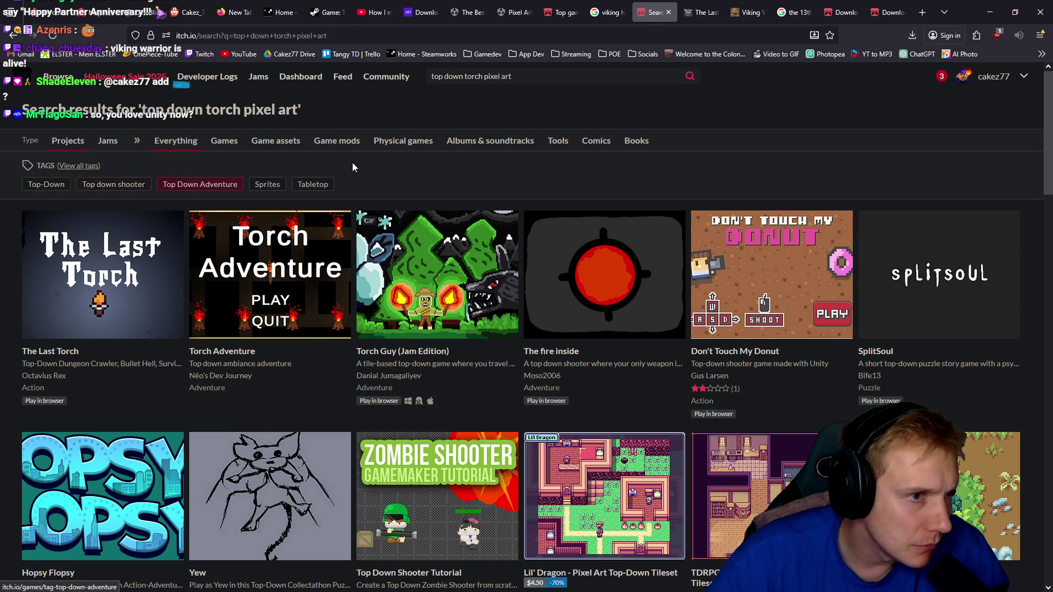
pyautogui.click(393, 186)
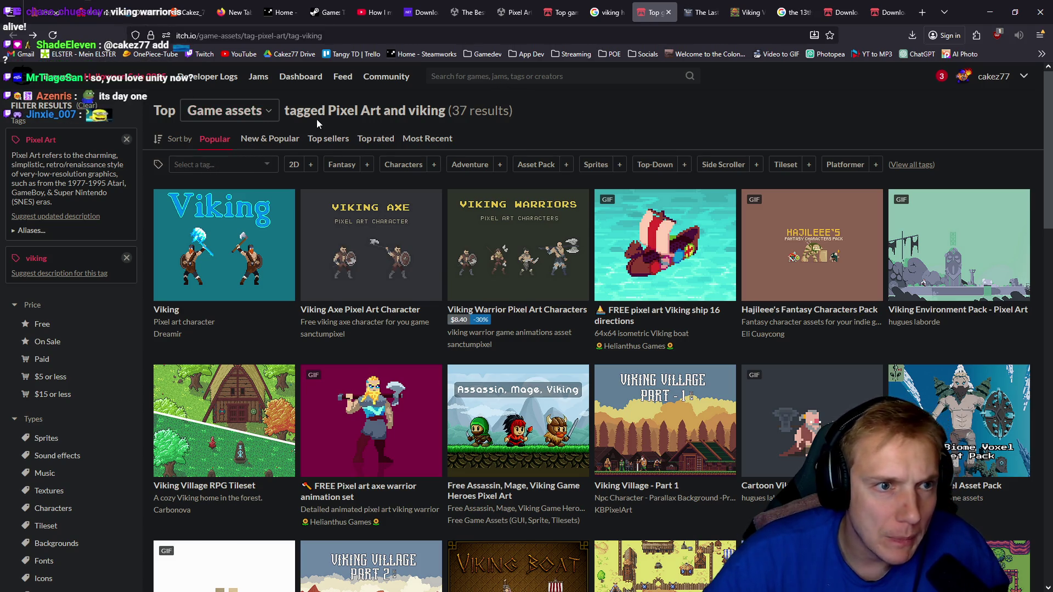
# - Search itch.io for 'top down torch' and filter to game assets tagged Sprites
pyautogui.click(526, 71)
pyautogui.write('top down to')
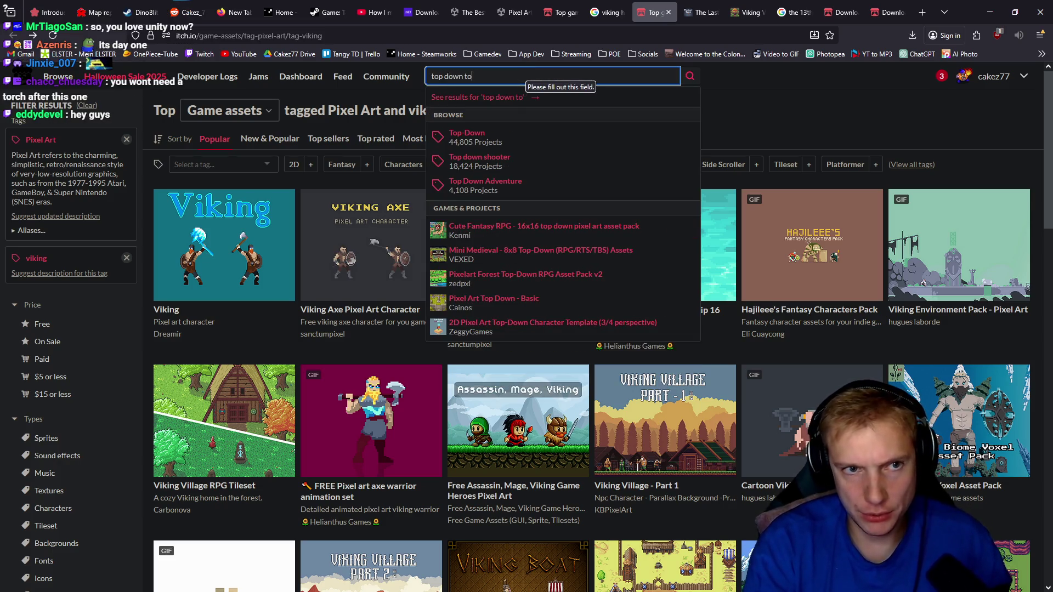
pyautogui.write('rch asset')
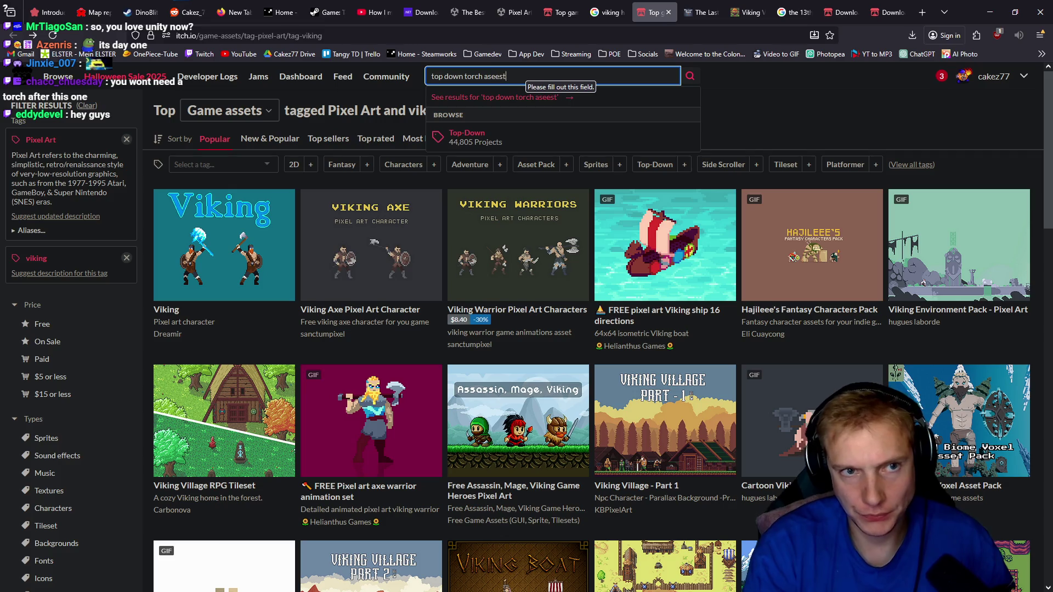
pyautogui.press('Return')
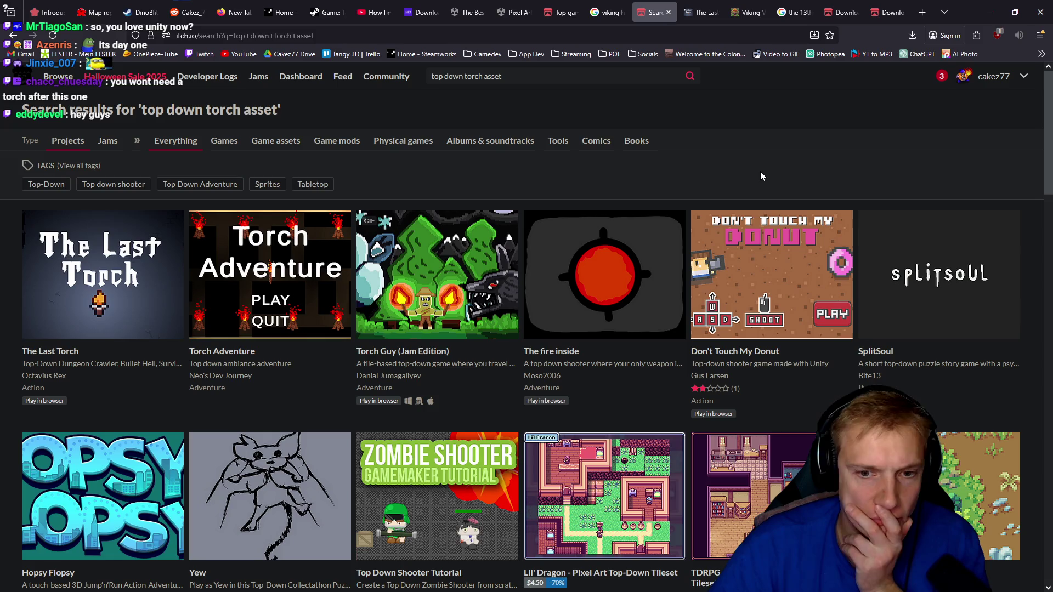
pyautogui.click(265, 186)
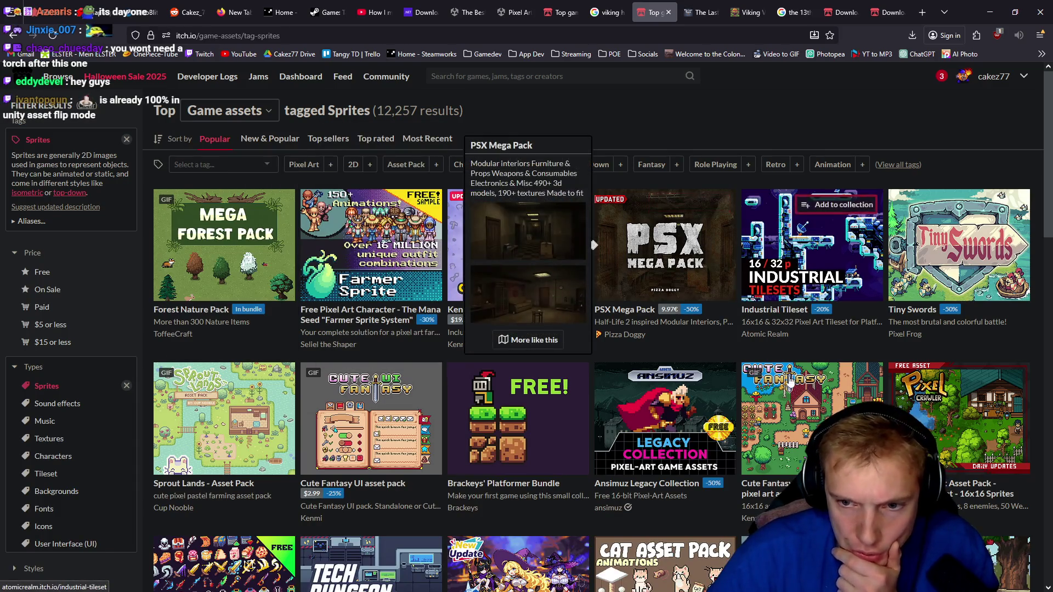
# - Scroll through the Sprites-tagged game asset results, then bring up the other itch.io assets window
pyautogui.scroll(-2, 825, 367)
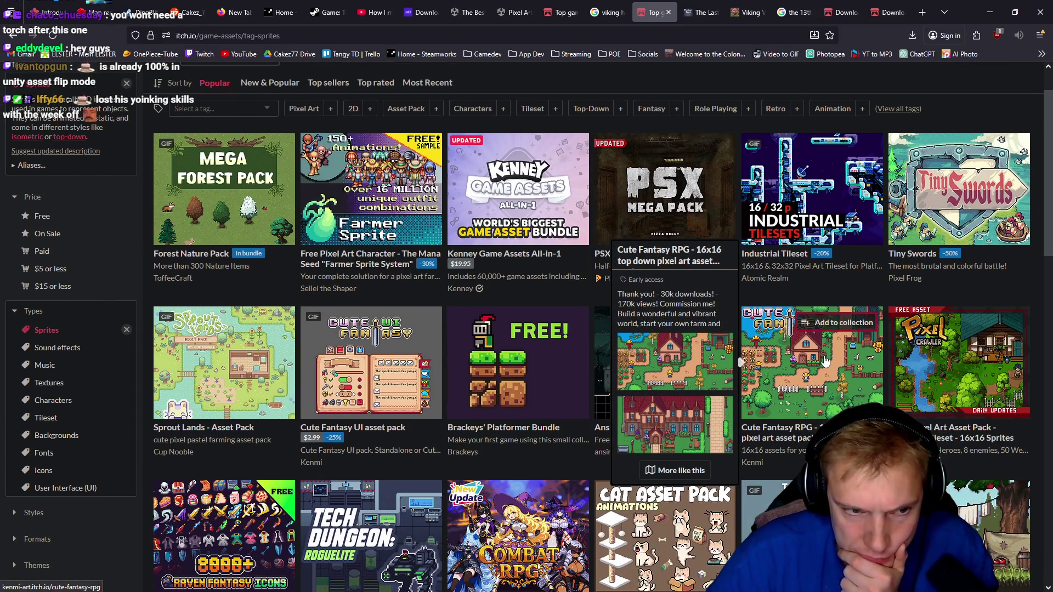
pyautogui.scroll(-5, 826, 362)
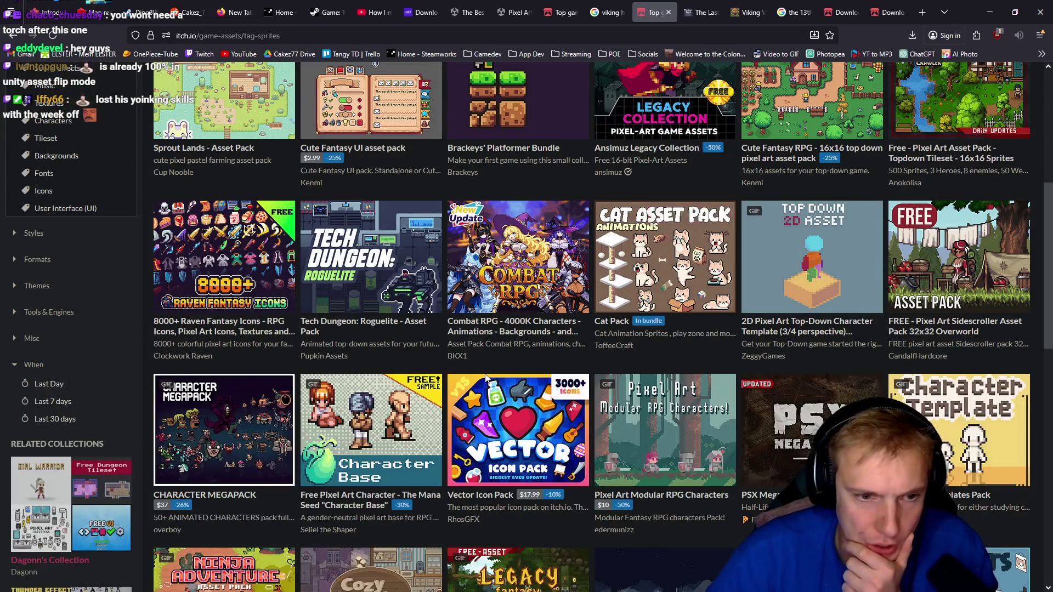
pyautogui.scroll(3, 510, 365)
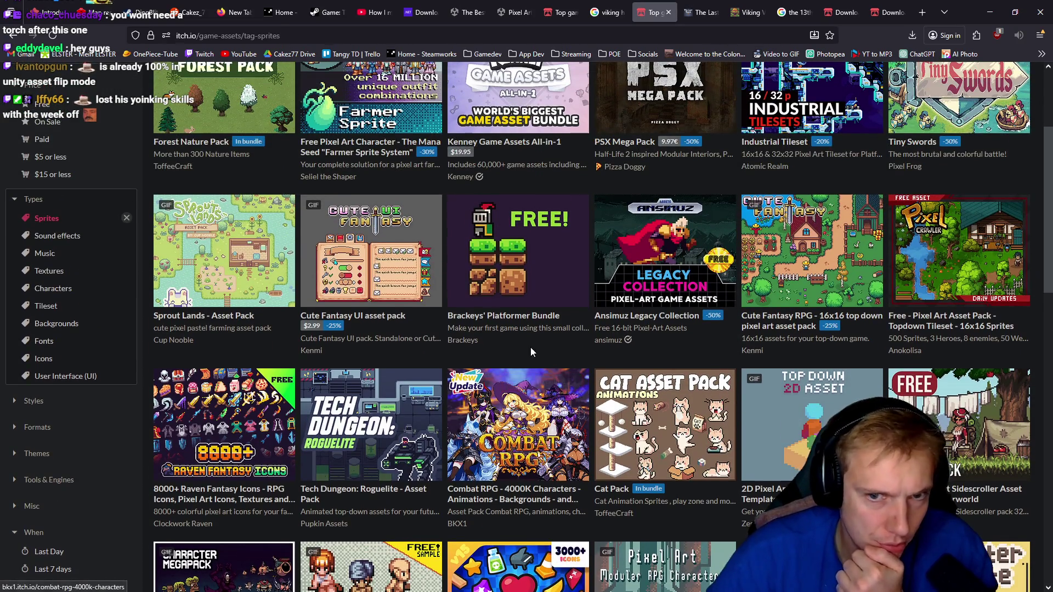
pyautogui.scroll(-3, 548, 345)
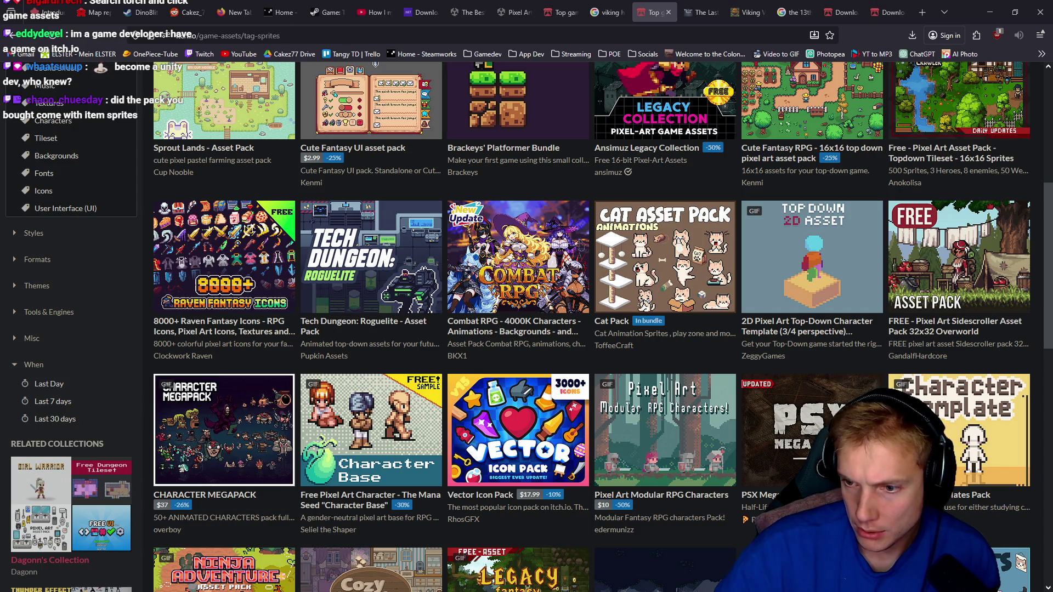
pyautogui.moveTo(371, 253)
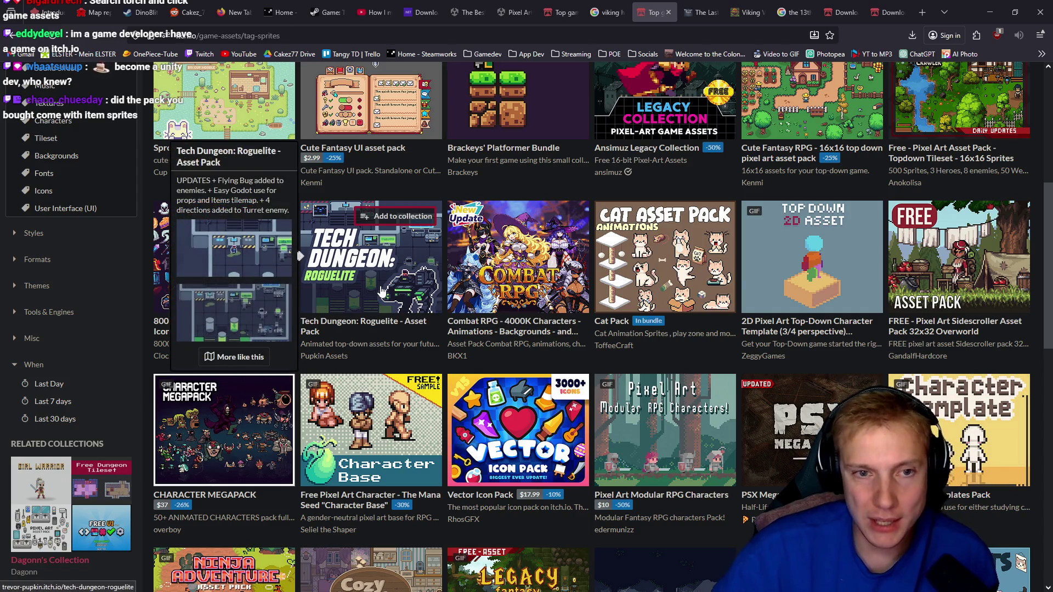
pyautogui.scroll(-8, 603, 195)
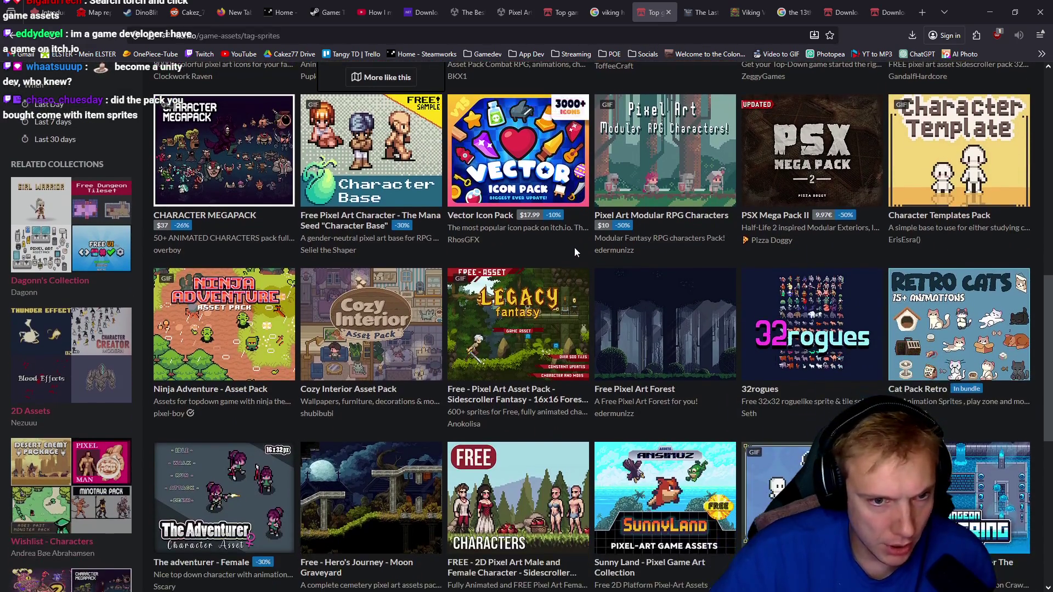
pyautogui.scroll(-3, 404, 384)
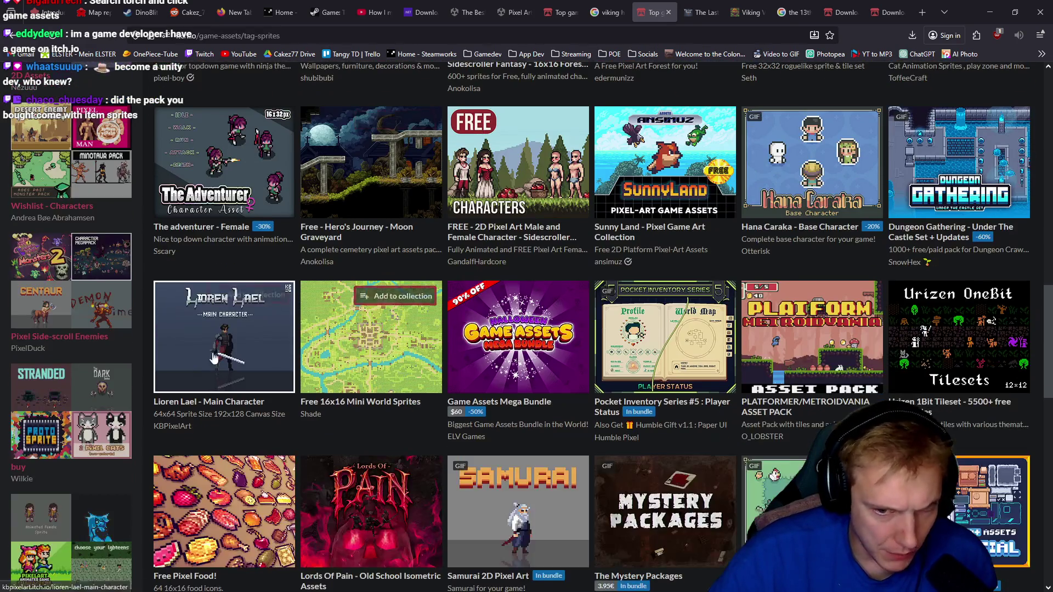
pyautogui.scroll(-3, 610, 351)
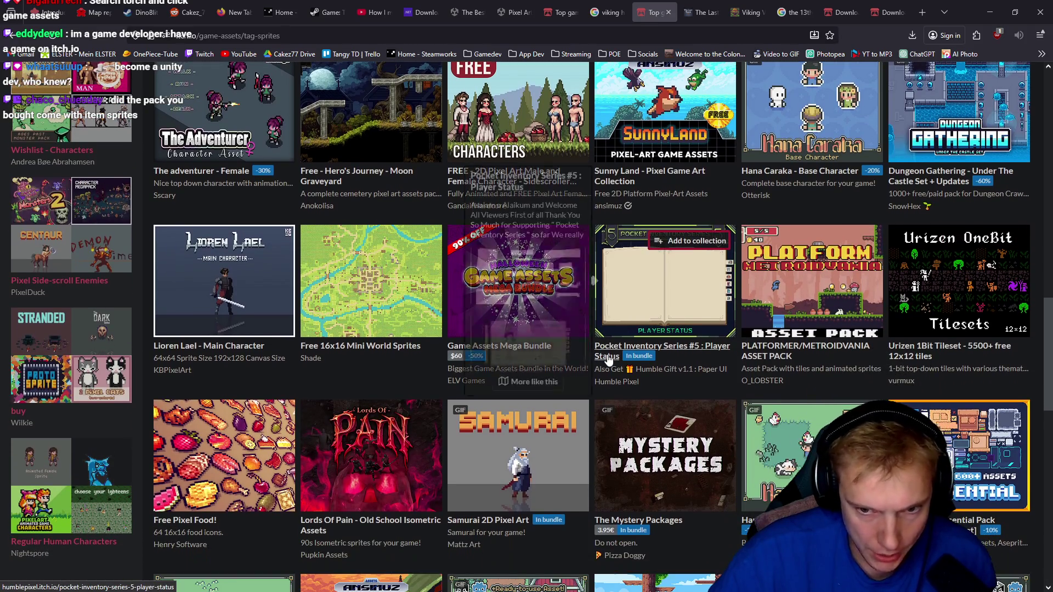
pyautogui.scroll(-8, 610, 355)
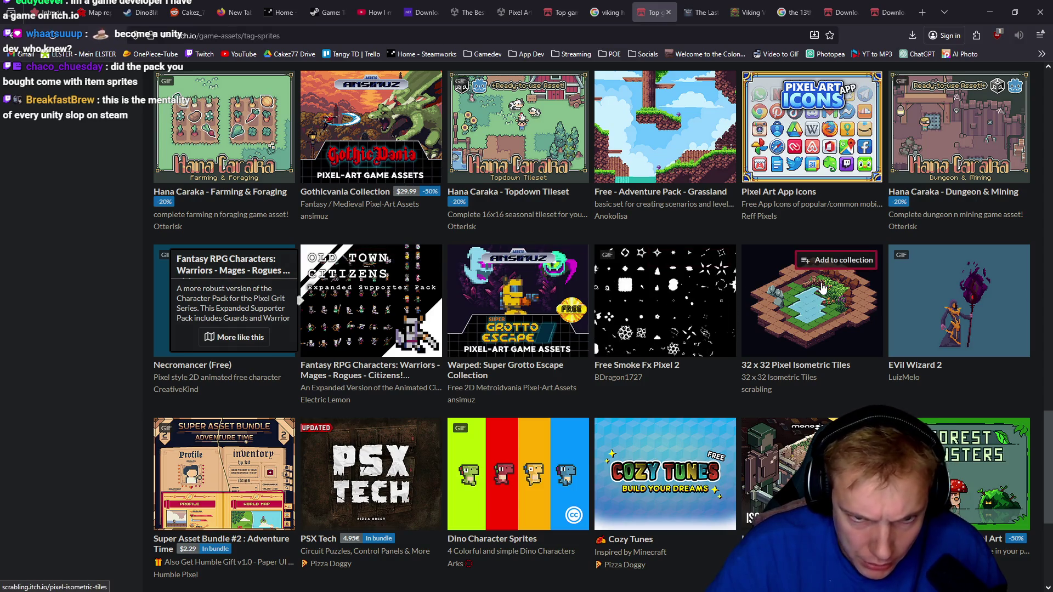
pyautogui.moveTo(823, 288)
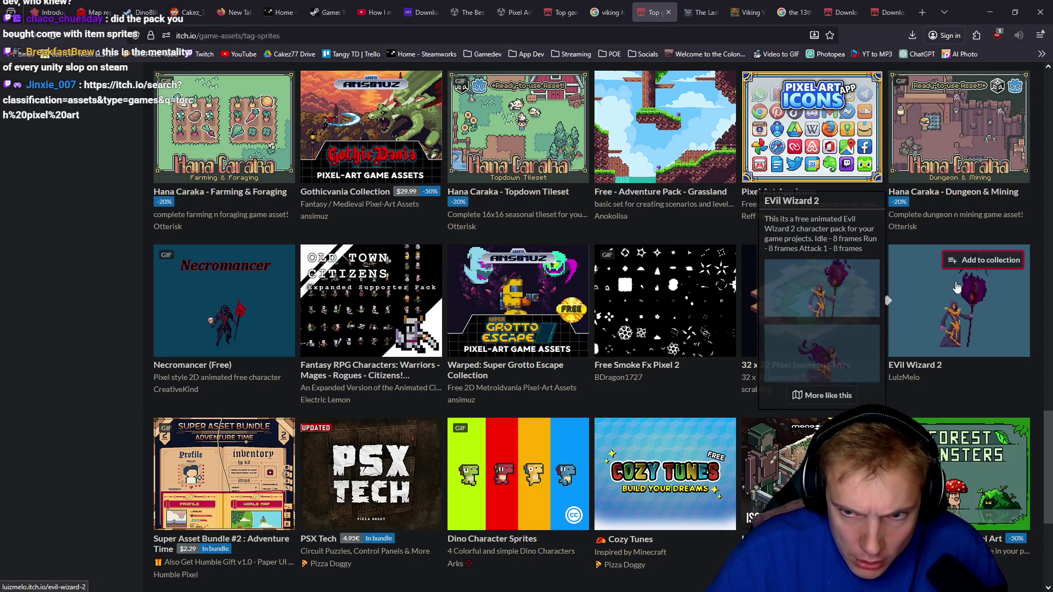
pyautogui.moveTo(610, 296)
pyautogui.scroll(-5, 671, 355)
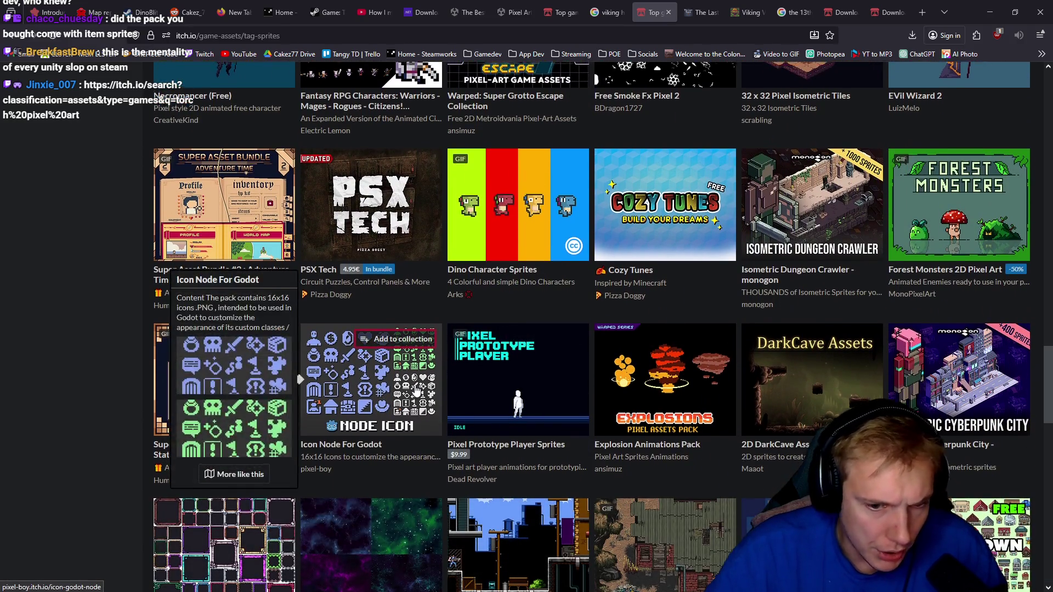
pyautogui.scroll(15, 455, 394)
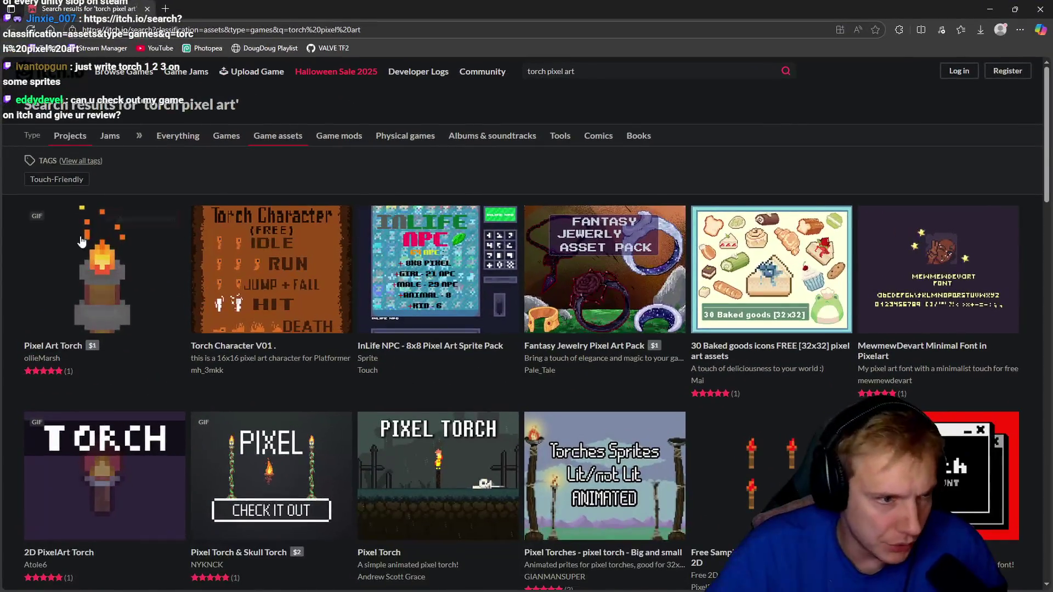
pyautogui.moveTo(88, 271)
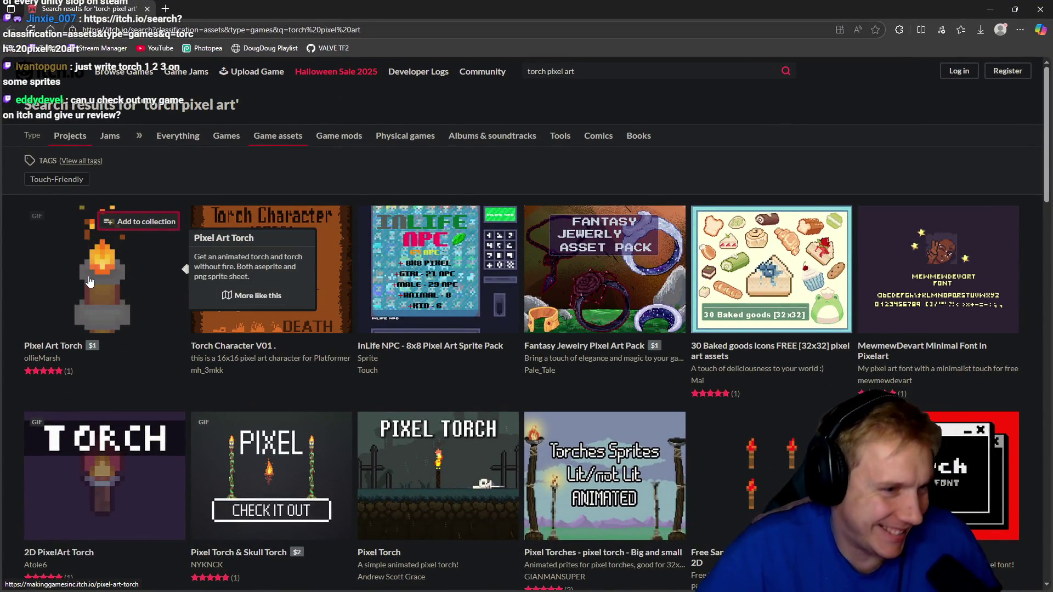
pyautogui.scroll(-1, 101, 281)
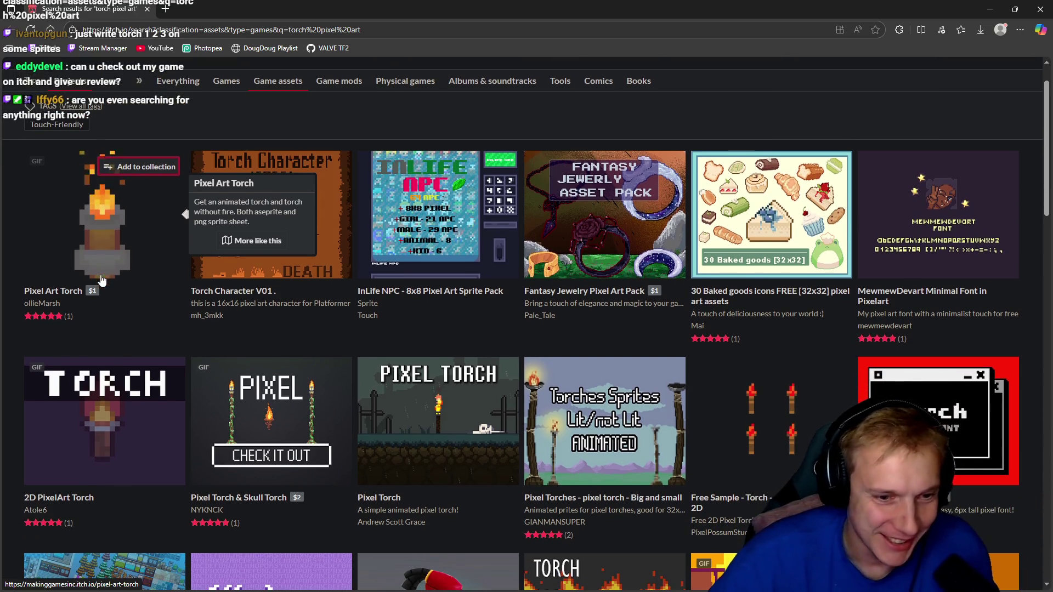
pyautogui.moveTo(439, 406)
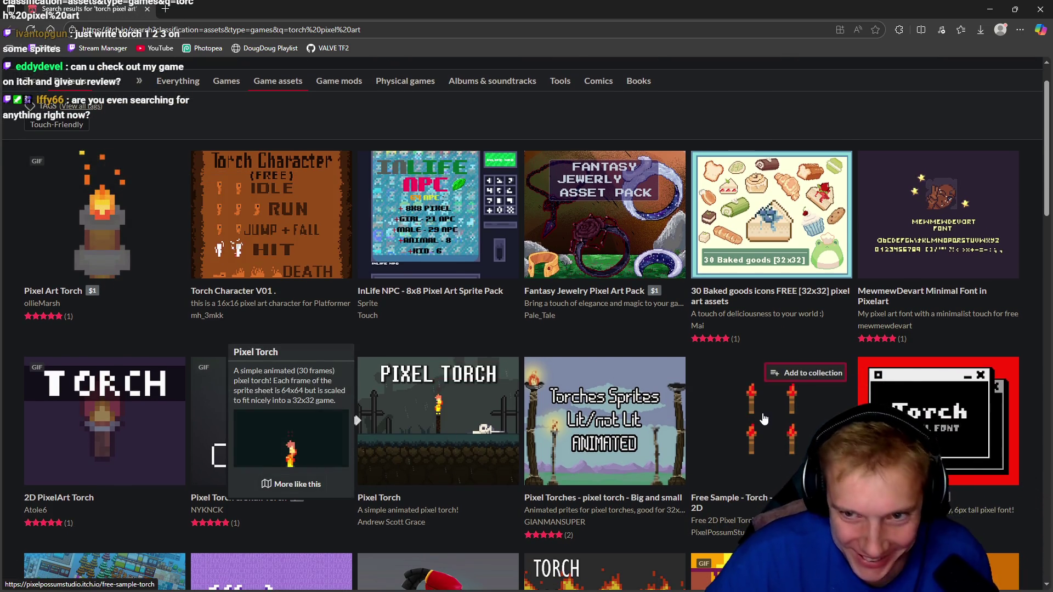
pyautogui.scroll(-3, 593, 440)
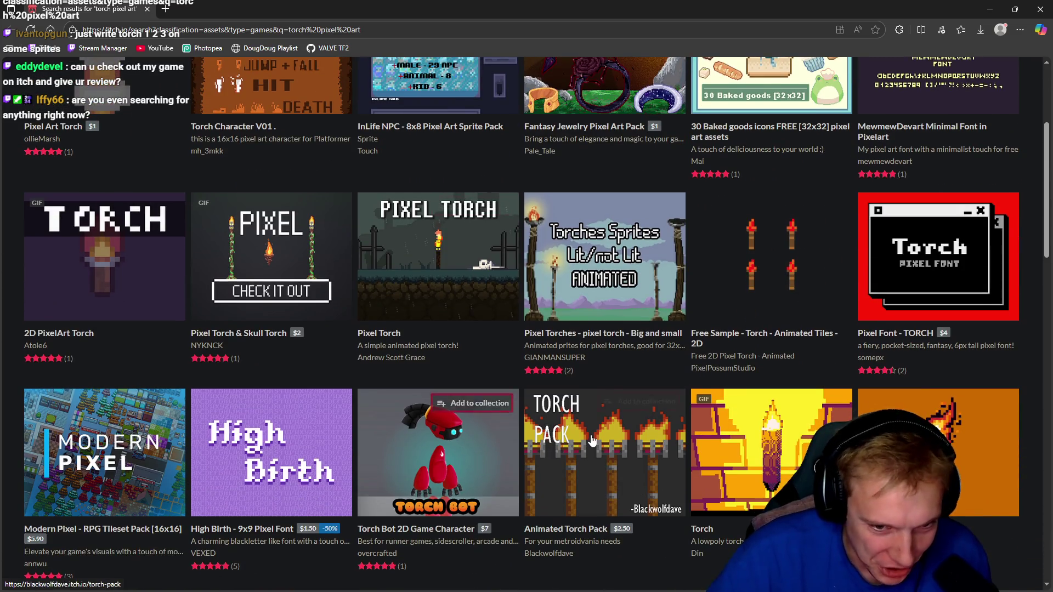
pyautogui.moveTo(585, 442)
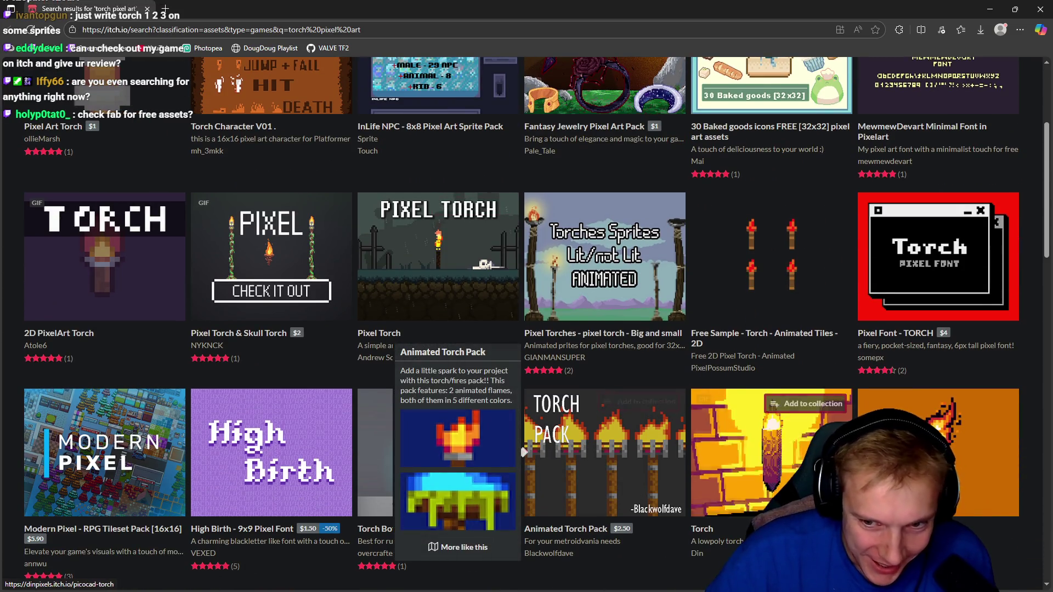
pyautogui.moveTo(938, 439)
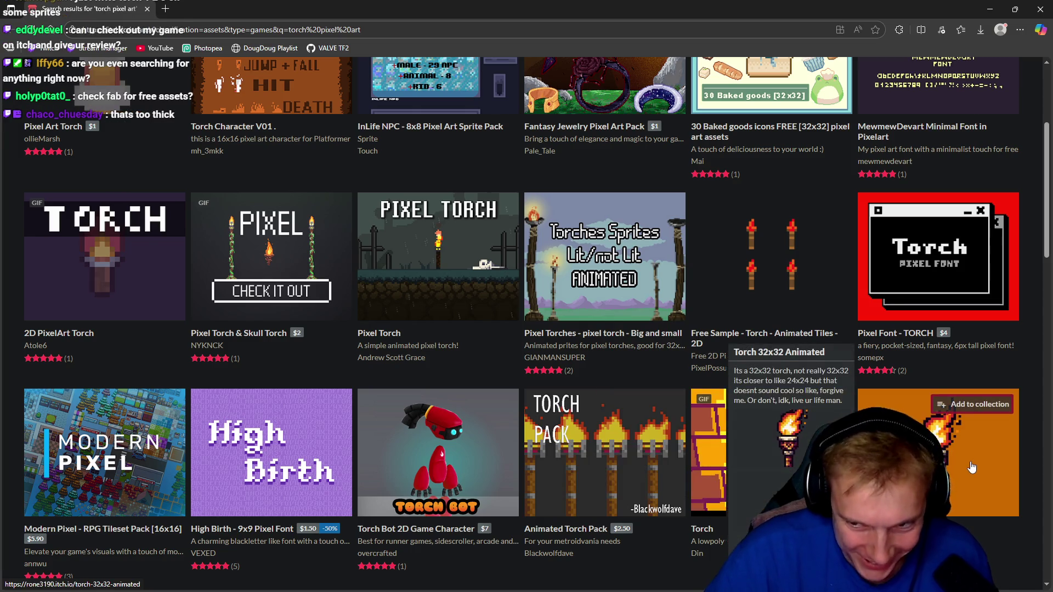
pyautogui.scroll(-5, 972, 468)
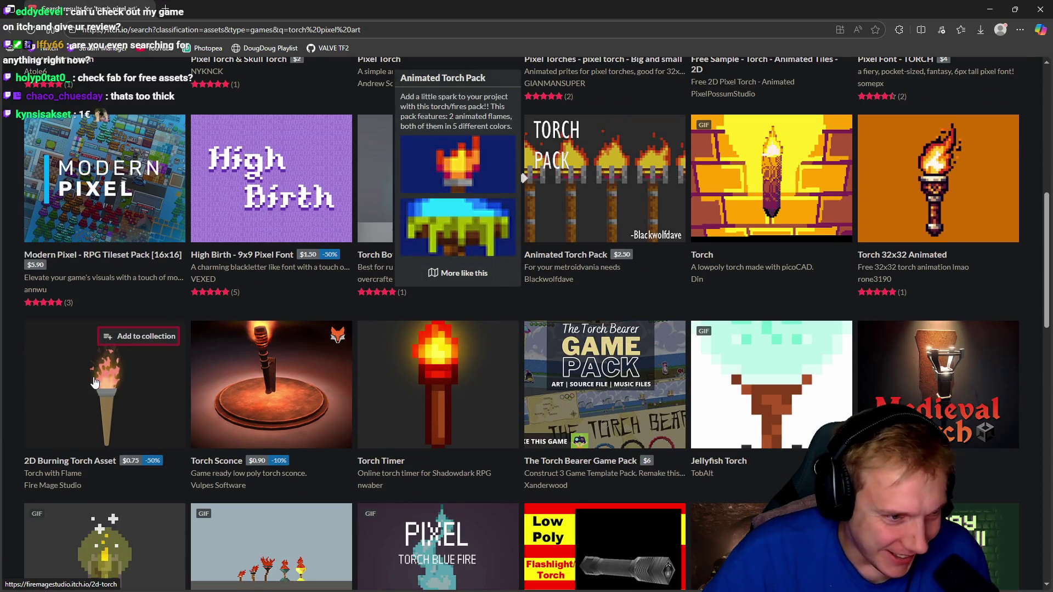
pyautogui.moveTo(436, 380)
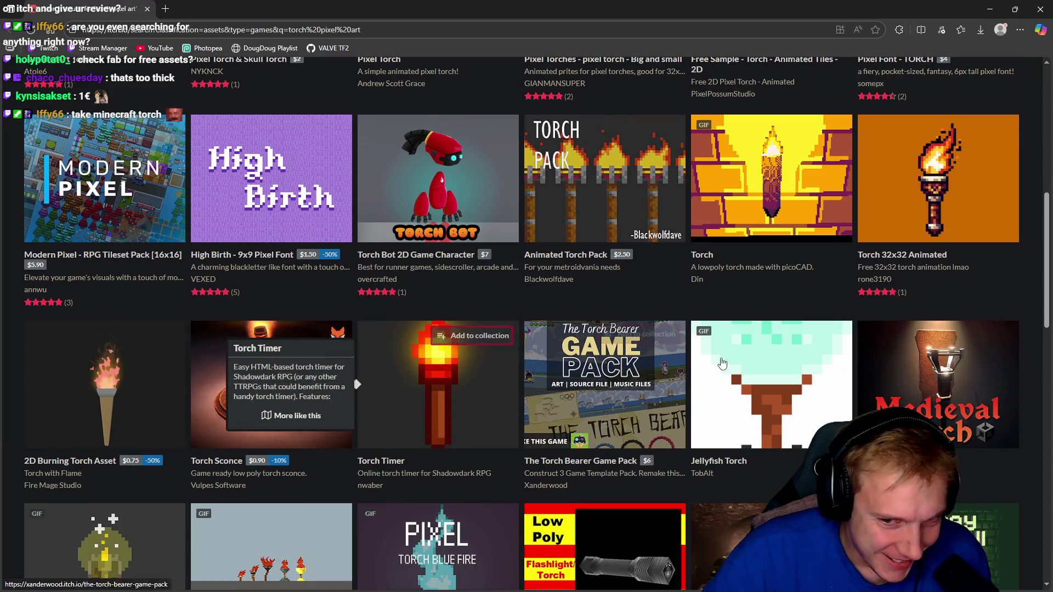
pyautogui.scroll(-7, 360, 386)
pyautogui.scroll(-3, 404, 326)
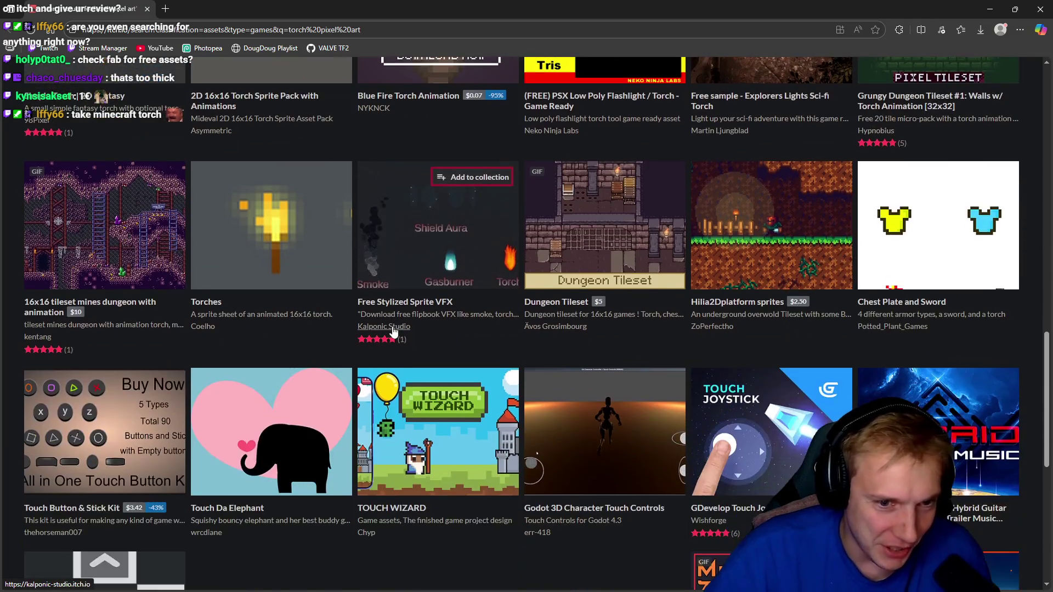
pyautogui.scroll(-4, 439, 246)
pyautogui.scroll(4, 447, 228)
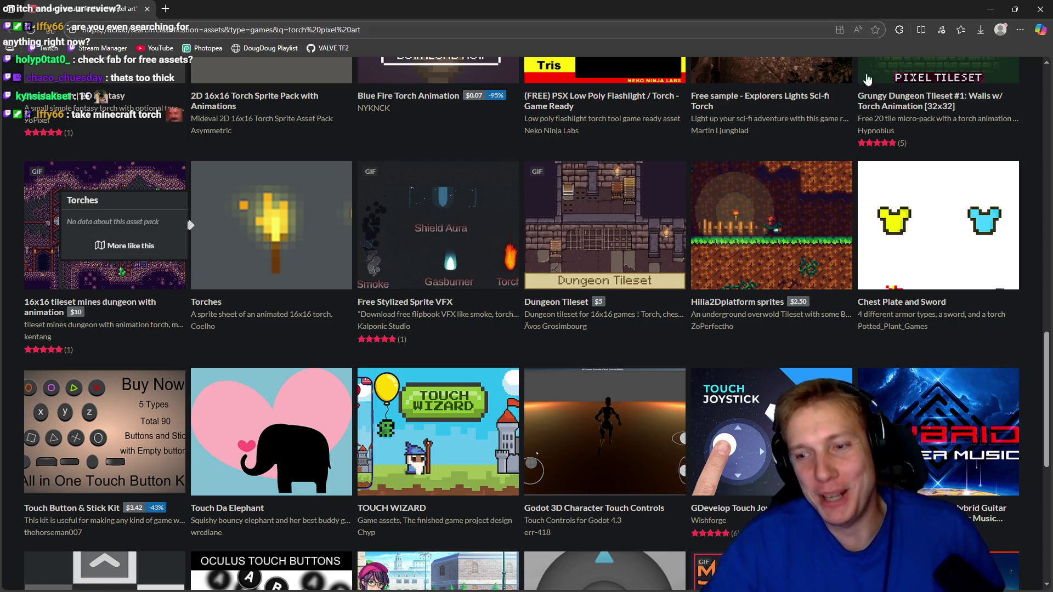
pyautogui.click(990, 8)
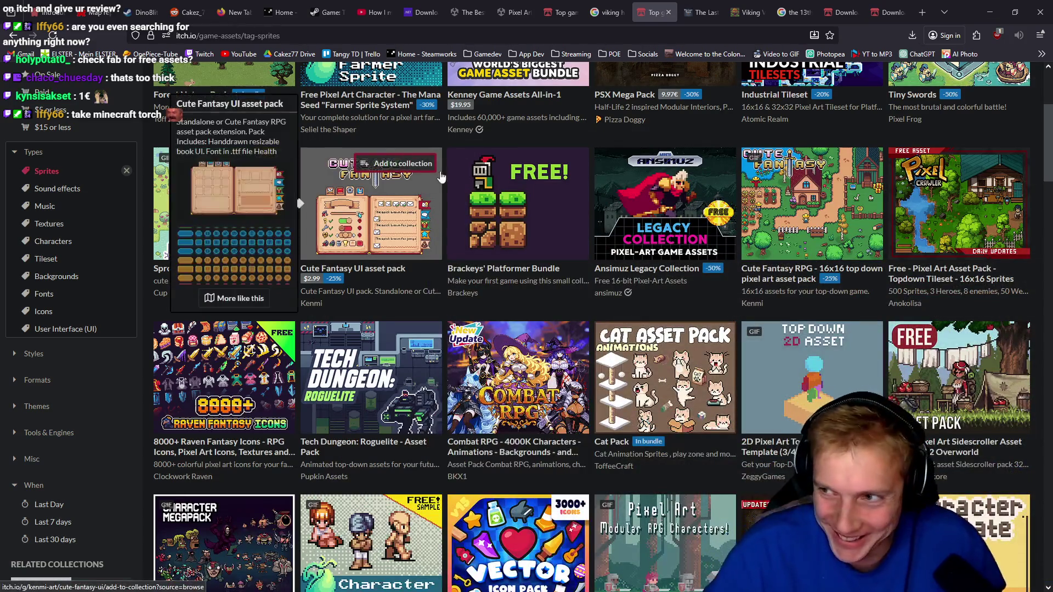
# - Play the game in Unity's Game view, walk the fox character with WASD, then stop it
pyautogui.hotkey('alt', 'Tab')
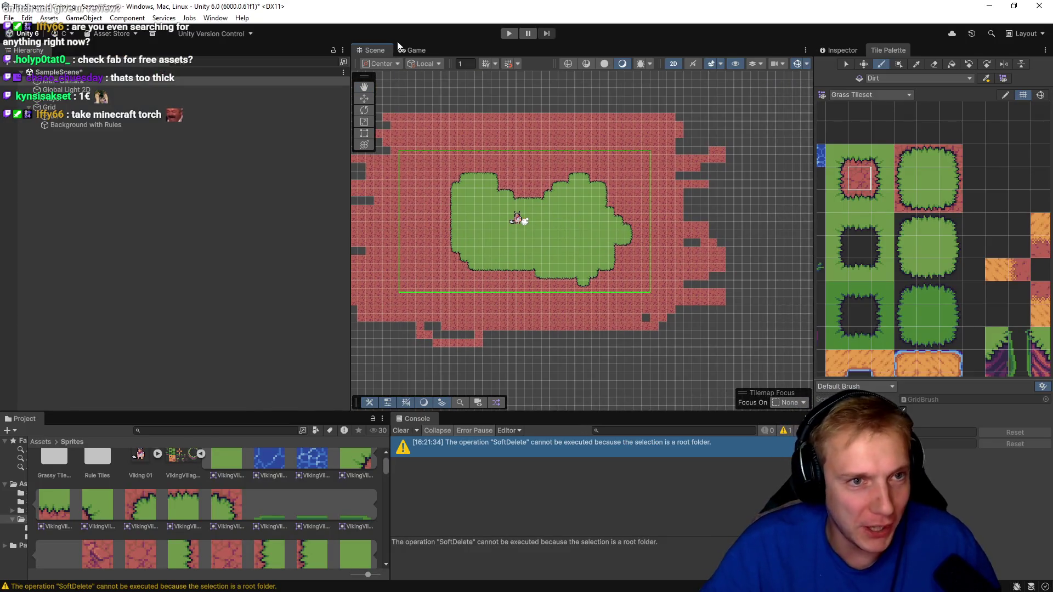
pyautogui.click(413, 50)
pyautogui.click(509, 33)
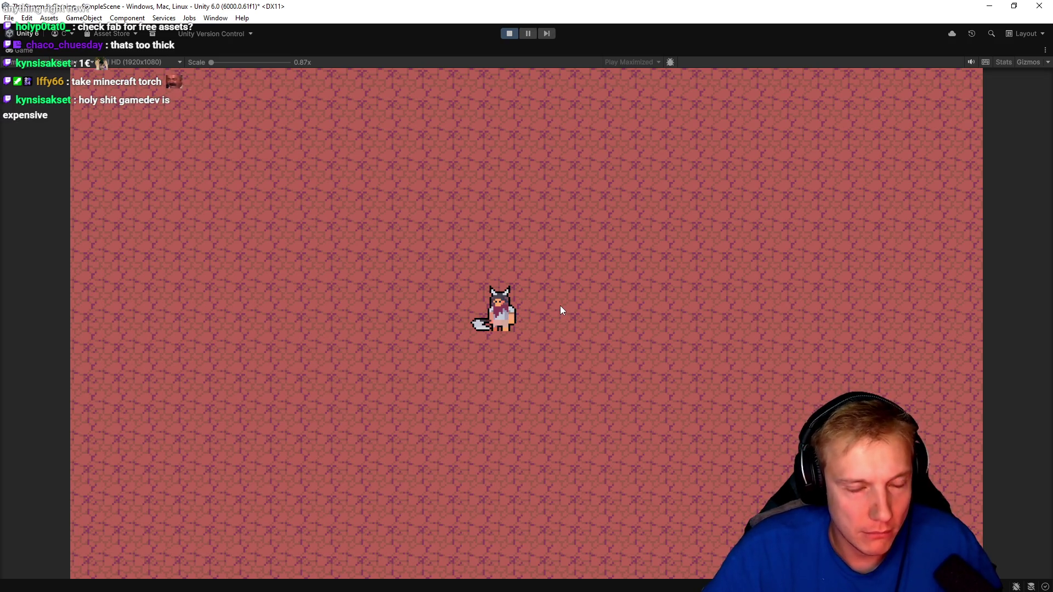
pyautogui.press('s')
pyautogui.press('a')
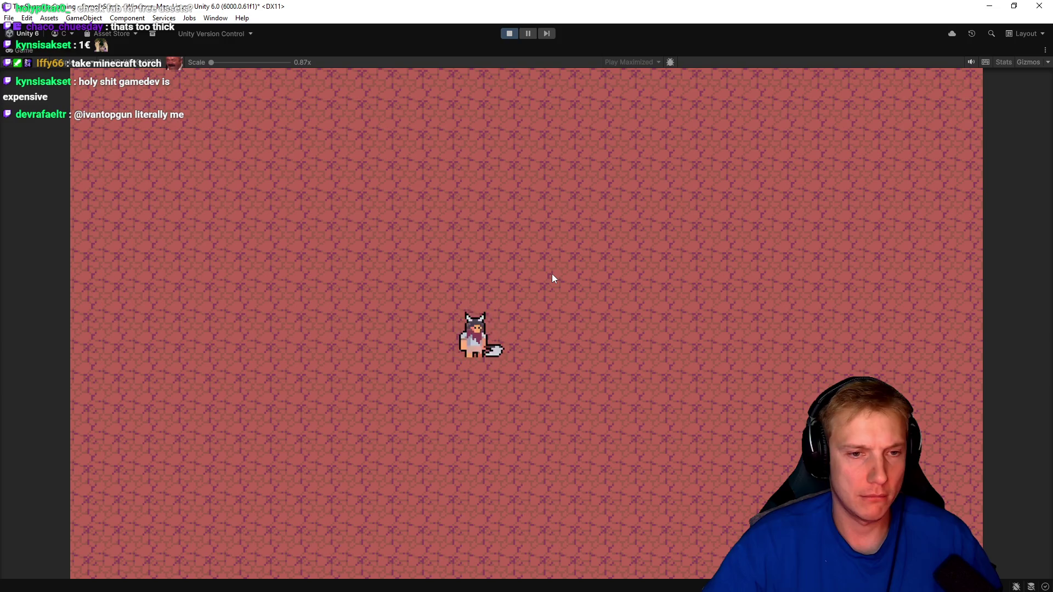
pyautogui.press('w')
pyautogui.press('d')
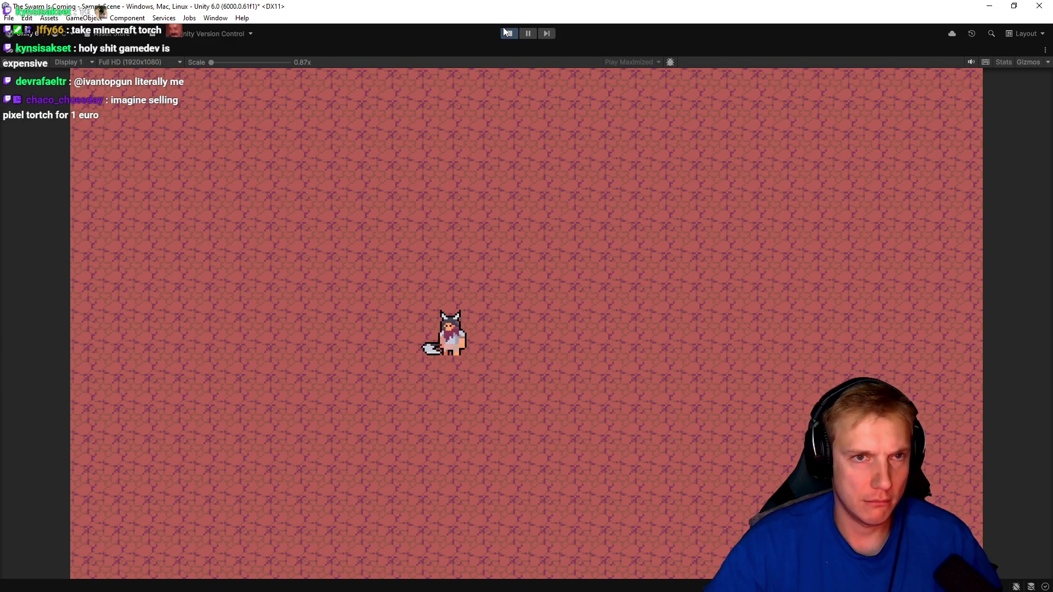
pyautogui.click(509, 33)
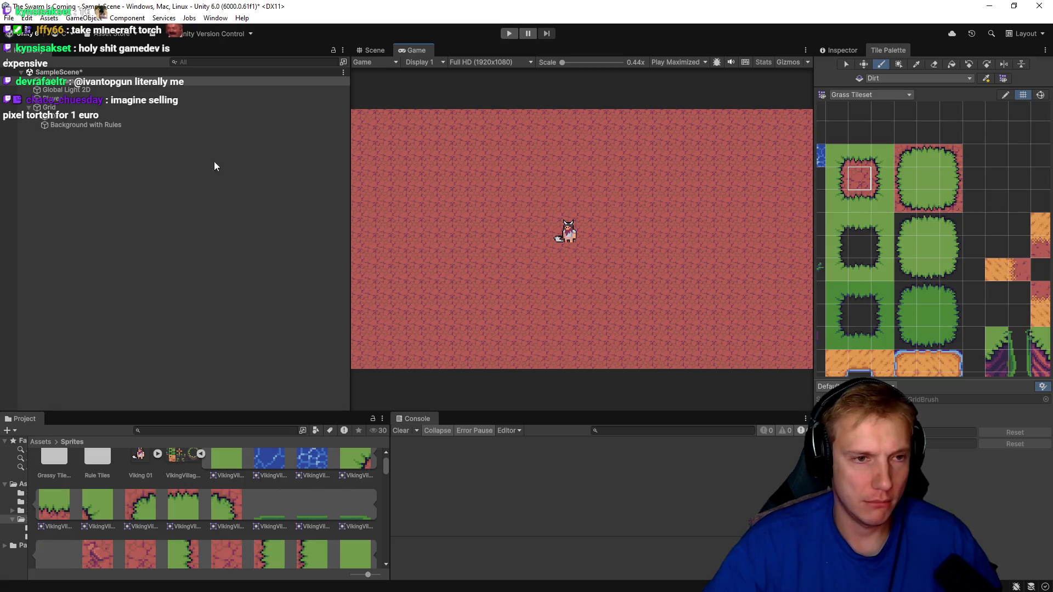
# - Set the Background with Rules tilemap's Order in Layer to 1 and the Player's to 5
pyautogui.click(59, 117)
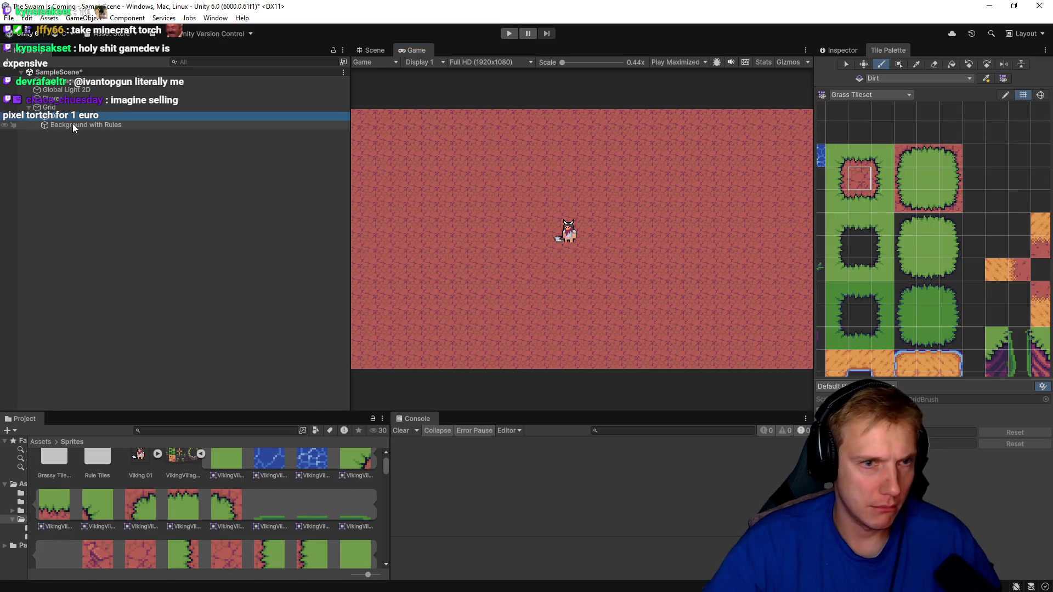
pyautogui.click(74, 124)
pyautogui.click(835, 49)
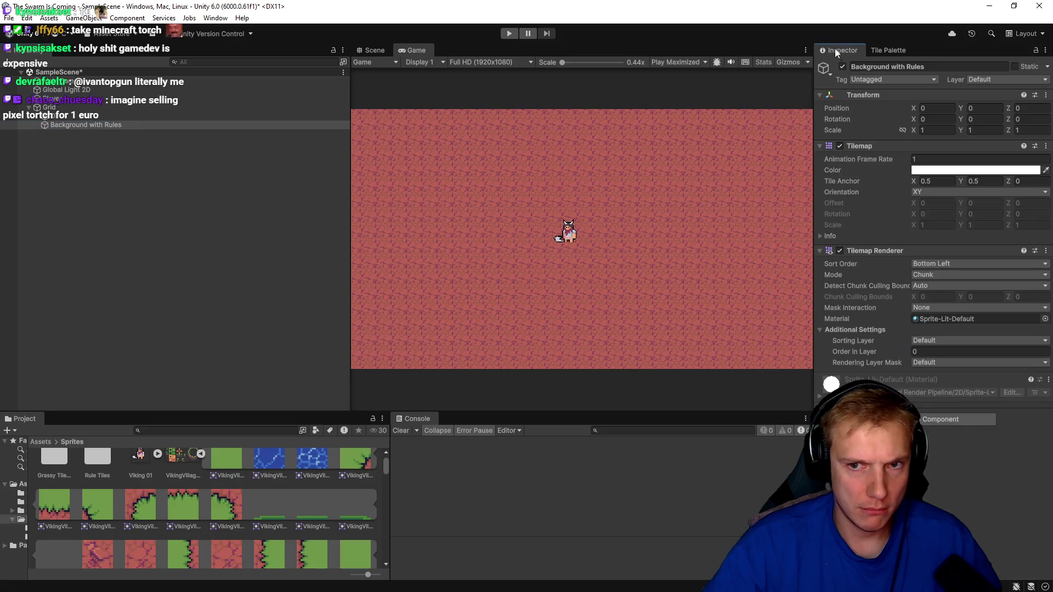
pyautogui.write('1')
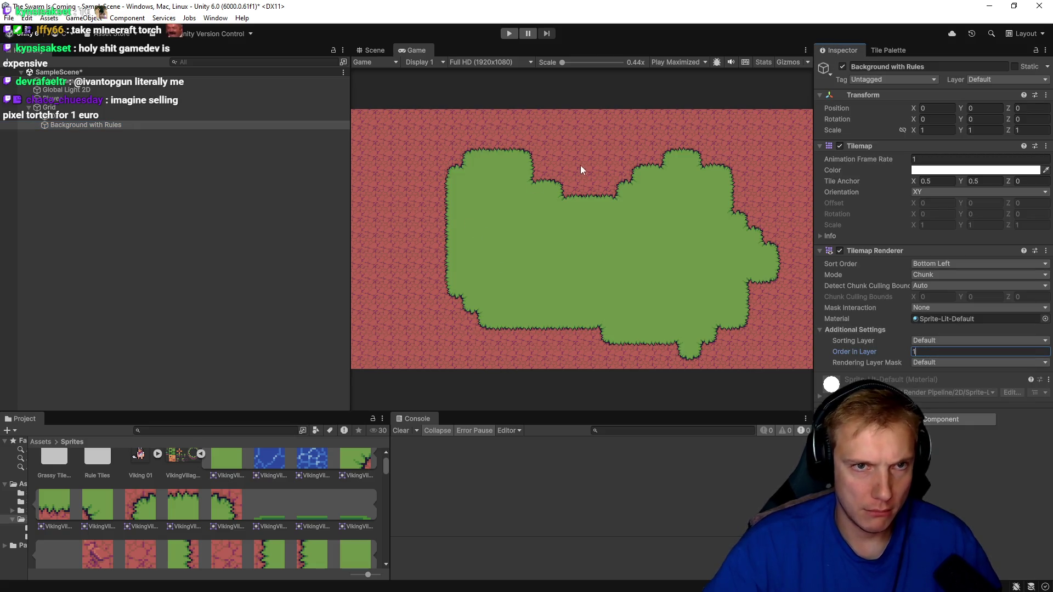
pyautogui.click(68, 100)
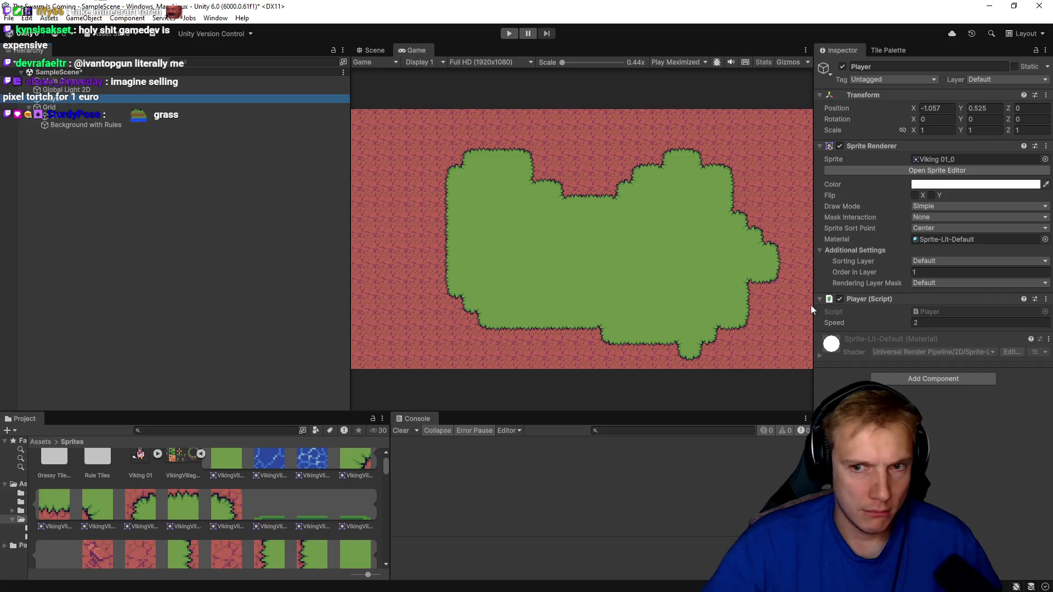
pyautogui.click(901, 273)
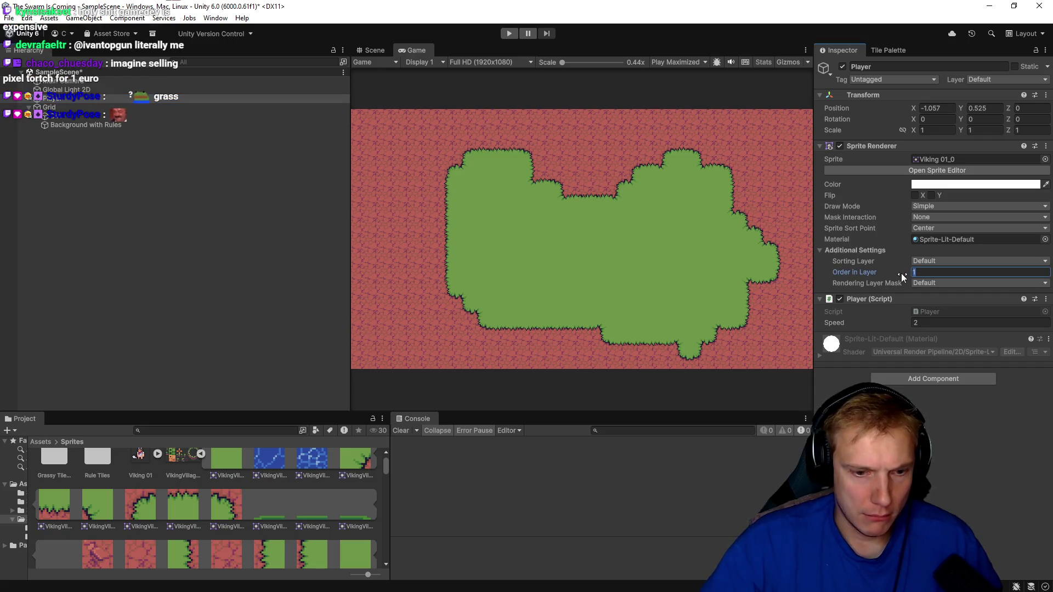
pyautogui.write('5')
# - Play the game, move the fox around the grass island with WASD, then stop
pyautogui.click(508, 34)
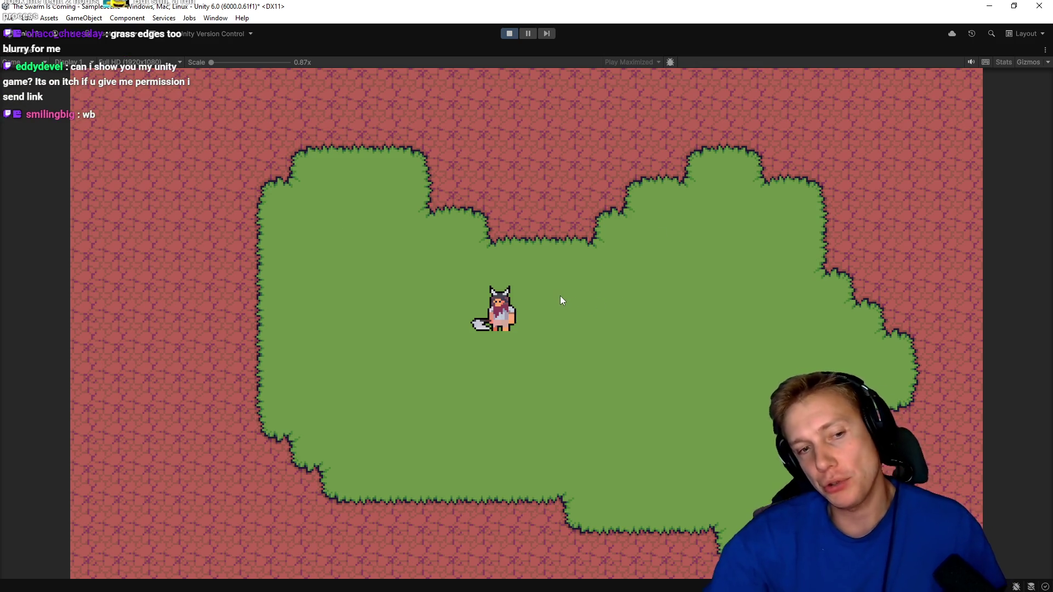
pyautogui.press('s')
pyautogui.press('d')
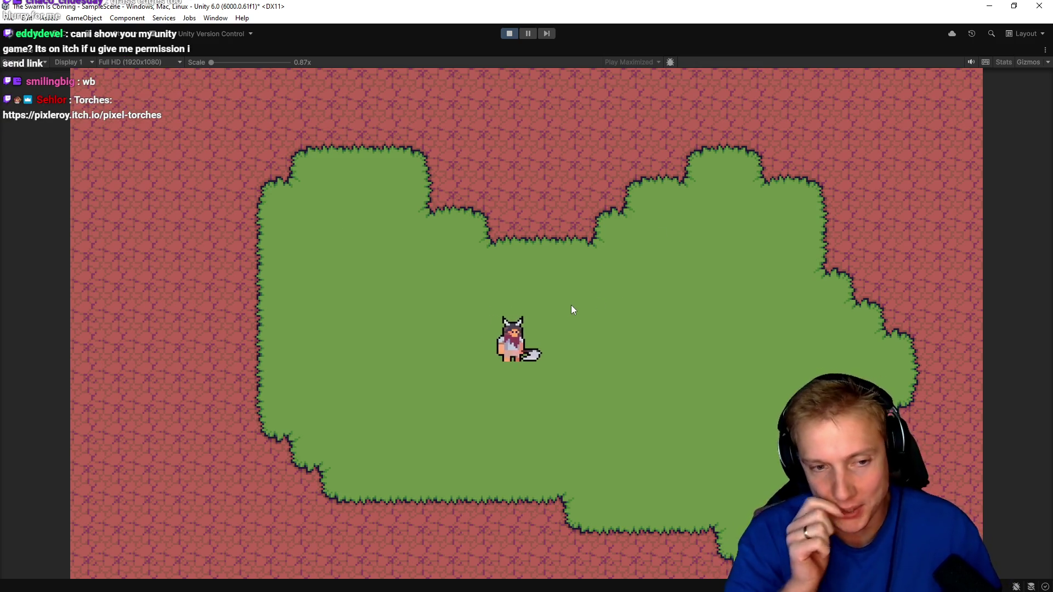
pyautogui.press('a')
pyautogui.press('w')
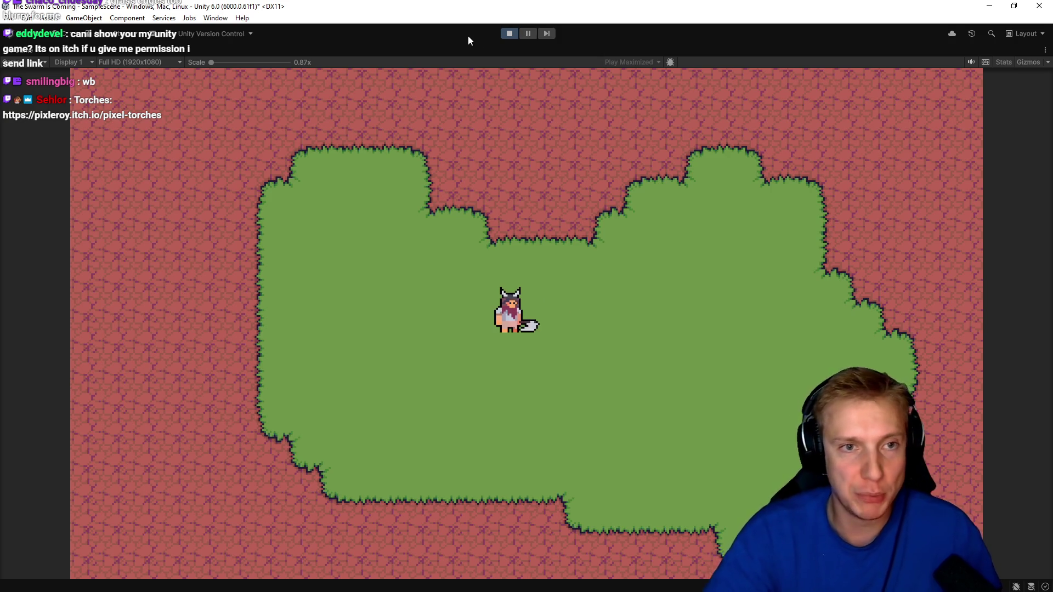
pyautogui.click(509, 34)
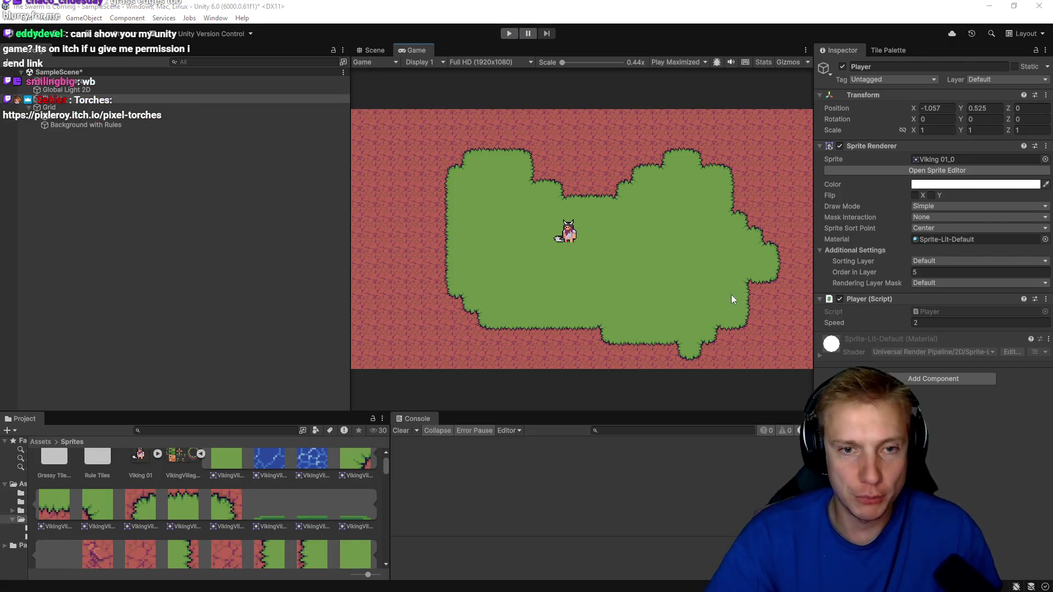
# - Change the speed in Player.cs from 2.0f to 20.0f, save, and return to Unity
pyautogui.hotkey('alt', 'Tab')
pyautogui.click(581, 193)
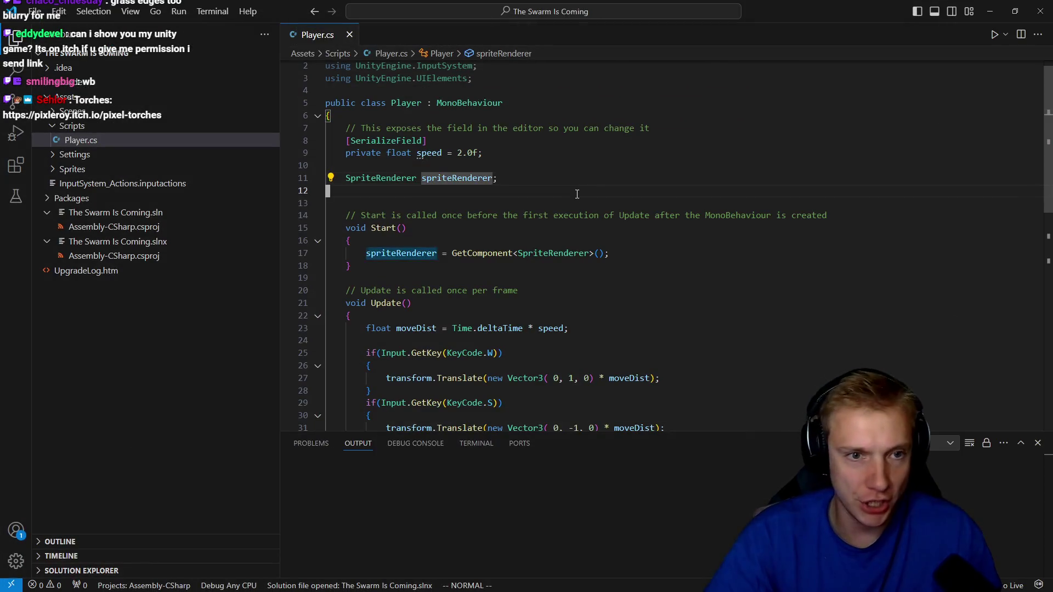
pyautogui.press('k')
pyautogui.press('e')
pyautogui.press('e')
pyautogui.write('a0')
pyautogui.hotkey('ctrl', 's')
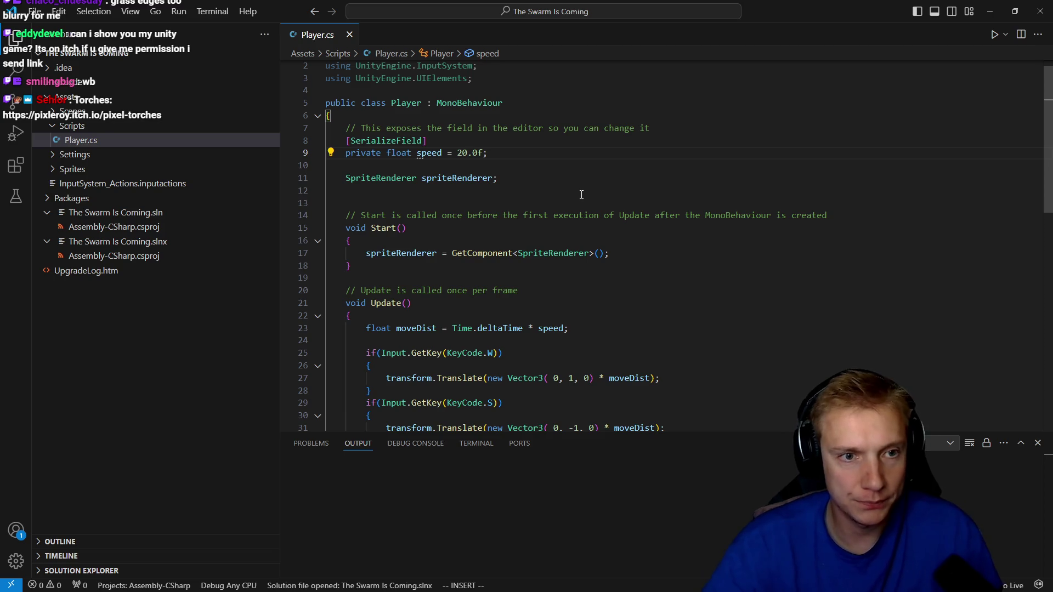
pyautogui.hotkey('alt', 'Tab')
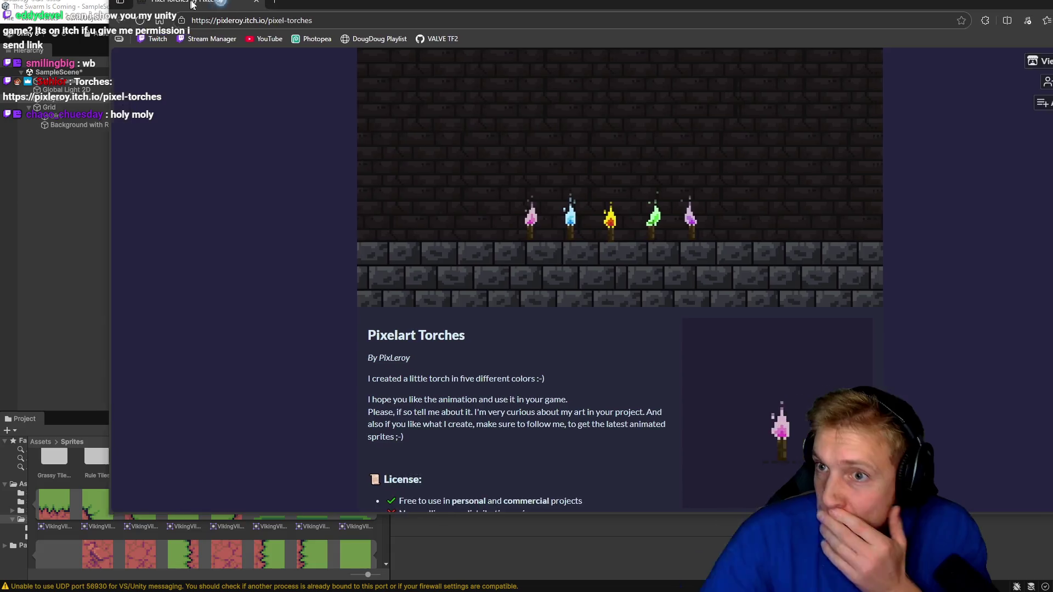
pyautogui.moveTo(192, 5); pyautogui.dragTo(192, 2)
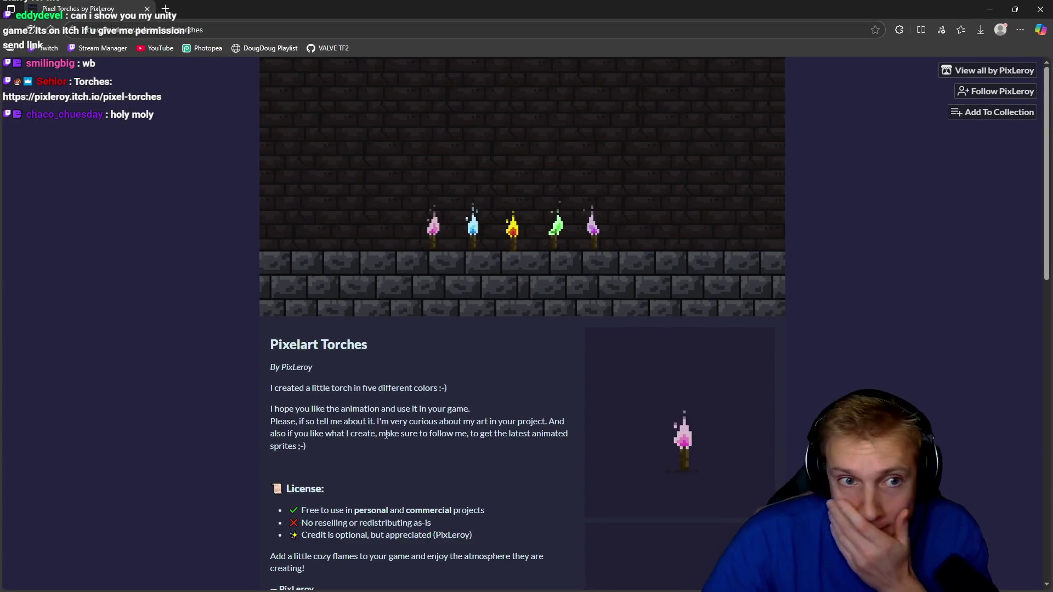
pyautogui.click(661, 457)
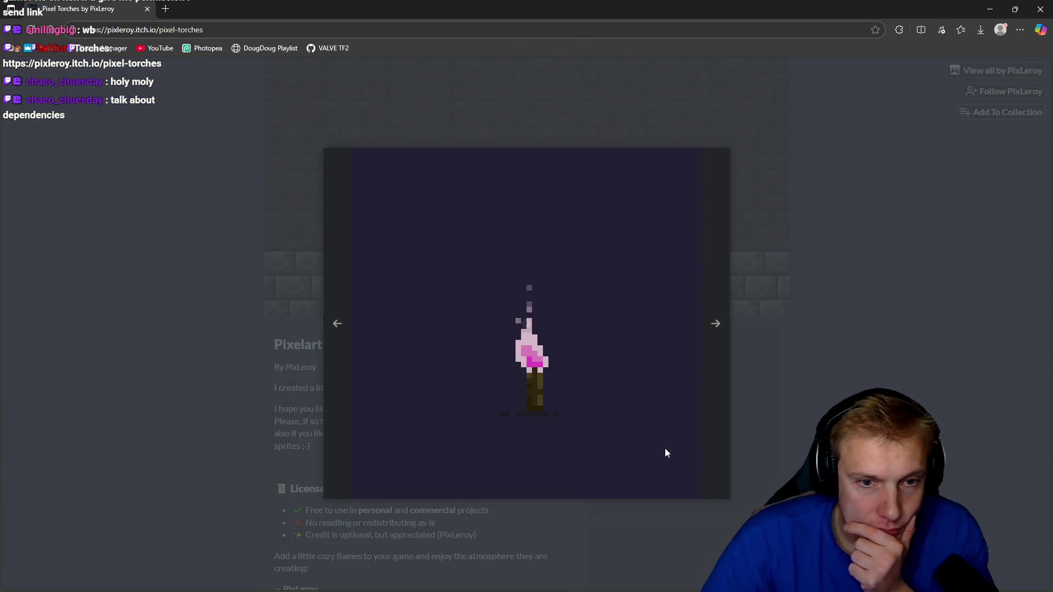
pyautogui.press('Escape')
pyautogui.scroll(-5, 867, 367)
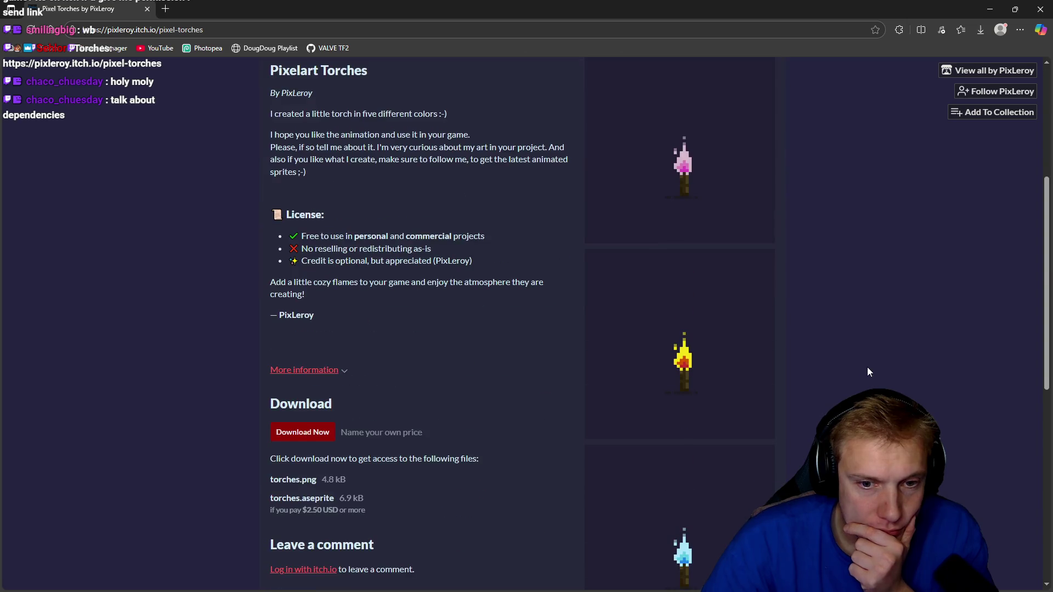
pyautogui.click(721, 341)
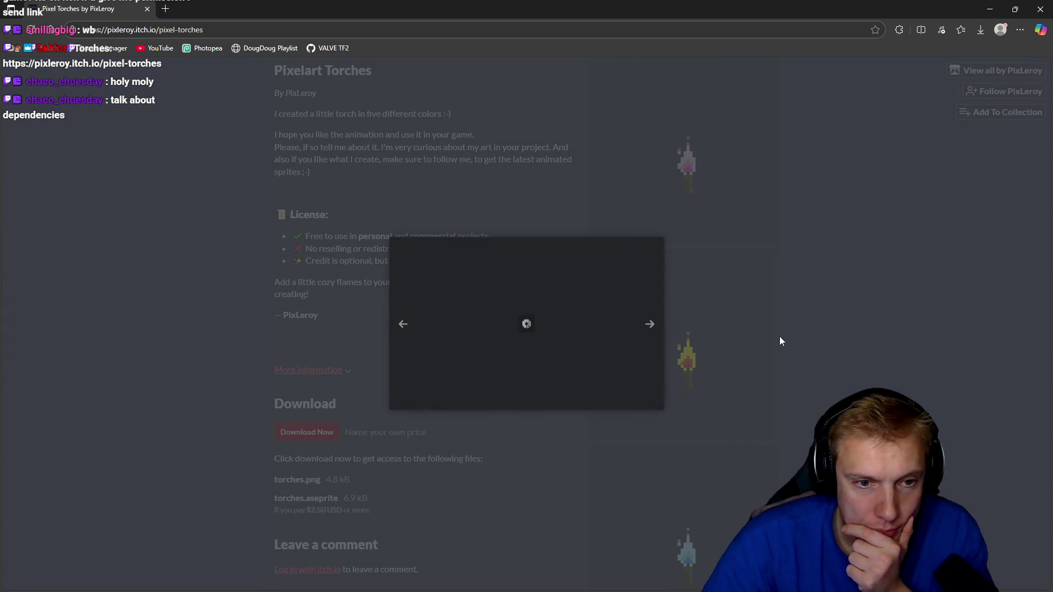
pyautogui.click(859, 334)
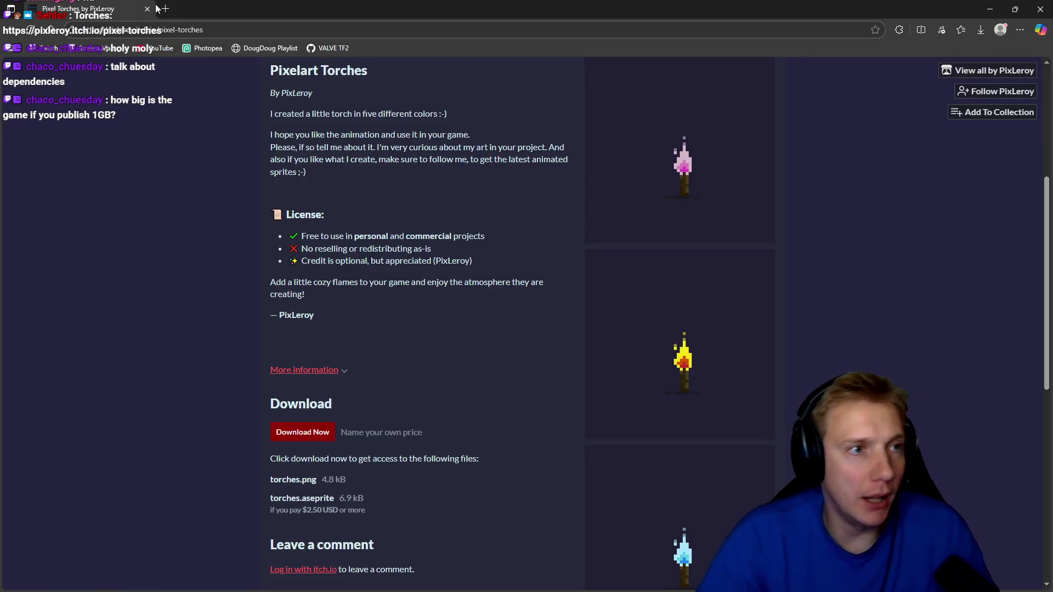
pyautogui.hotkey('alt', 'Tab')
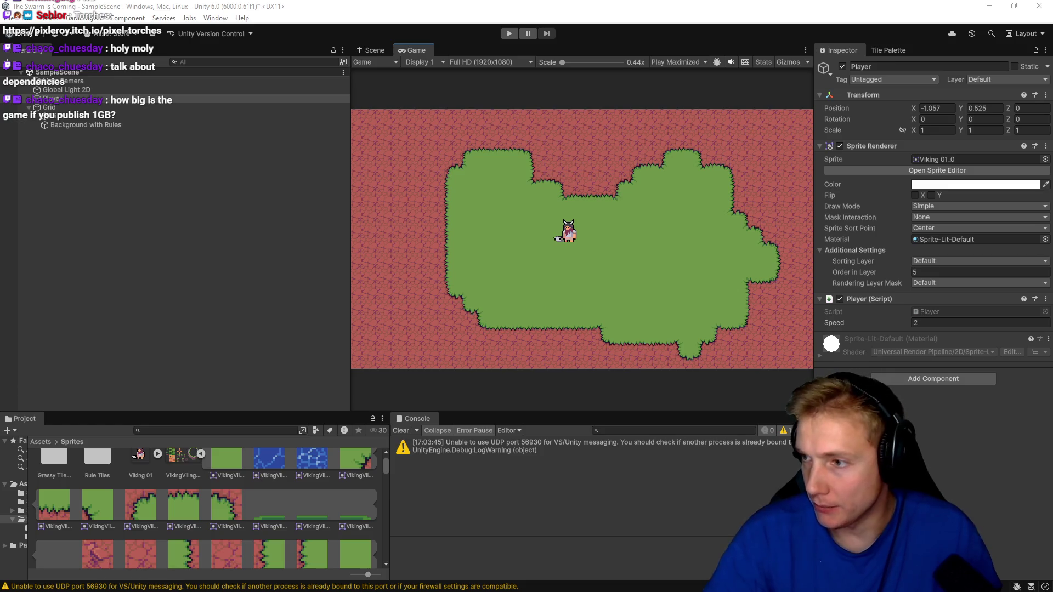